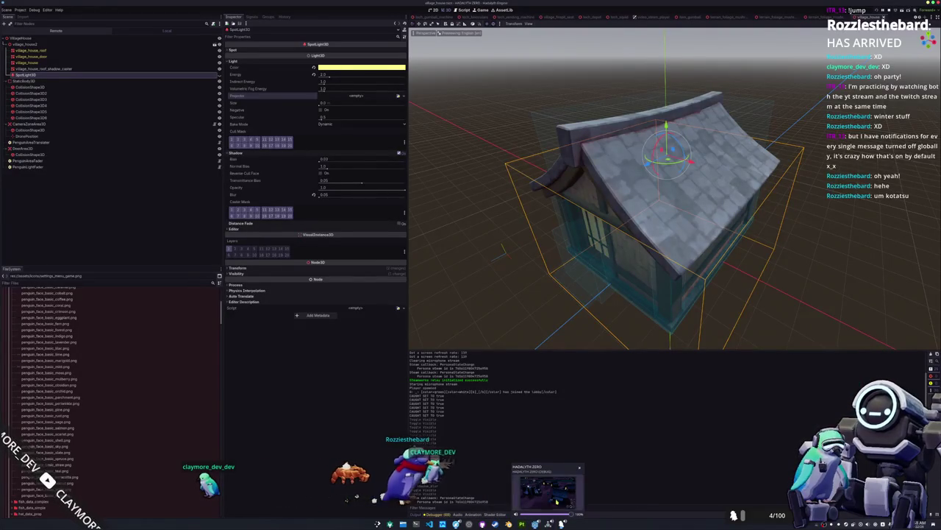
Raise the running Hadalyth Zero game window from its taskbar thumbnail.
left_click(557, 501)
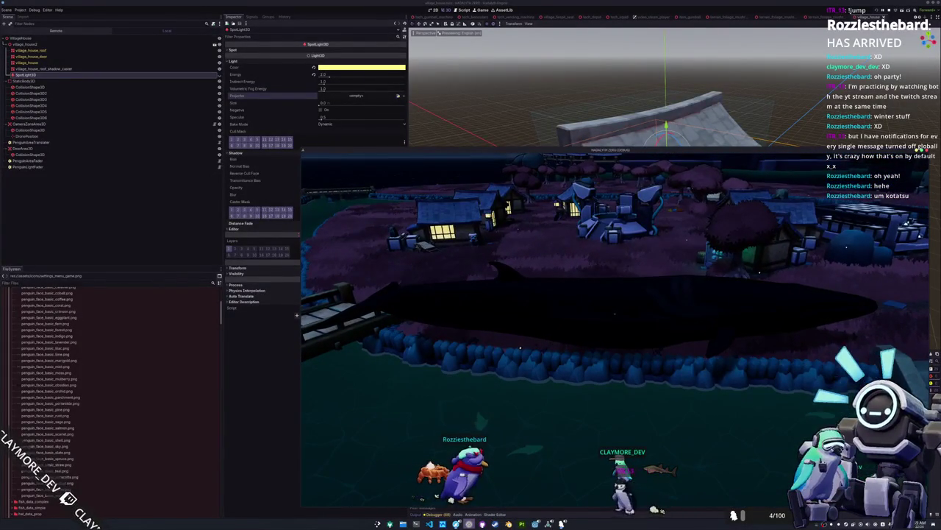
Switch to OBS Studio and re-pick the shared screen for the ClaymoreTuber-Wayland capture source.
key("alt+Tab")
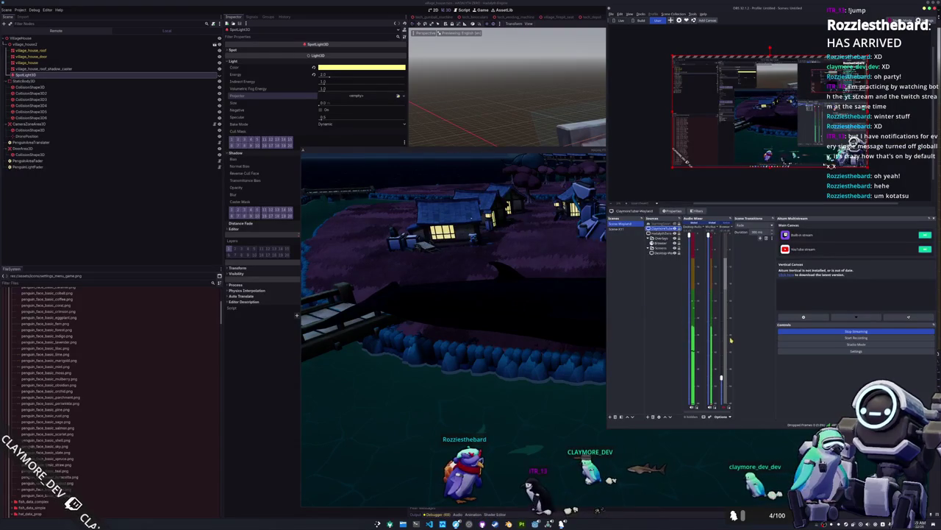
double_click(662, 229)
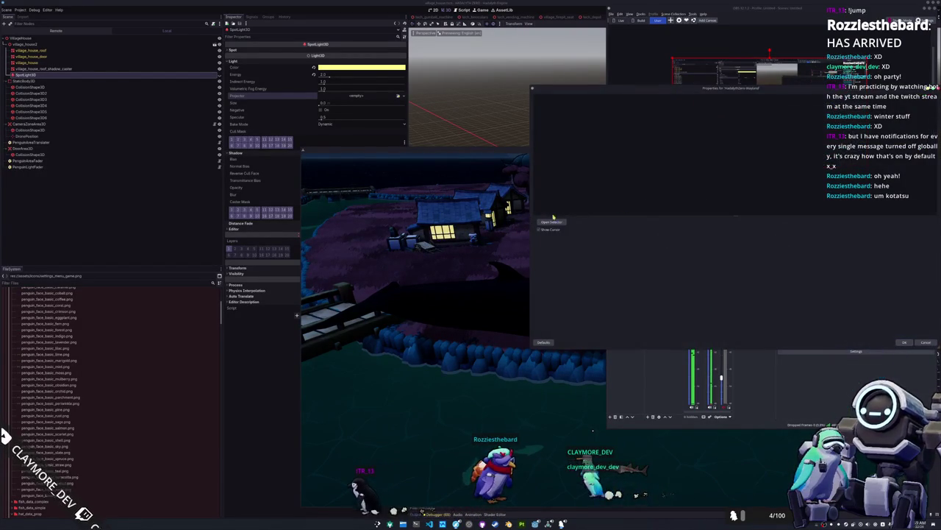
left_click(552, 222)
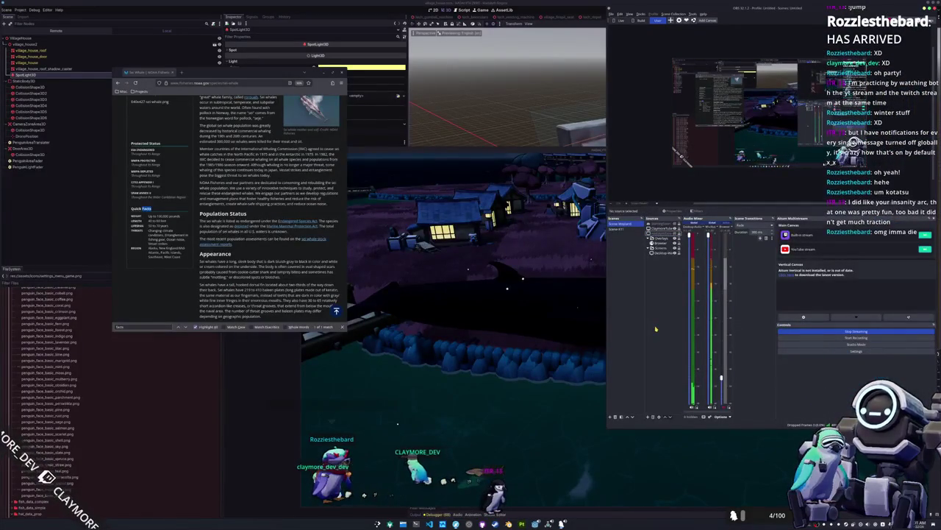
Launch Kdenlive via a 'kdenlive' launcher search and start a Vertical HD 30fps project.
key("super")
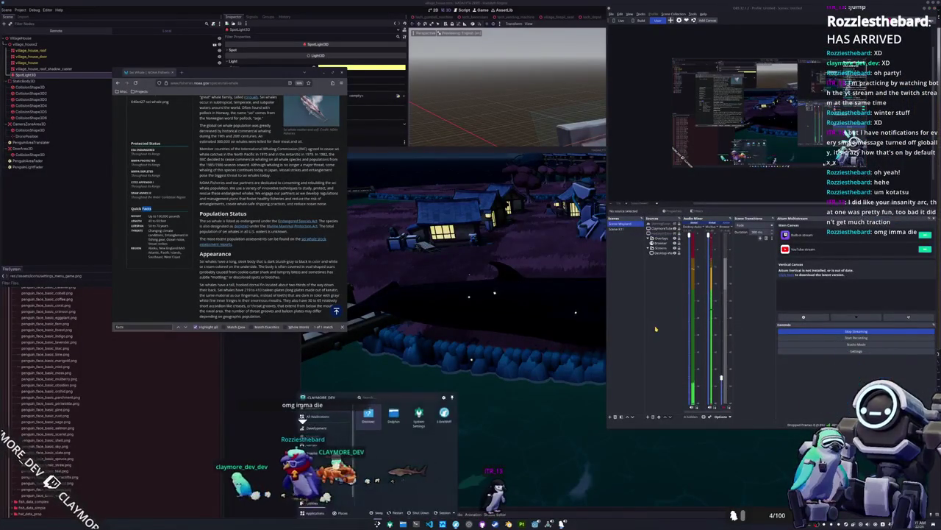
type("kdenlive")
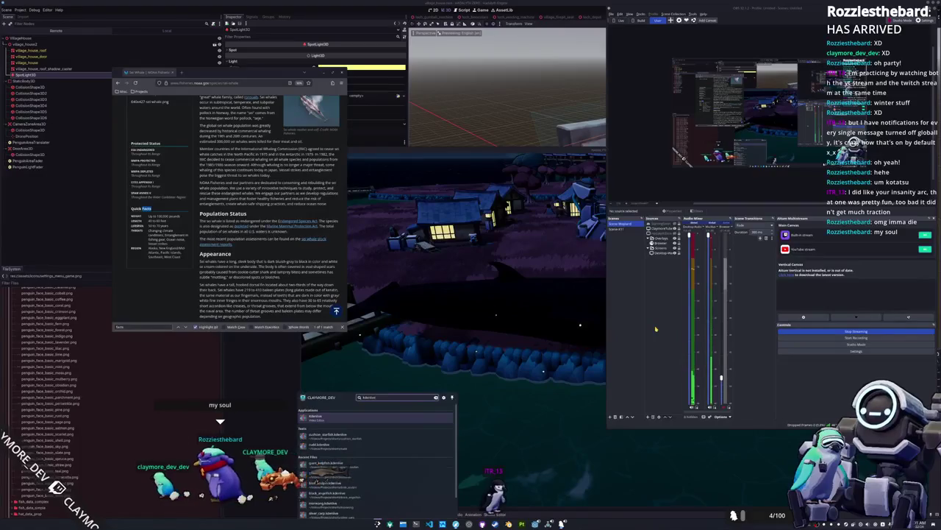
key("Return")
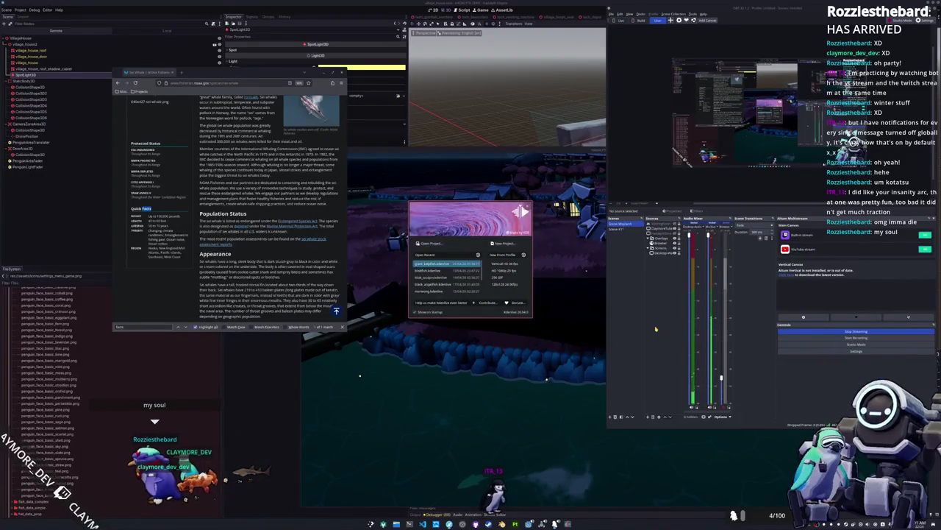
left_click(512, 264)
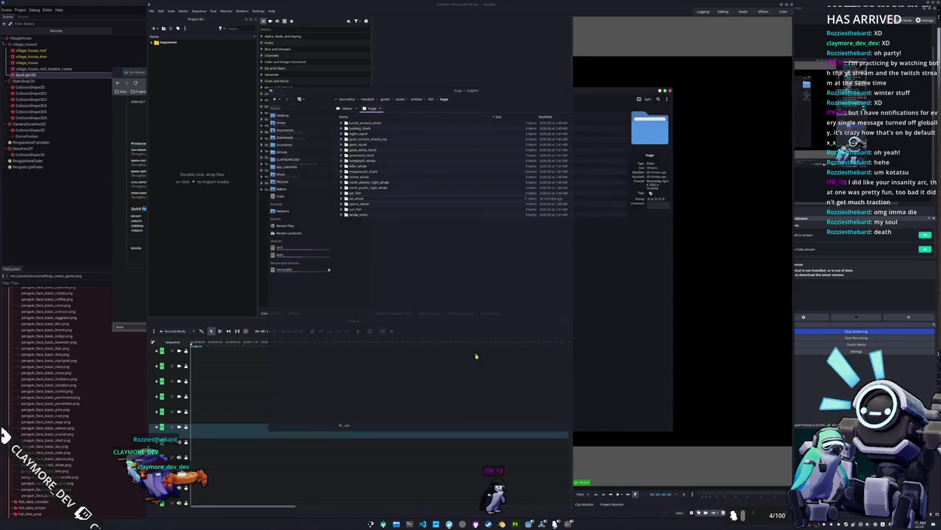
Place Dolphin over Kdenlive and browse the subfolders of the Videos folder.
mouse_move(472, 93)
left_mouse_down()
mouse_move(627, 95)
mouse_move(610, 117)
left_mouse_up()
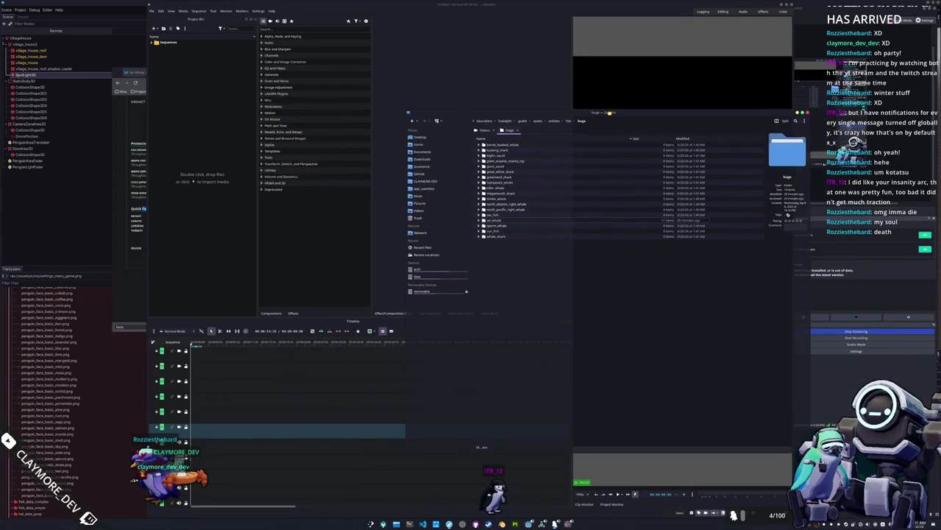
left_click(425, 212)
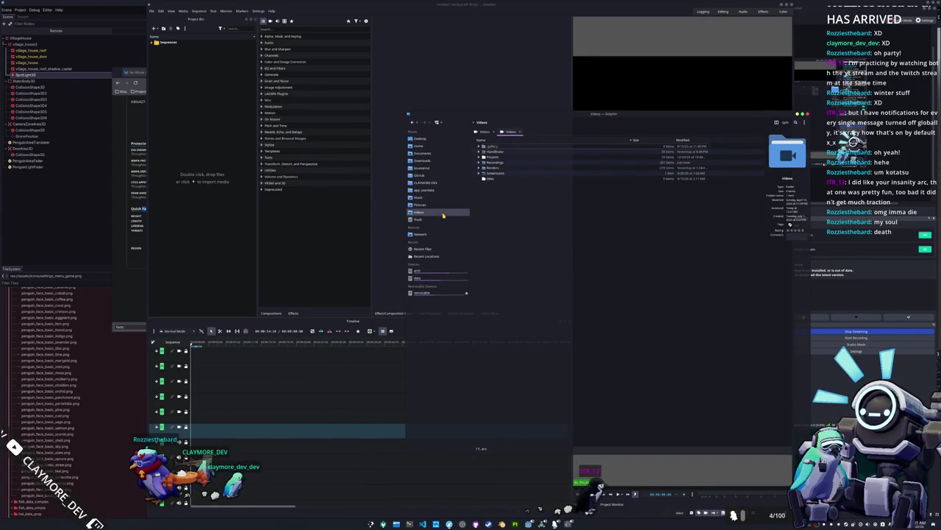
left_click(480, 168)
scroll(491, 289, "down", 5)
scroll(493, 289, "down", 10)
scroll(505, 335, "up", 10)
scroll(508, 249, "up", 10)
left_click(480, 167)
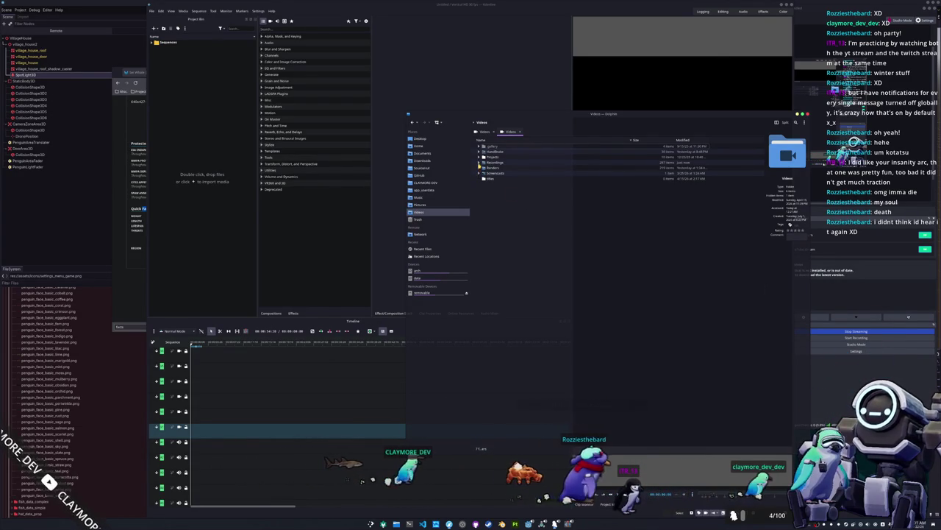
Drag the April 22 recording from the Recordings folder into Kdenlive's Project Bin.
left_click(480, 163)
scroll(500, 362, "down", 15)
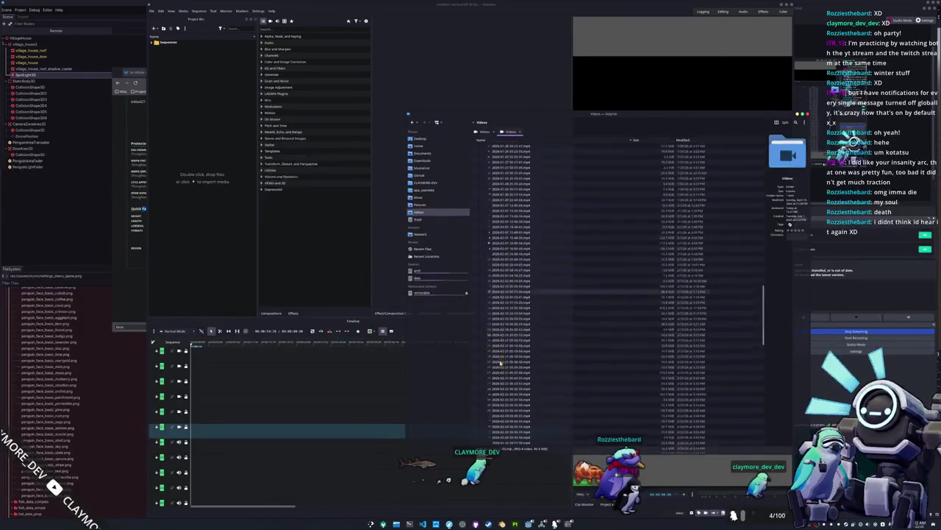
scroll(500, 363, "down", 10)
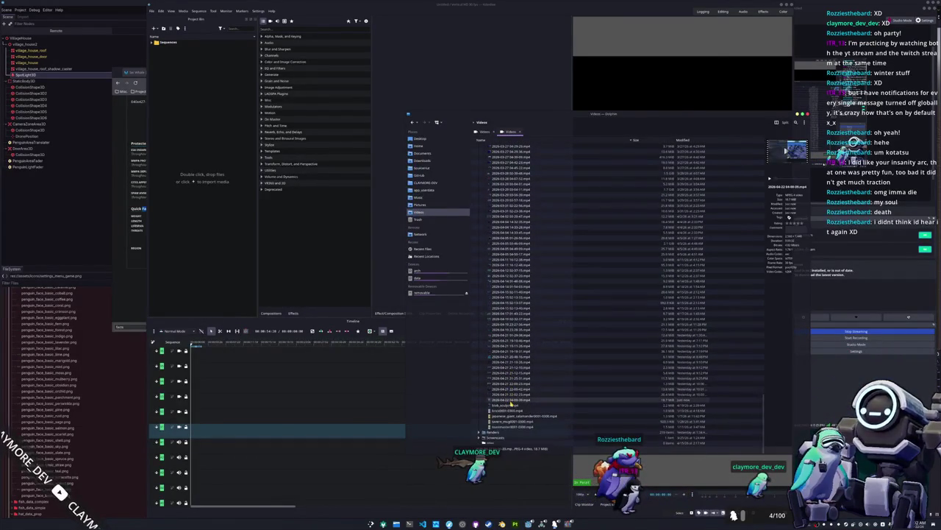
mouse_move(511, 403)
left_mouse_down()
mouse_move(237, 228)
mouse_move(225, 176)
left_mouse_up()
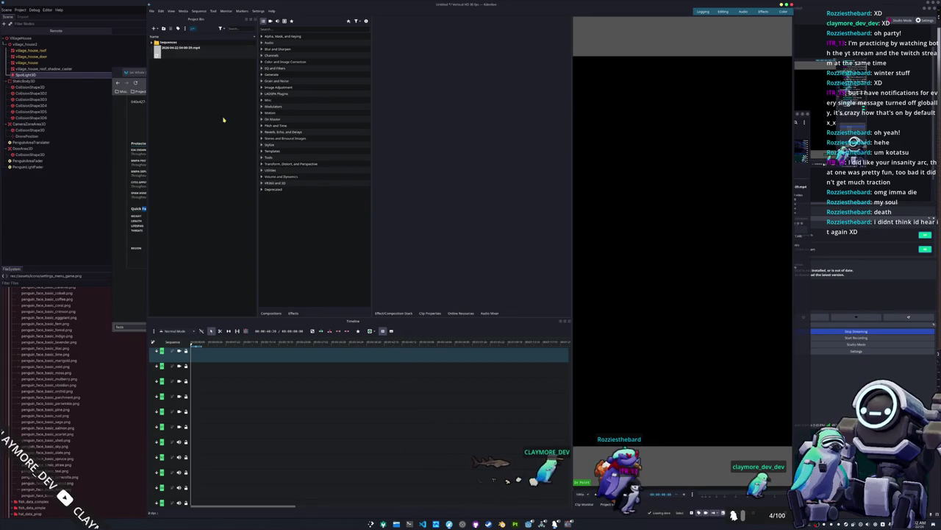
Place the April 22 clip at the timeline start, preview it, and search effects for 'zoom'.
left_click(175, 52)
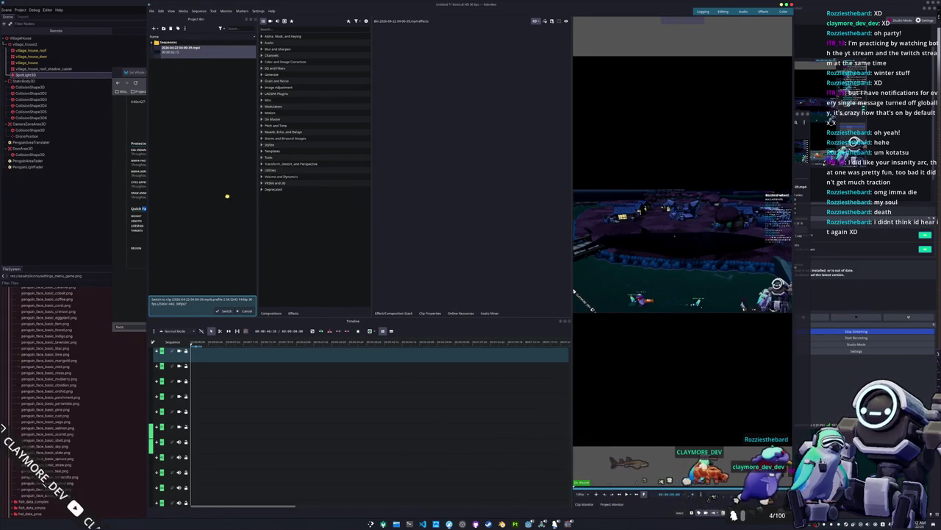
left_click_drag(266, 360, 188, 445)
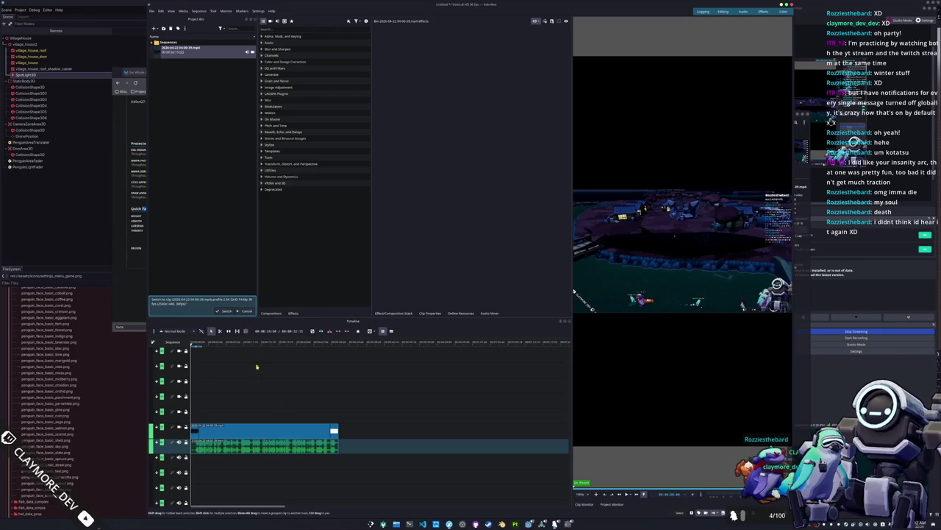
key("space")
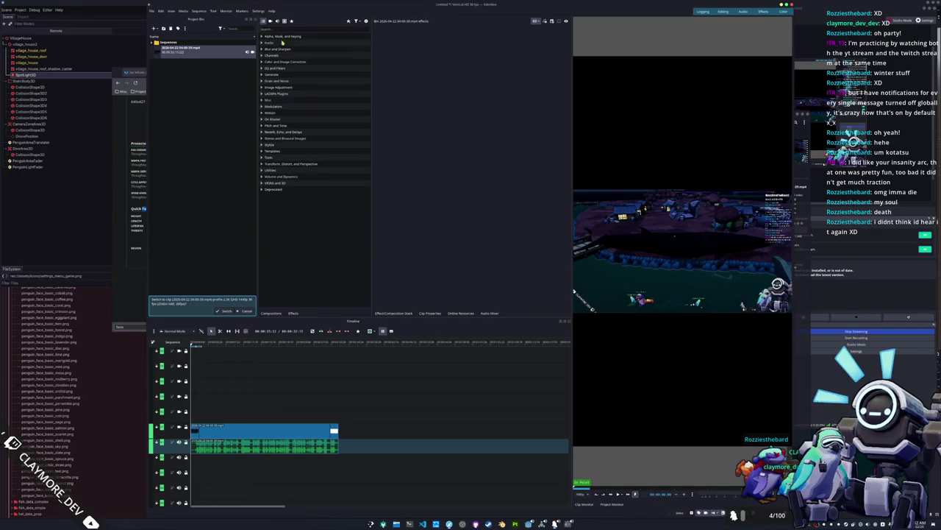
type("zoom")
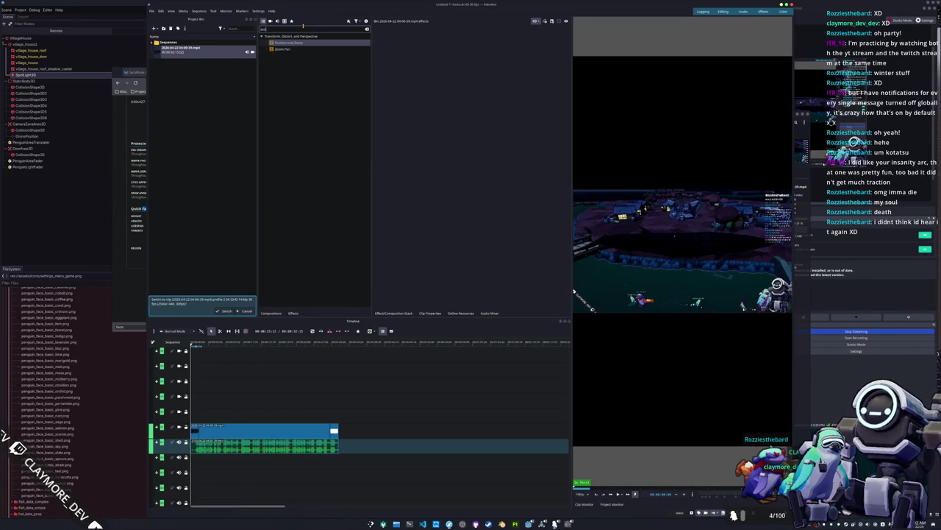
Apply Position and Zoom to the recording, reset Position X to 0, and keyframe a new X later.
left_click_drag(298, 381, 270, 429)
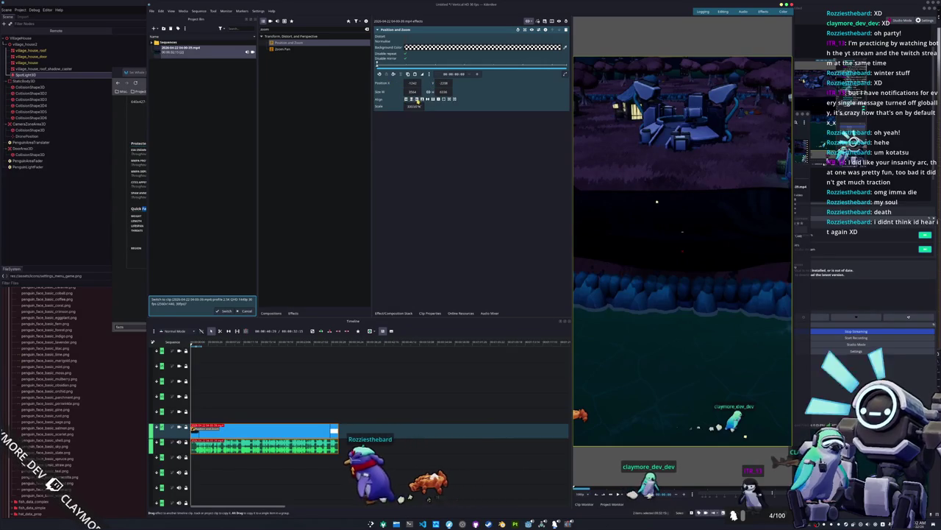
double_click(391, 83)
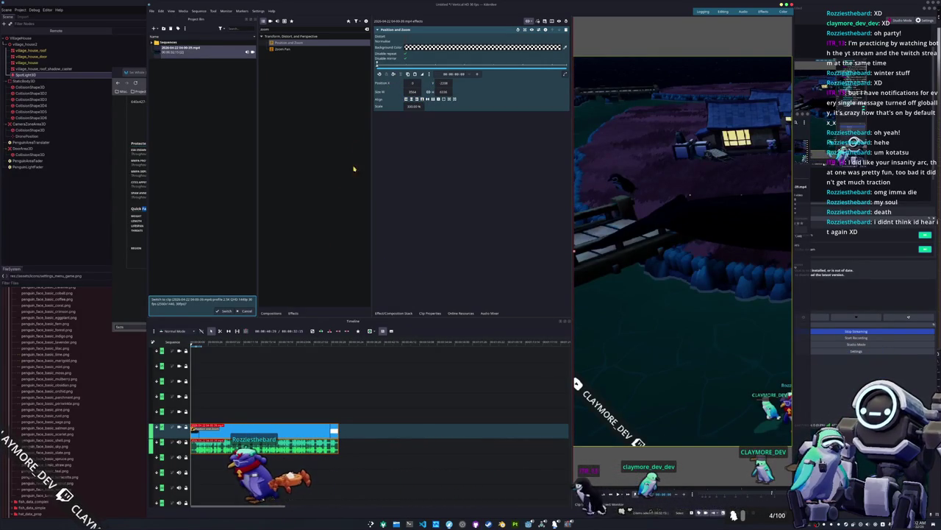
mouse_move(413, 66)
left_mouse_down()
mouse_move(465, 66)
mouse_move(424, 72)
left_mouse_up()
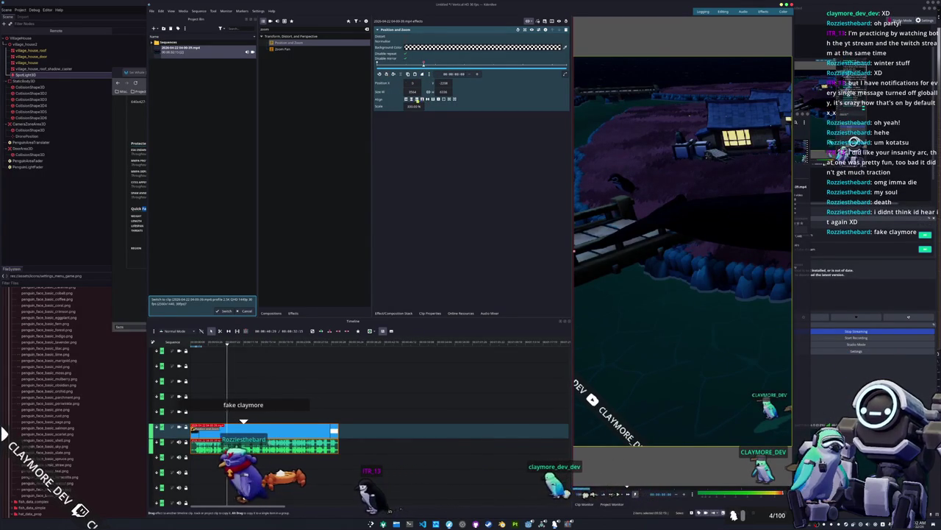
left_click(417, 99)
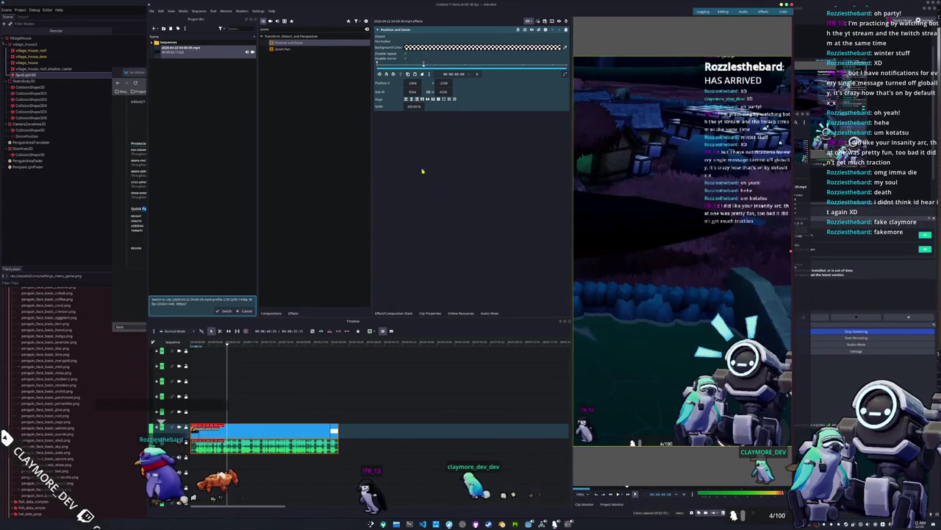
Step between the Position X keyframes to review the pan across the scene.
left_click(238, 344)
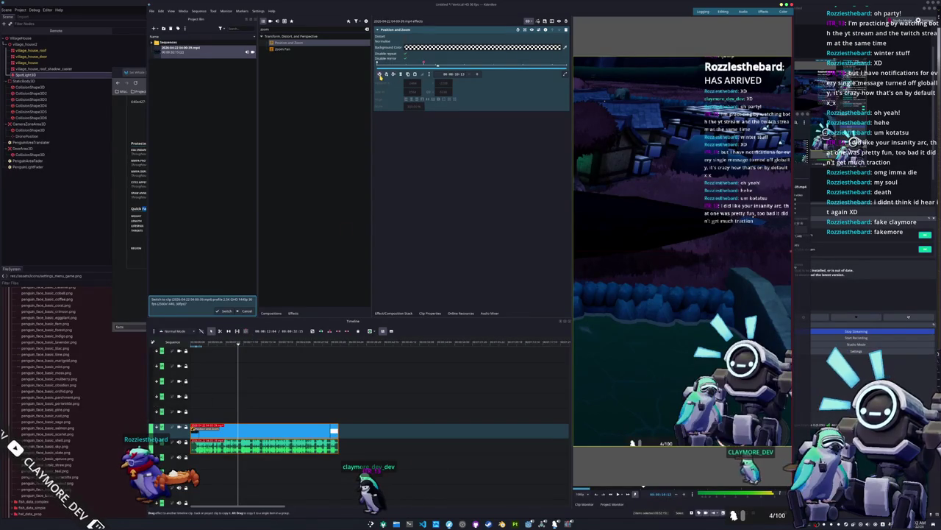
left_click(379, 75)
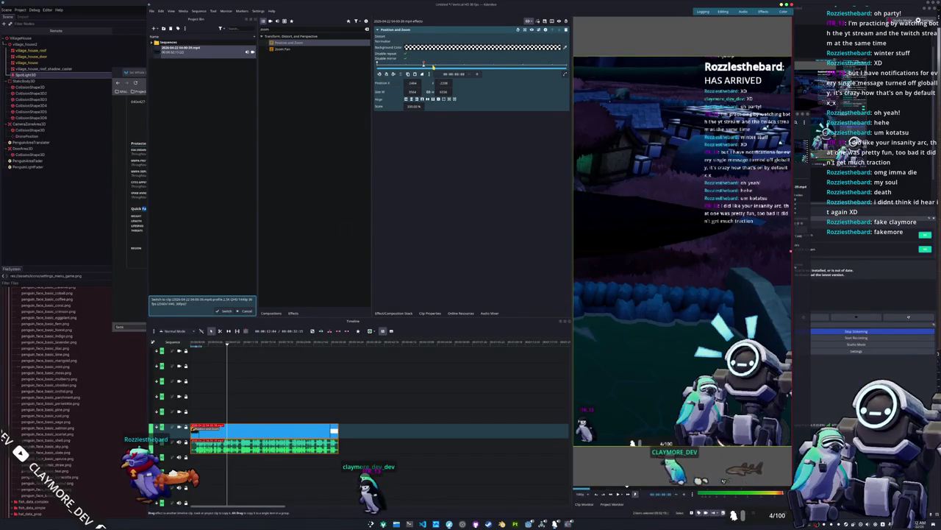
left_click(387, 74)
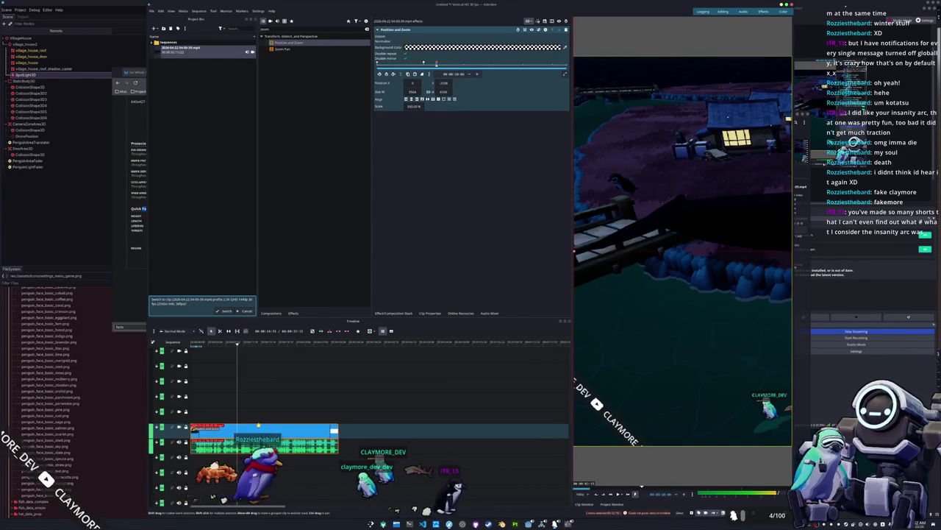
left_click(370, 345)
Duplicate the zoomed clip onto an upper track and shift it later.
left_click(517, 344)
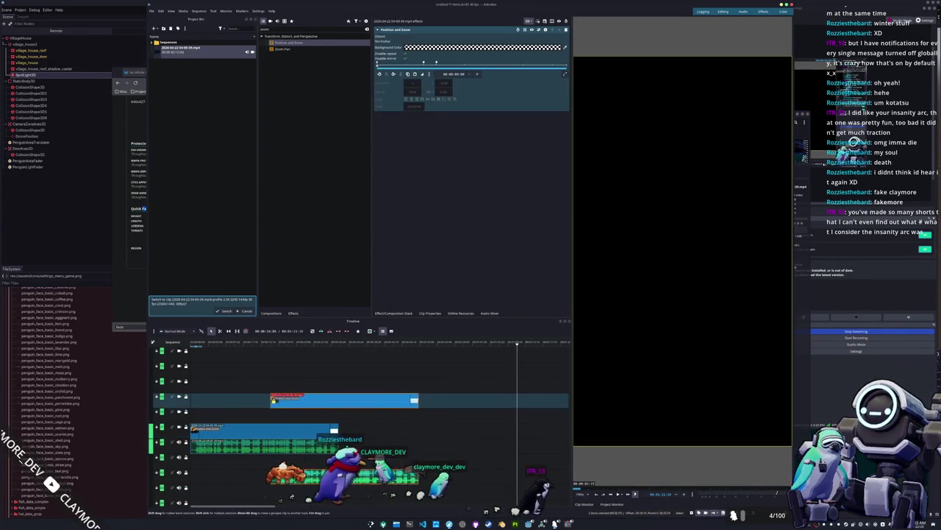
mouse_move(251, 418)
left_mouse_down()
mouse_move(257, 426)
mouse_move(257, 416)
left_mouse_up()
left_click(250, 343)
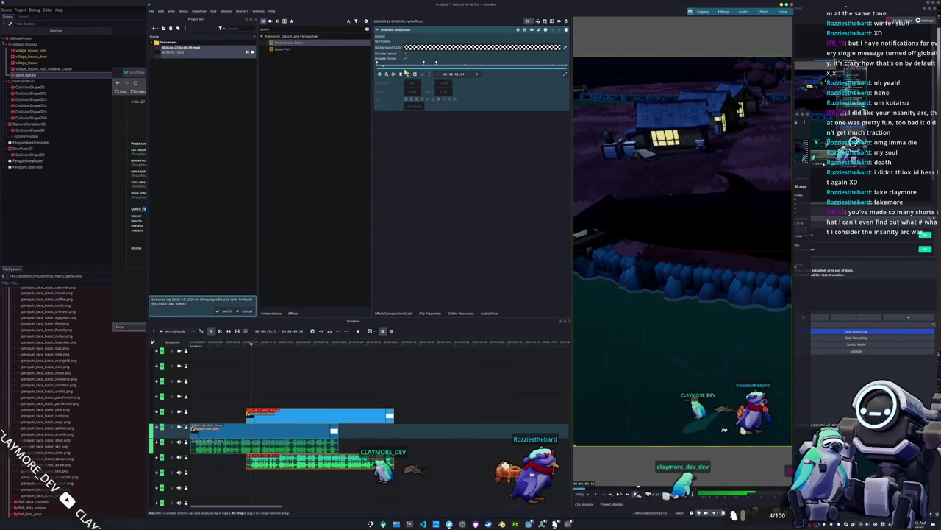
left_click_drag(313, 415, 360, 416)
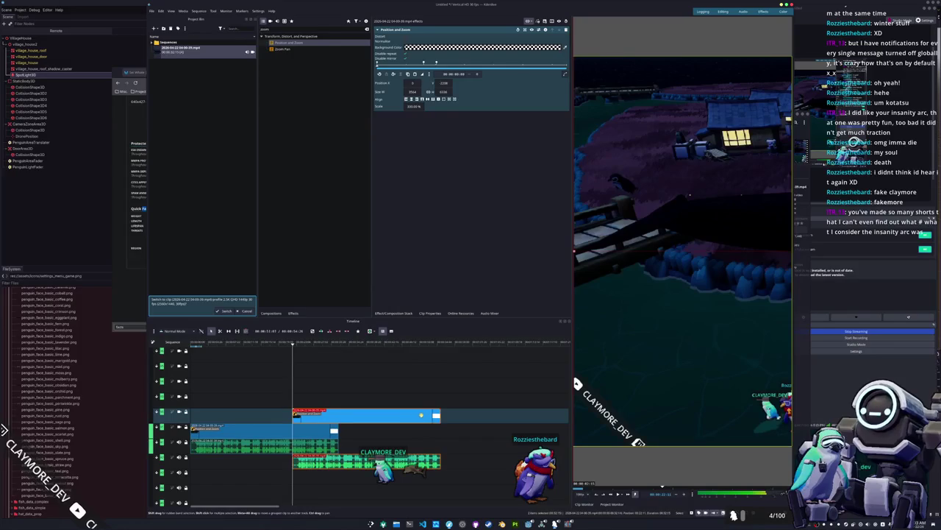
Unlink the upper clip from its audio and delete the duplicate audio.
right_click(418, 415)
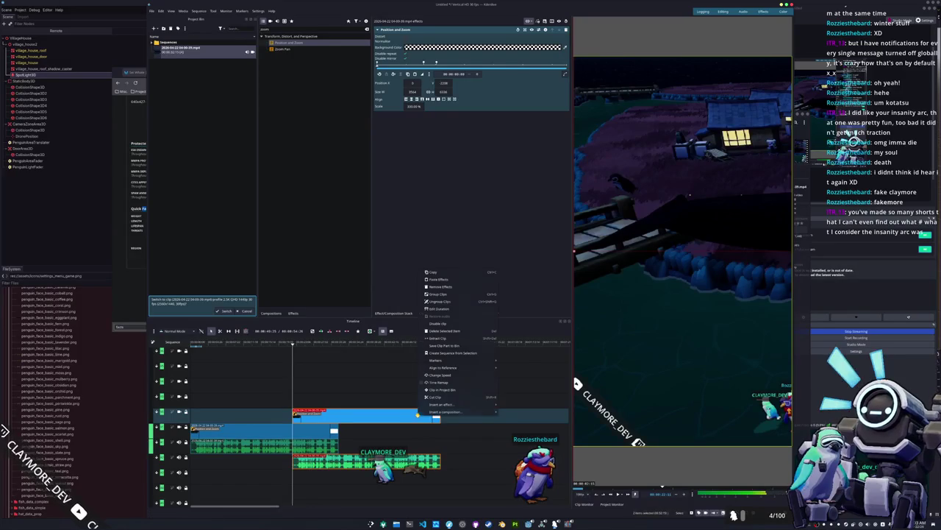
left_click(438, 303)
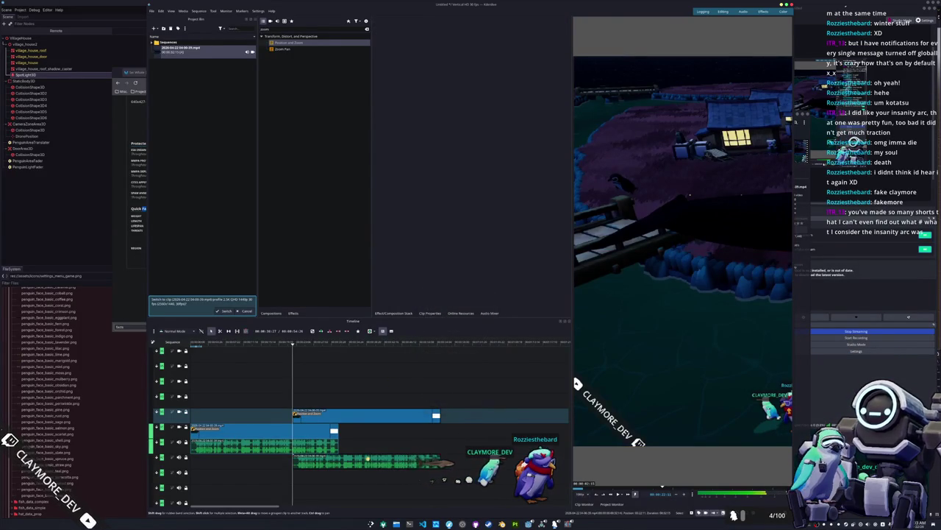
left_click(437, 461)
key("Delete")
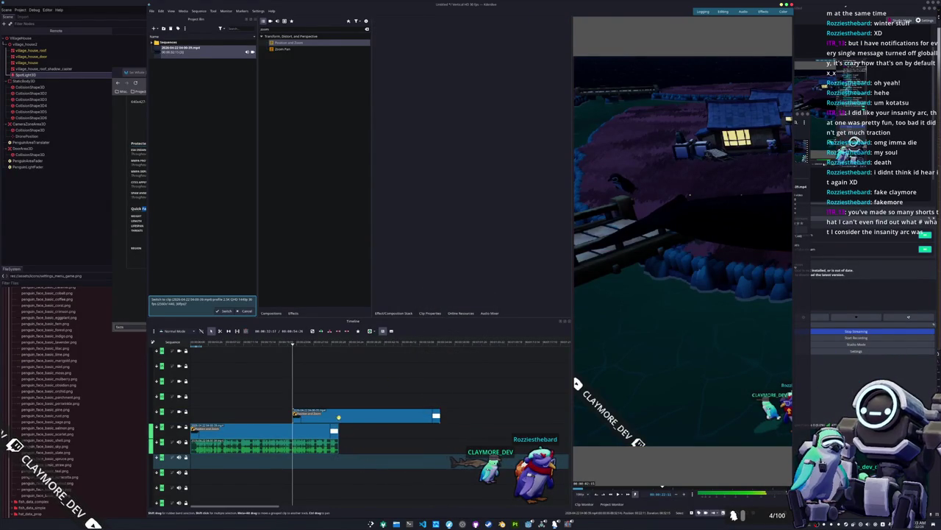
Move the upper video clip left so it starts at the playhead.
left_click(311, 434)
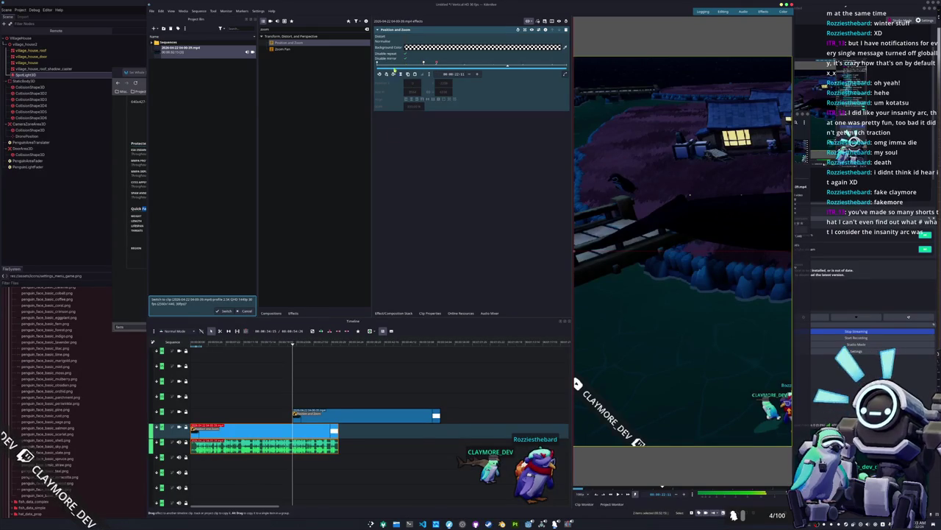
left_click_drag(324, 416, 268, 415)
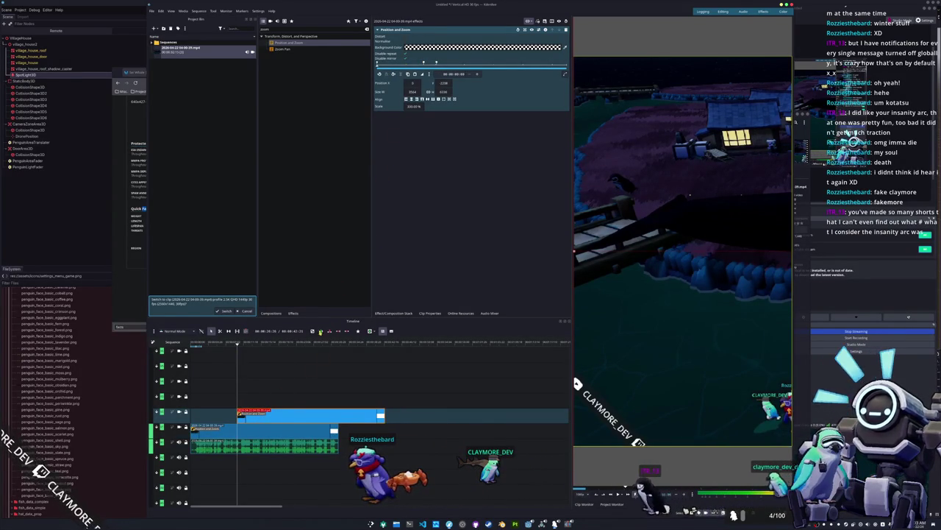
double_click(338, 415)
Add a Position and Zoom effect to the upper clip.
key("Escape")
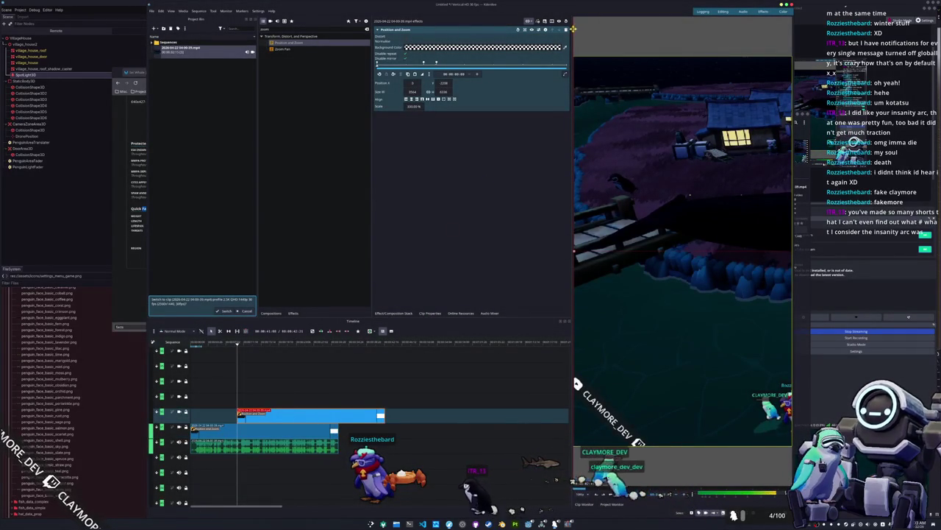
left_click(290, 429)
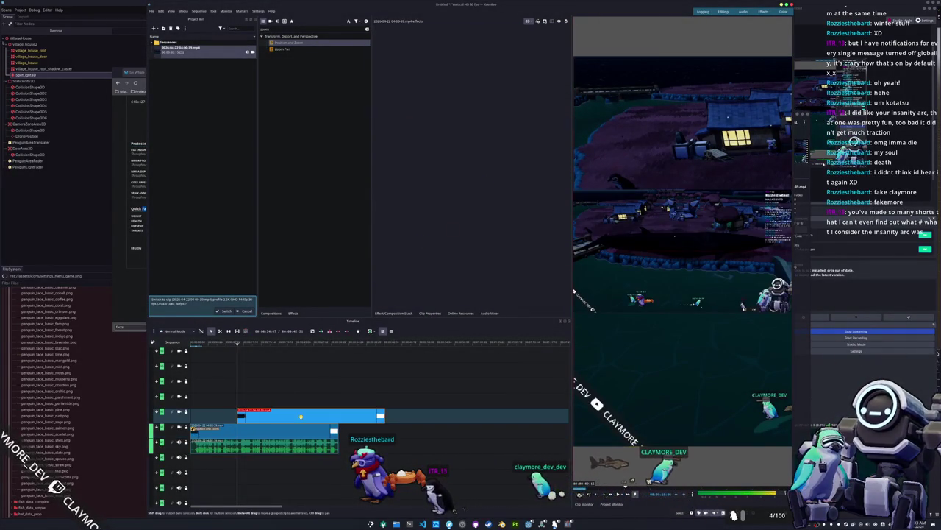
left_click(317, 29)
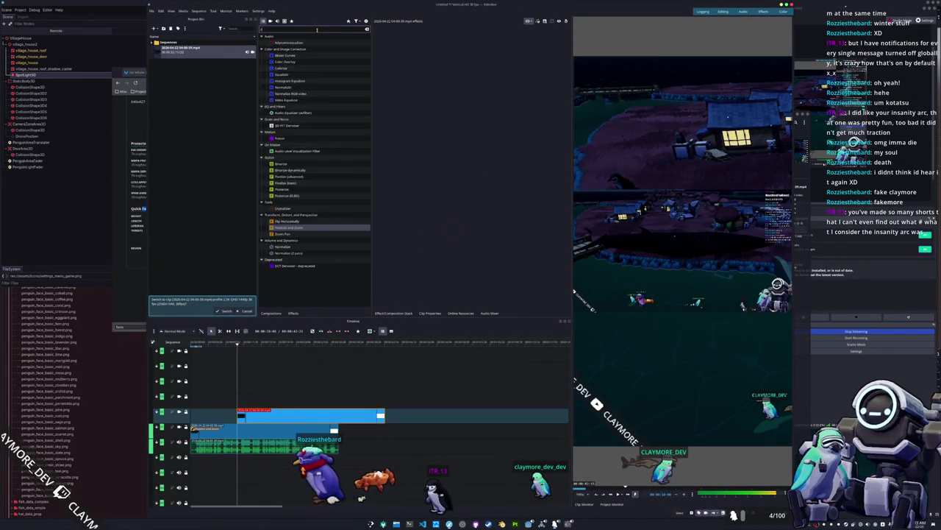
left_click_drag(294, 43, 413, 147)
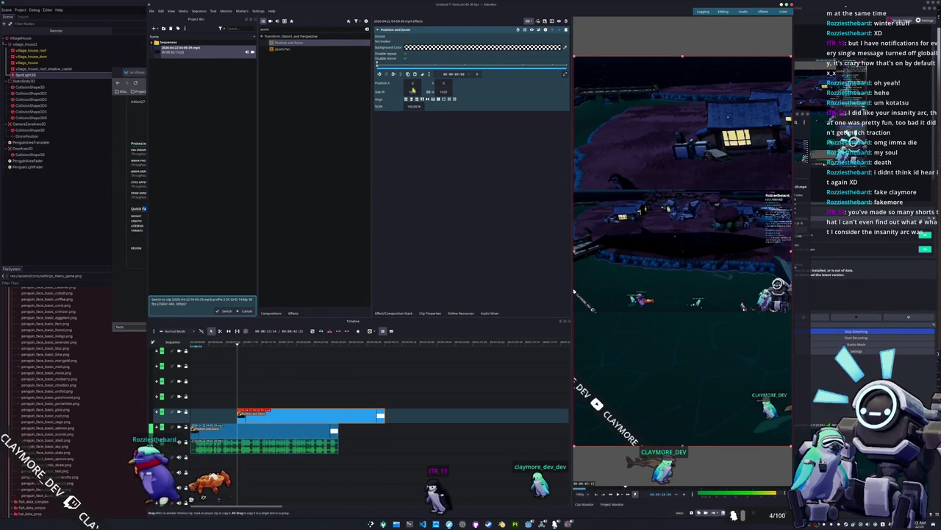
Keyframe the upper clip's Scale at 200% at the start and 600% later.
left_click(412, 106)
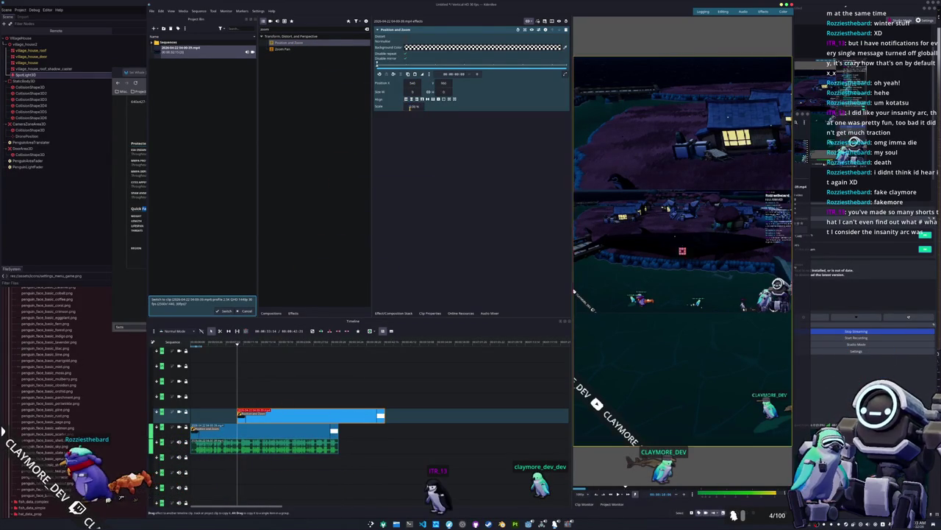
type("200")
key("Return")
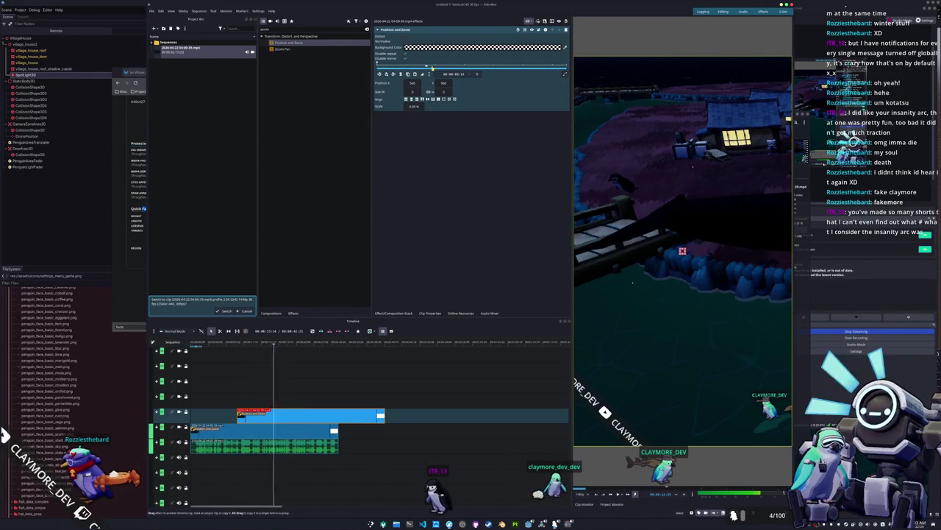
left_click_drag(442, 68, 453, 69)
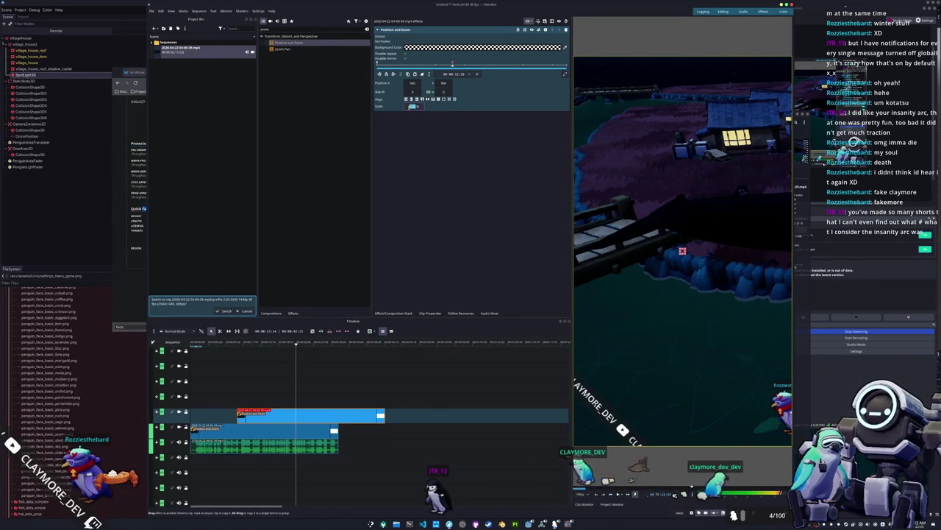
type("600")
key("Return")
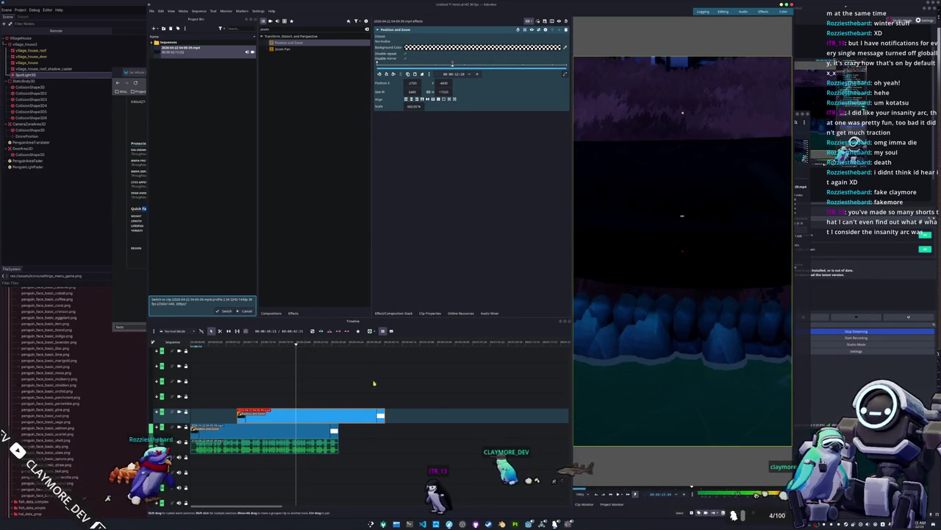
Replace that keyframe with one scaling to 1155%, then raise it to 2765%.
left_click(404, 74)
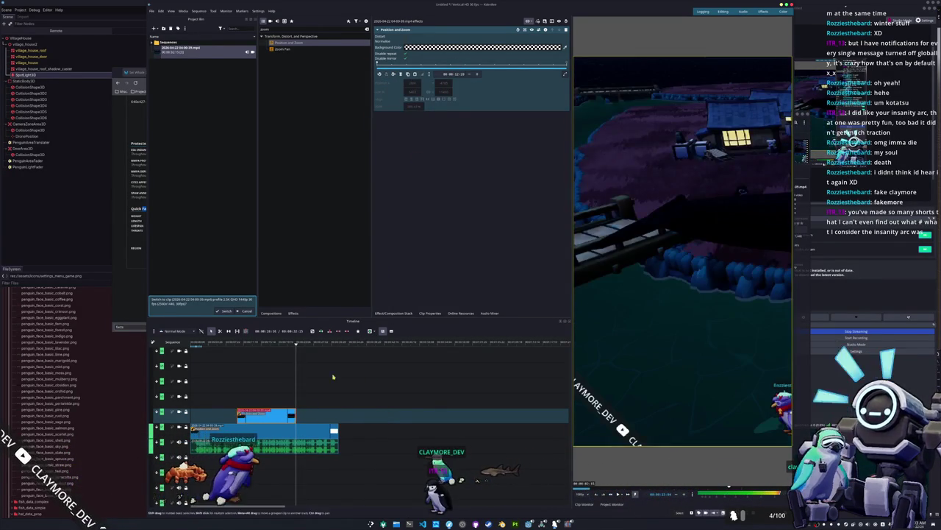
left_click(395, 75)
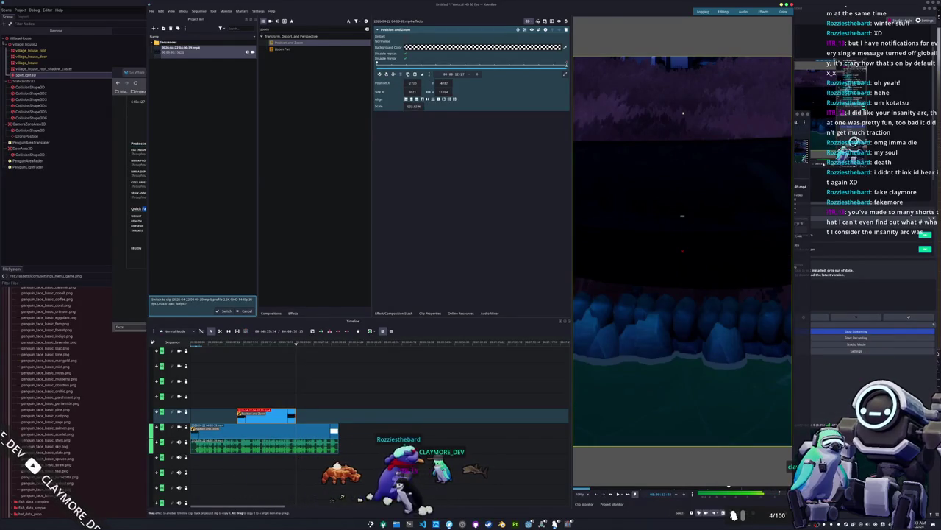
type("1155")
key("Return")
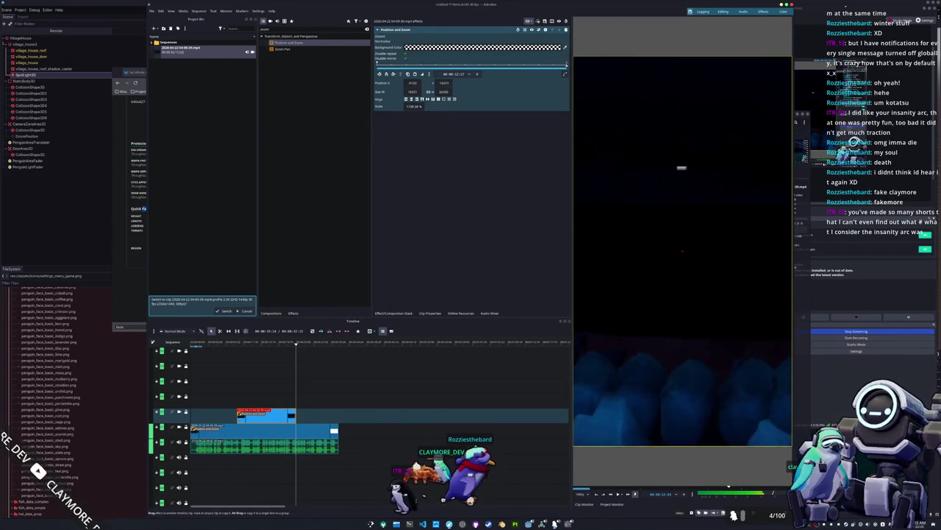
type("2765")
key("Return")
Move the playhead past the zoom clip's end and select the main video clip below.
scroll(408, 108, "up", 3)
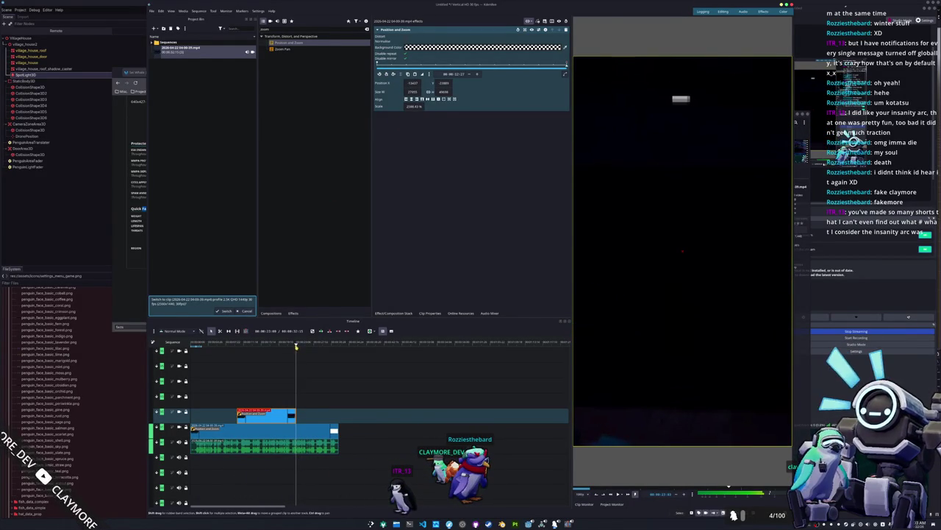
left_click_drag(296, 347, 303, 347)
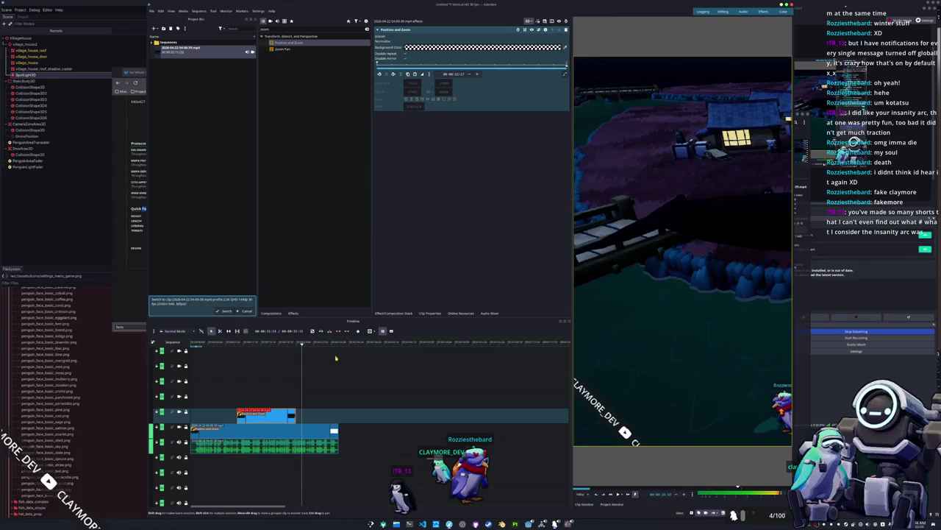
left_click(312, 427)
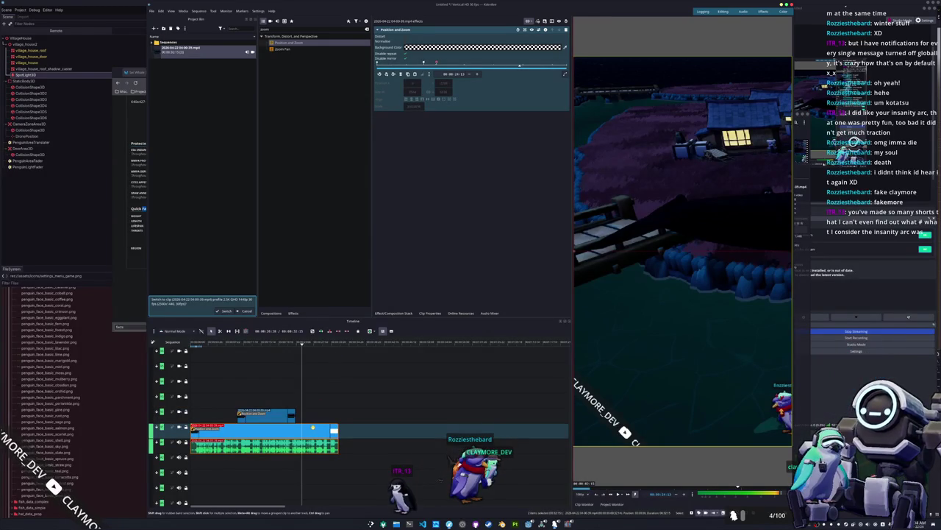
Step the playhead back onto the Position and Zoom keyframe and search effects for 'rotate'.
left_click_drag(301, 346, 296, 347)
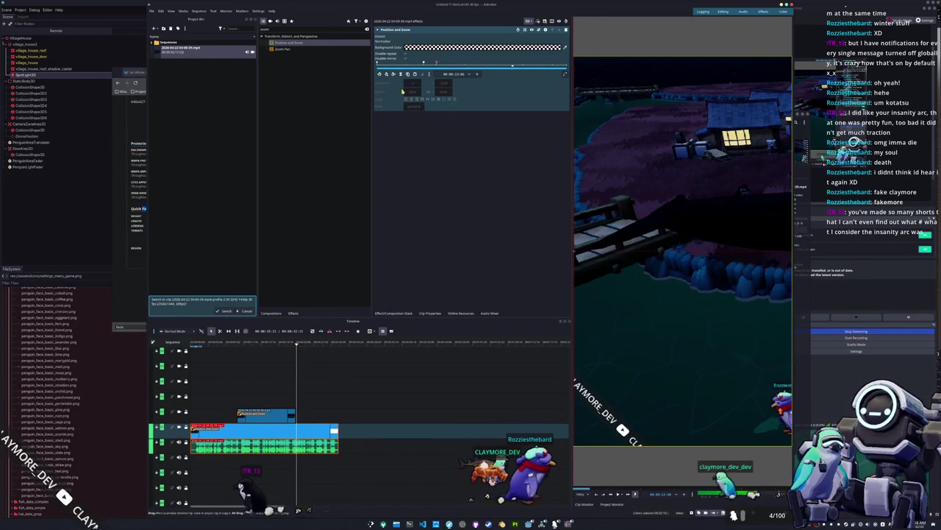
scroll(272, 397, "up", 2)
key("Left")
key("Left")
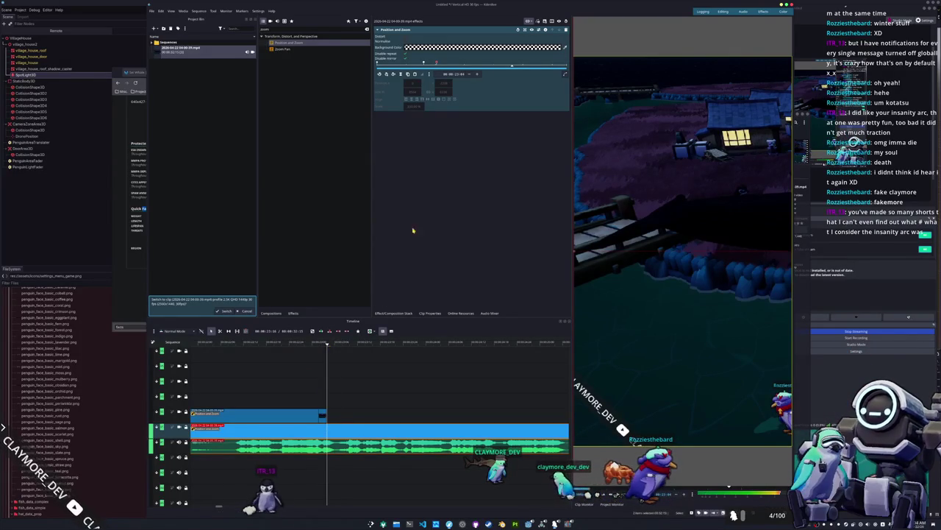
left_click(399, 145)
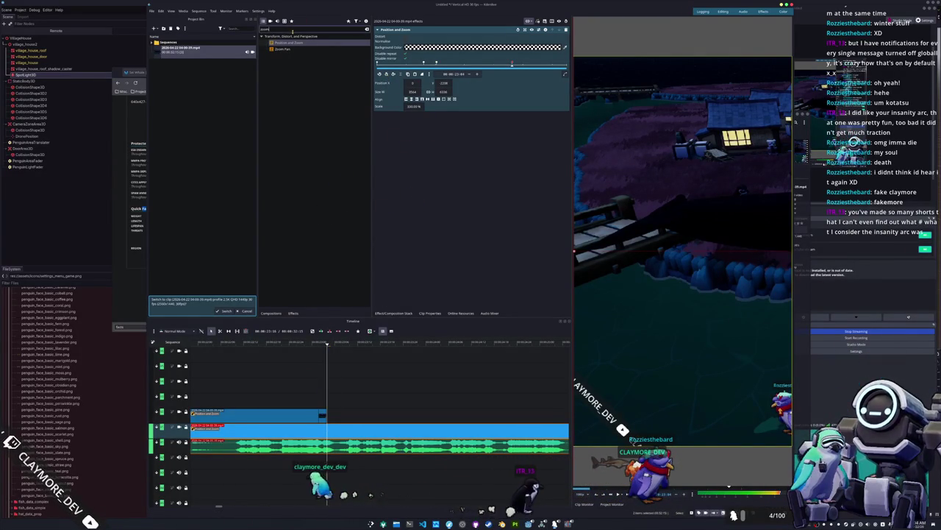
type("rotate")
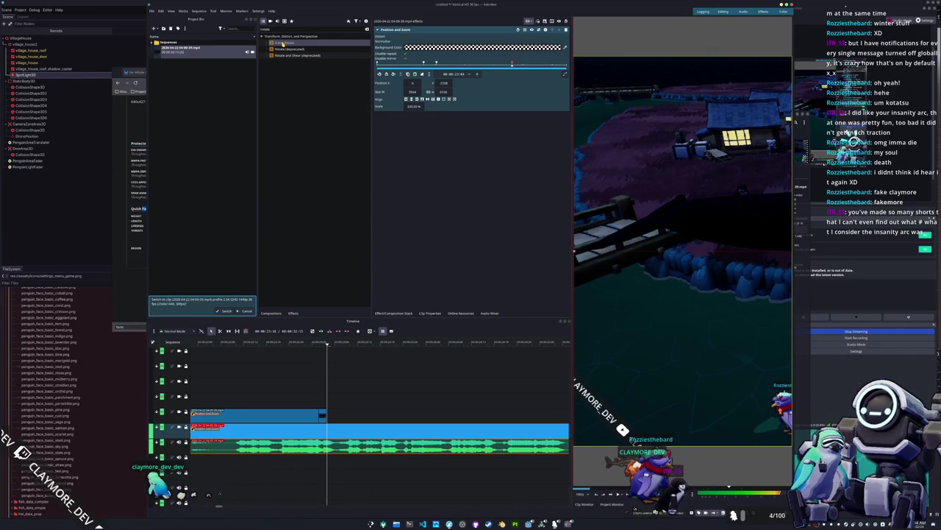
Clear the effects search and apply Rotate (deprecated) to the main video clip.
left_click(366, 30)
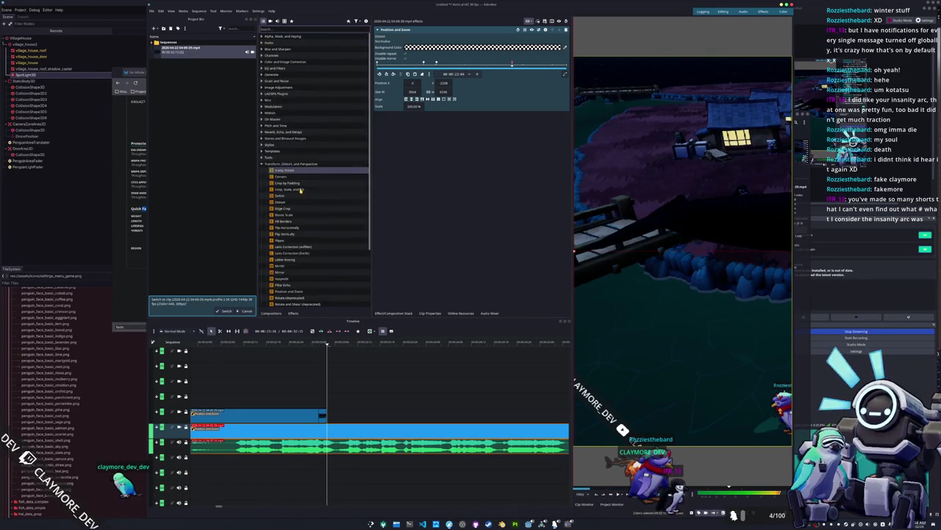
scroll(294, 227, "down", 3)
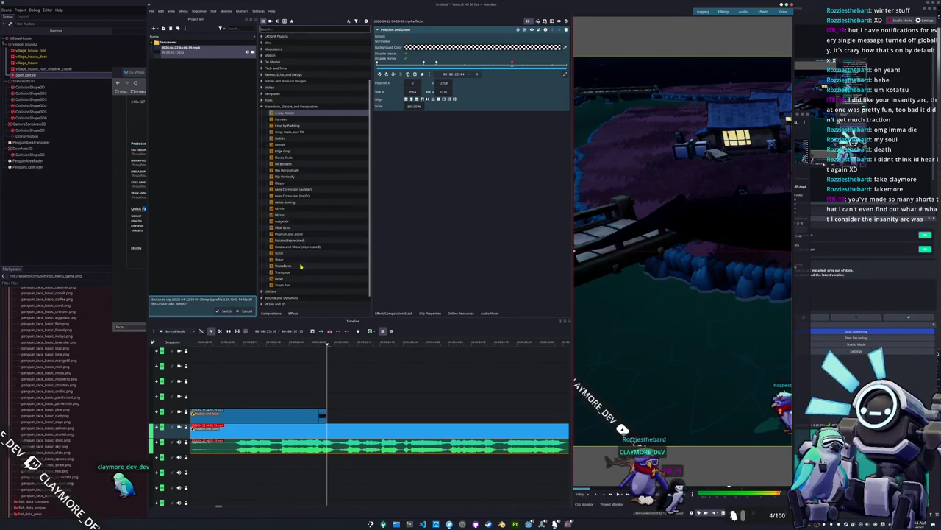
left_click(279, 241)
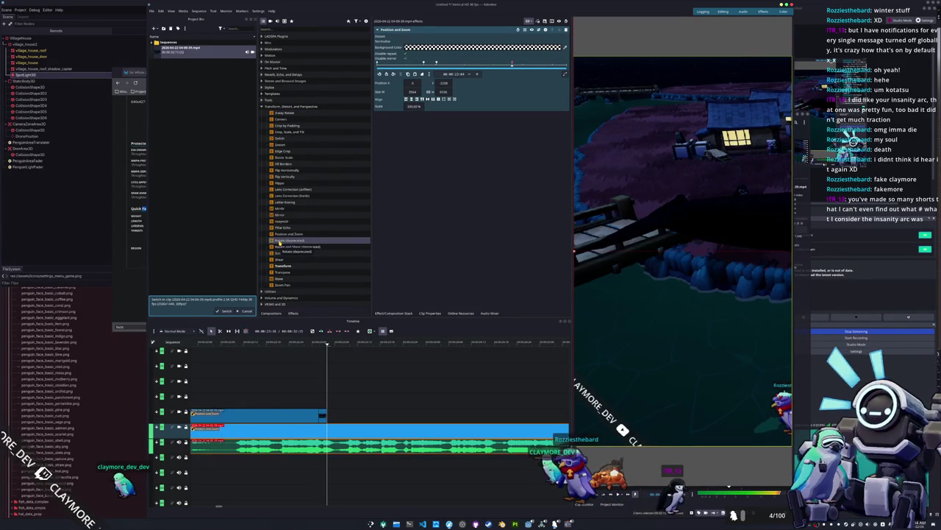
left_click_drag(279, 243, 318, 263)
left_click_drag(332, 432, 330, 431)
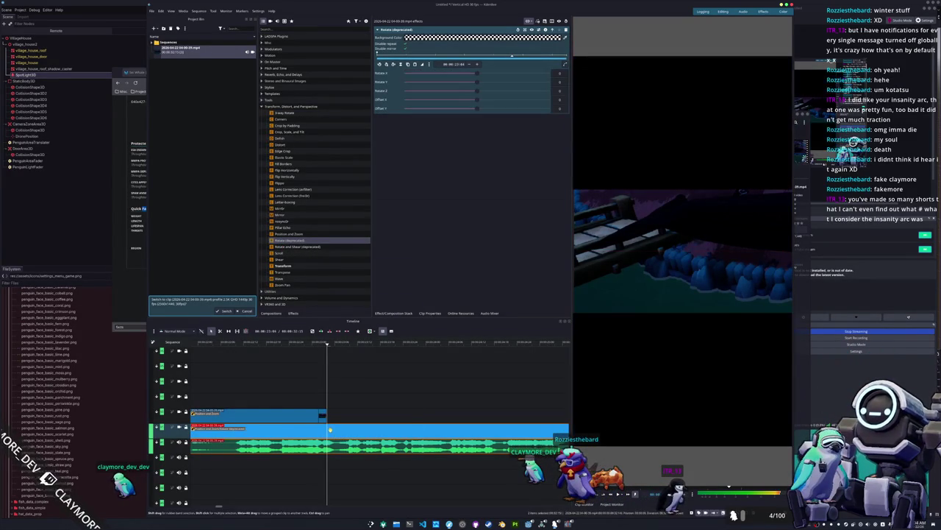
Preview the vertical project frame, undo Rotate (deprecated), and apply 3-way Rotate instead.
left_click(652, 282)
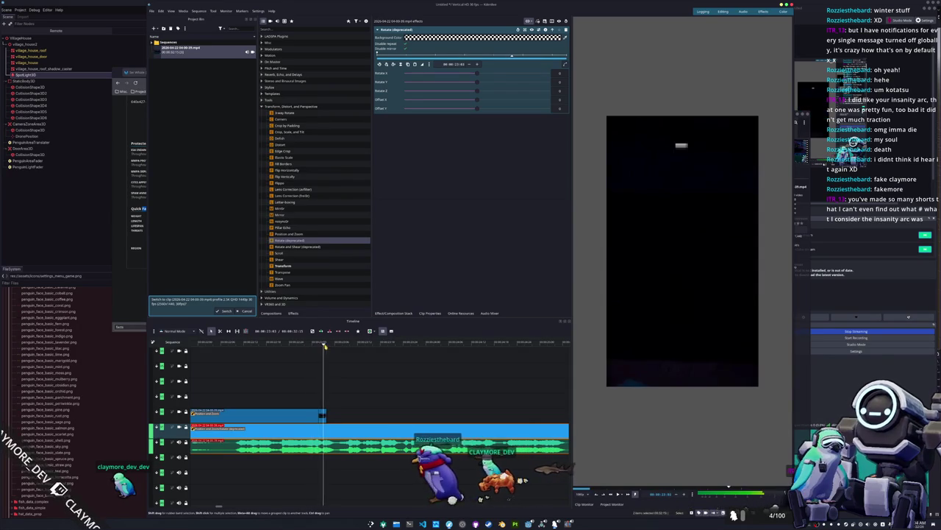
key("ctrl+z")
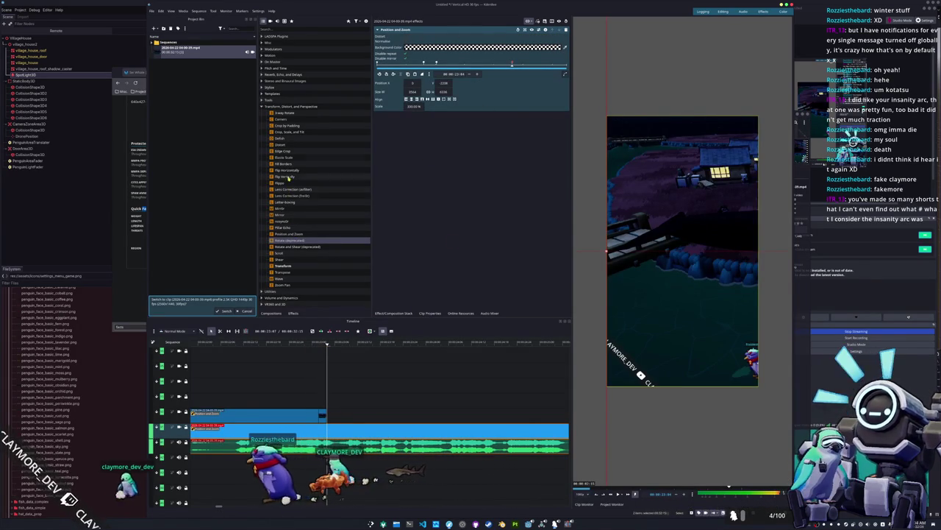
mouse_move(283, 113)
left_mouse_down()
mouse_move(356, 426)
mouse_move(347, 430)
left_mouse_up()
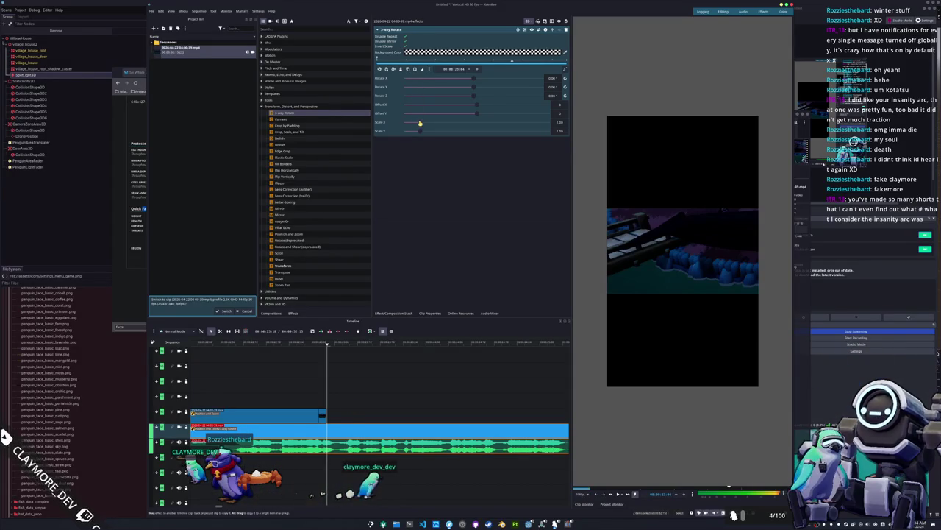
Compare the clip with 3-way Rotate on and off, then delete 3-way Rotate from the Effect Stack.
scroll(389, 110, "up", 3)
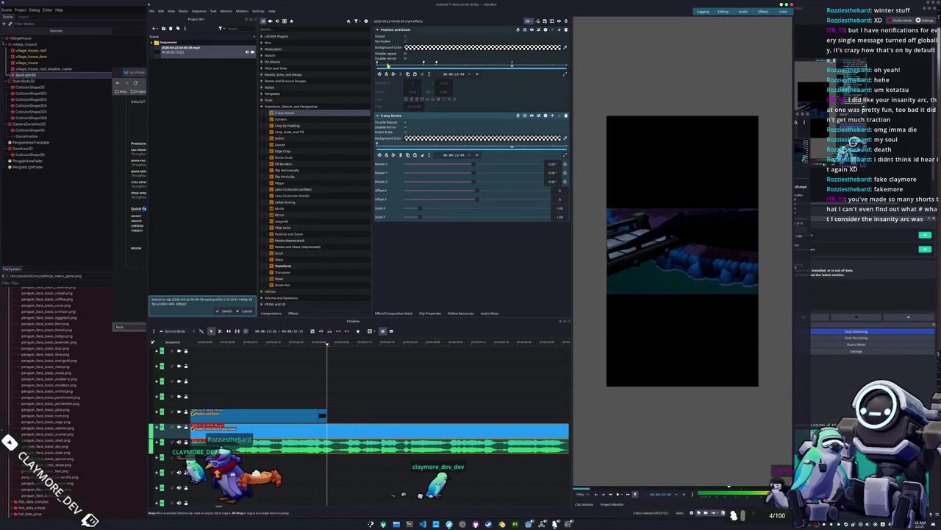
left_click(538, 120)
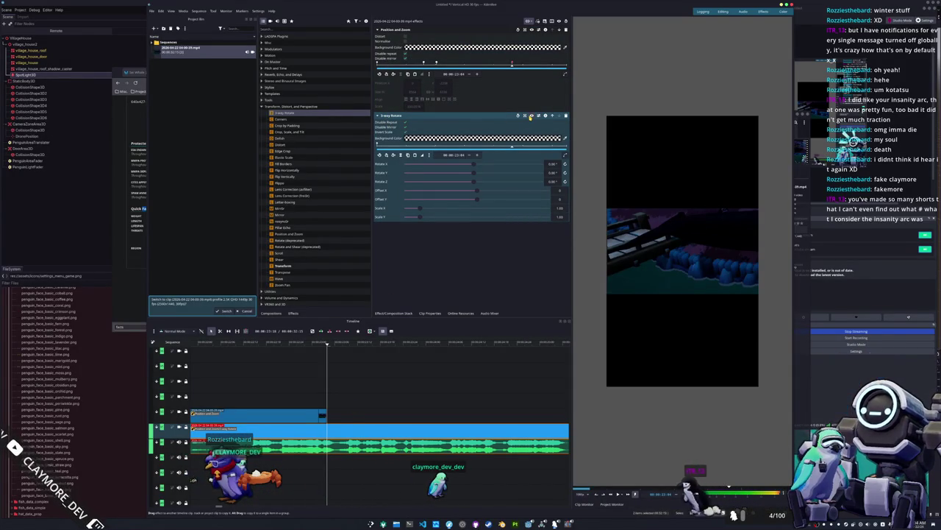
left_click(530, 118)
left_click(530, 118)
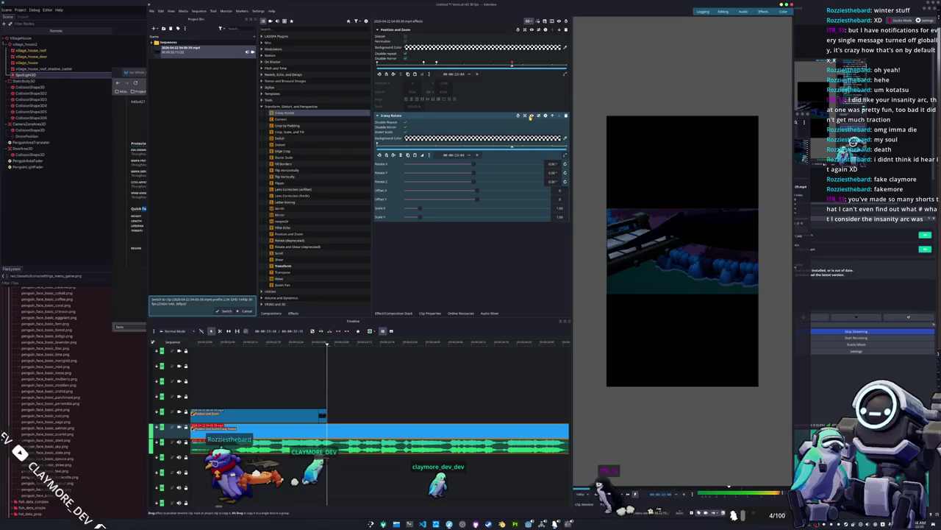
left_click(525, 96)
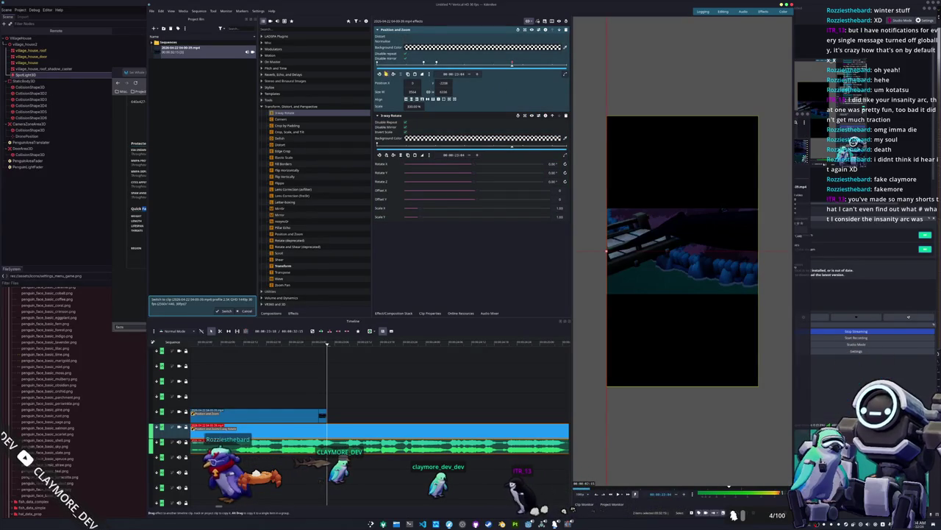
key("Home")
key("End")
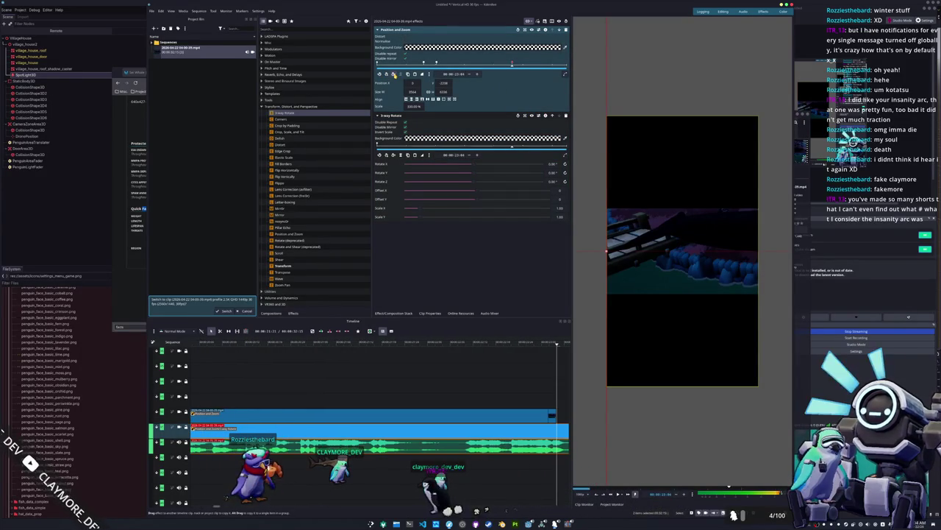
left_click(566, 118)
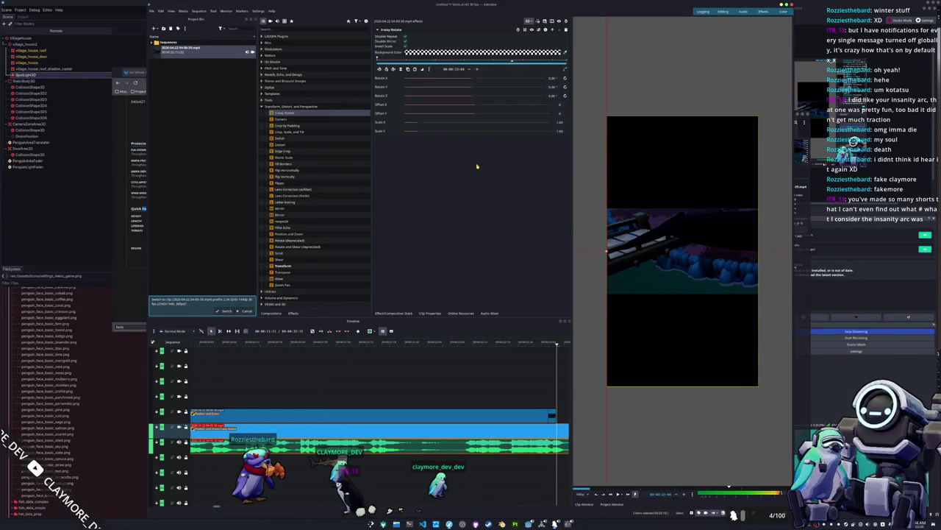
key("ctrl+z")
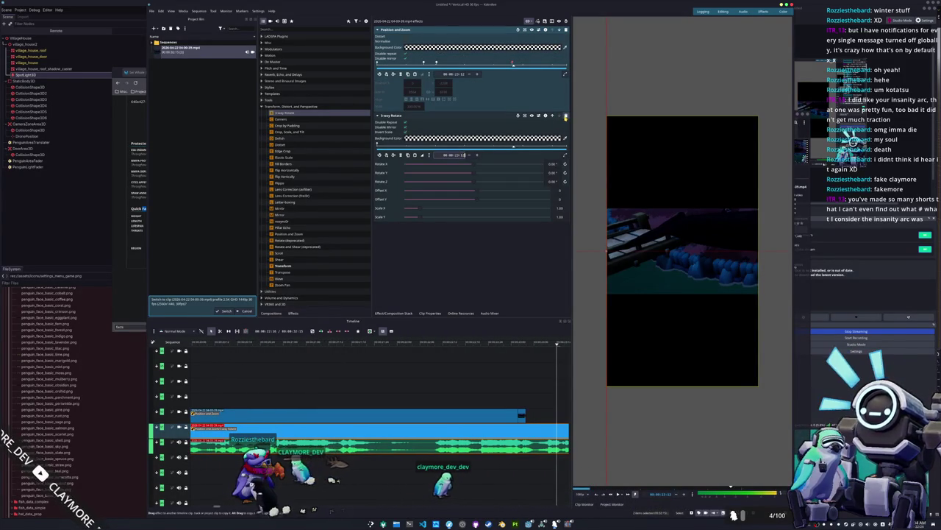
left_click(565, 116)
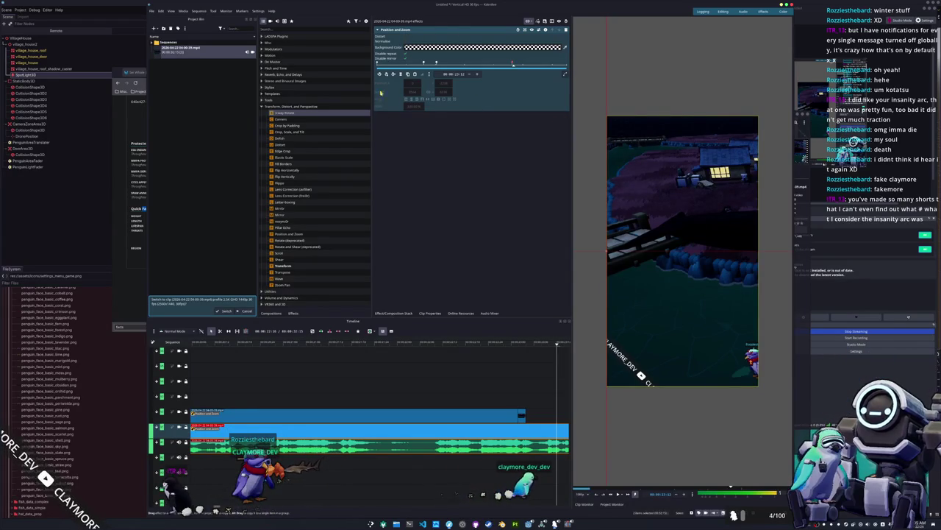
Drag the 3-way Rotate effect from Effects back onto the video clip.
left_click(430, 75)
left_click(393, 95)
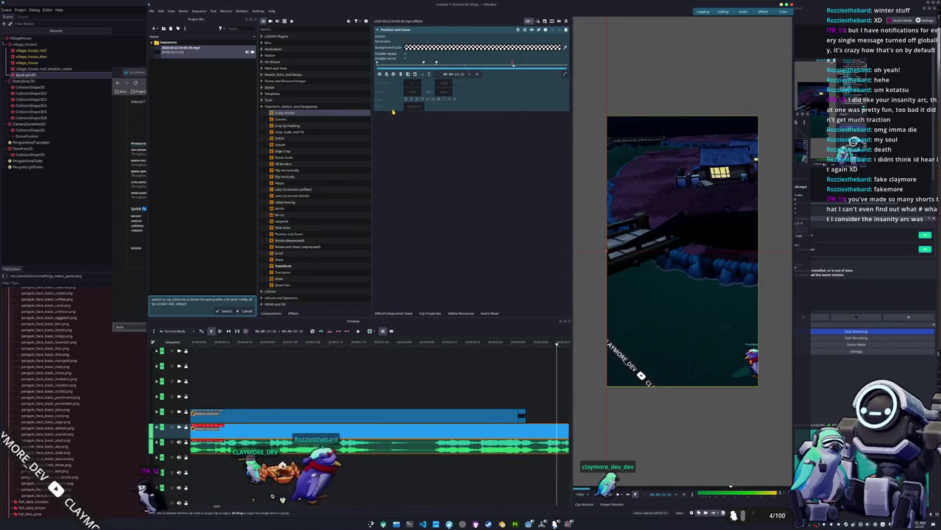
left_click_drag(394, 209, 469, 401)
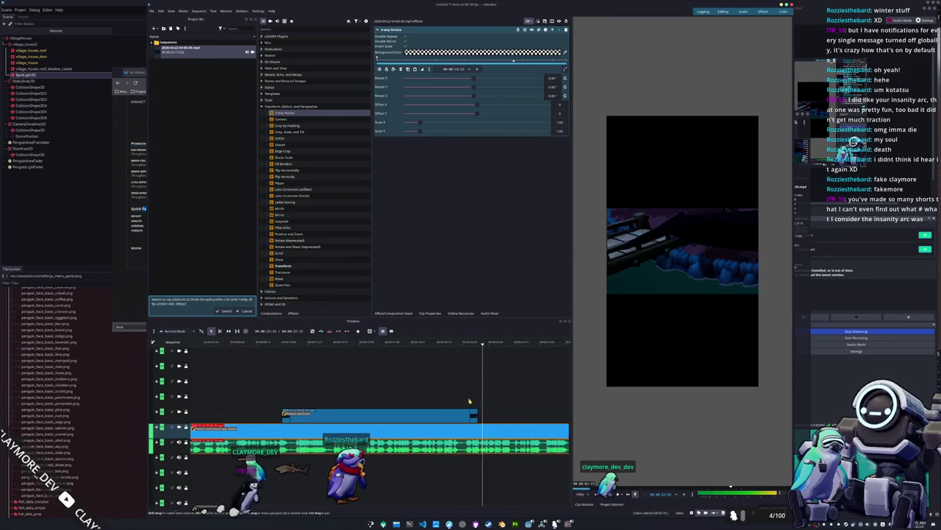
scroll(412, 399, "down", 2)
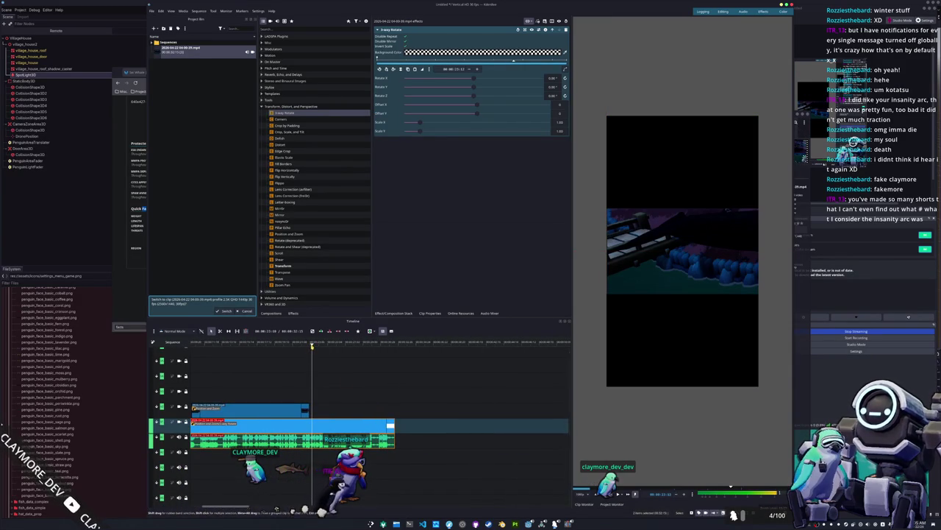
Cut the video clip and its audio at a later frame with the Razor tool.
left_click(310, 346)
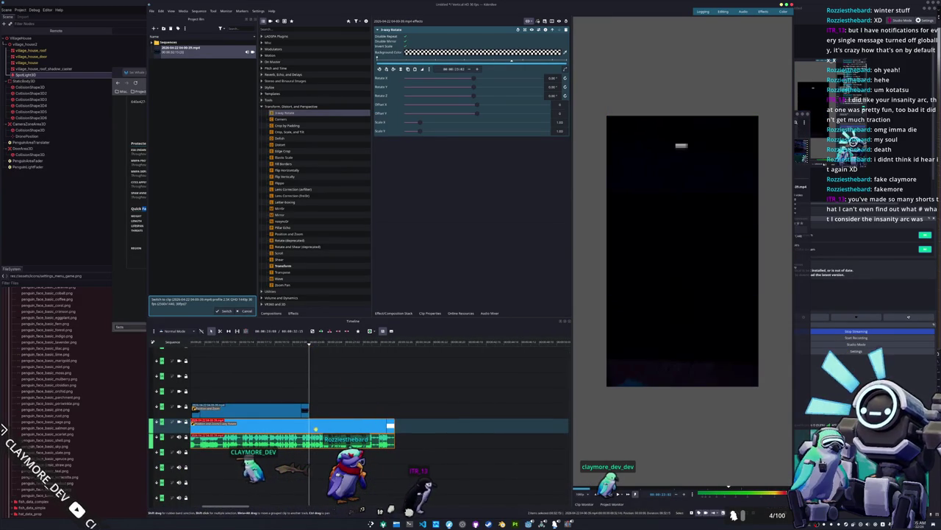
left_click(308, 426)
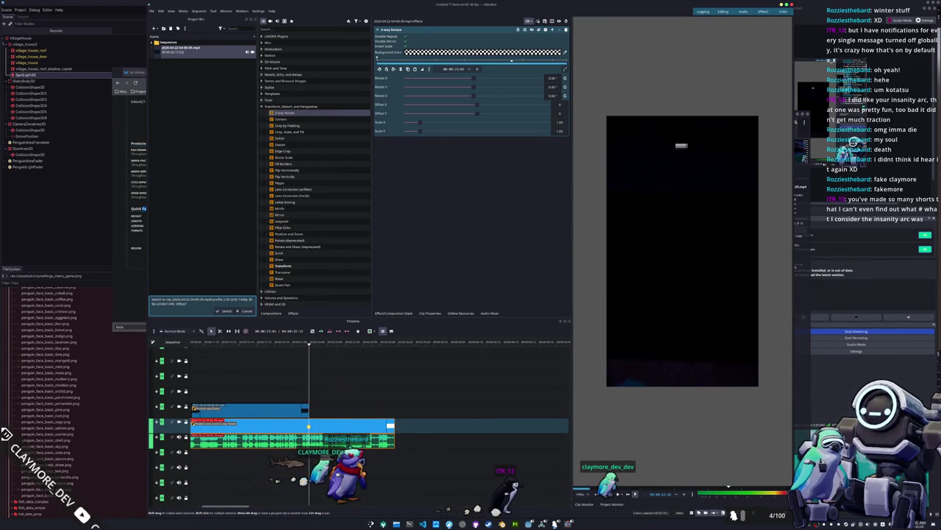
key("x")
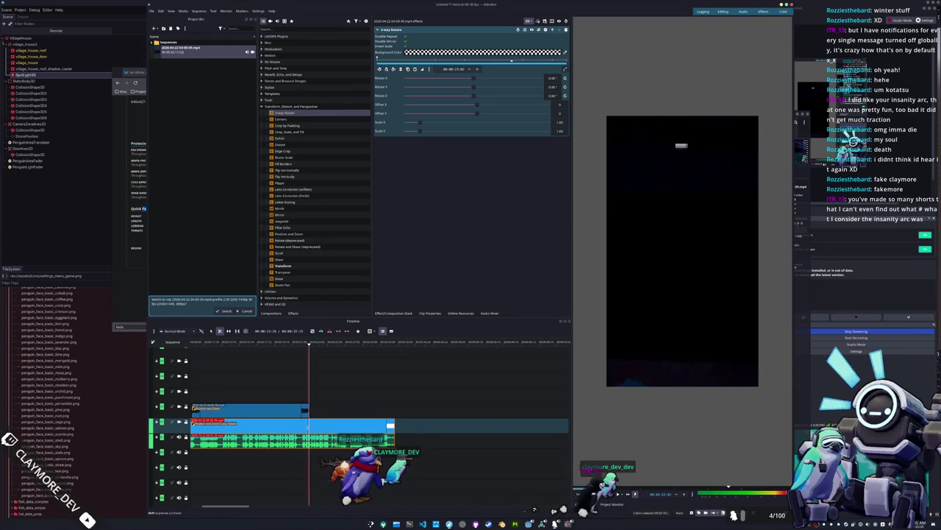
left_click(308, 425)
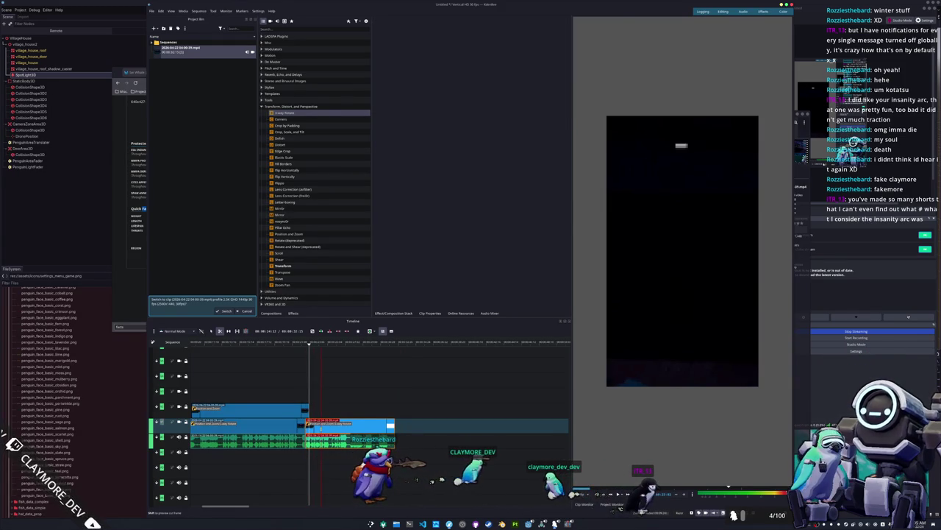
Remove Position and Zoom from the new clip piece and keyframe 3-way Rotate X at -180°.
left_click(309, 425)
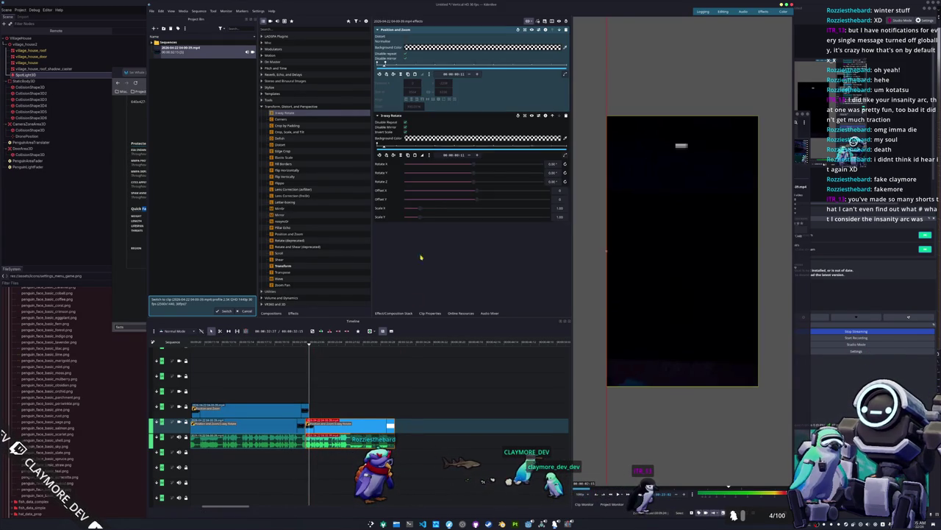
left_click(566, 31)
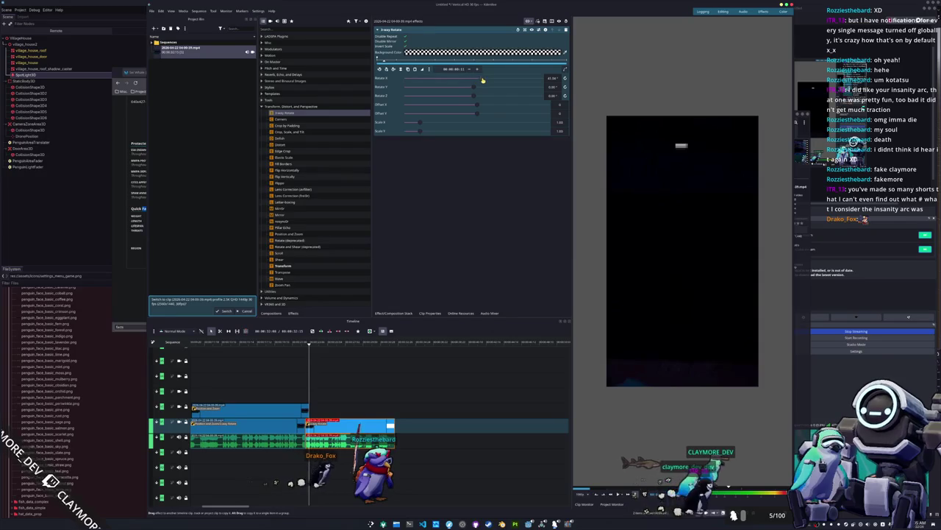
left_click(321, 344)
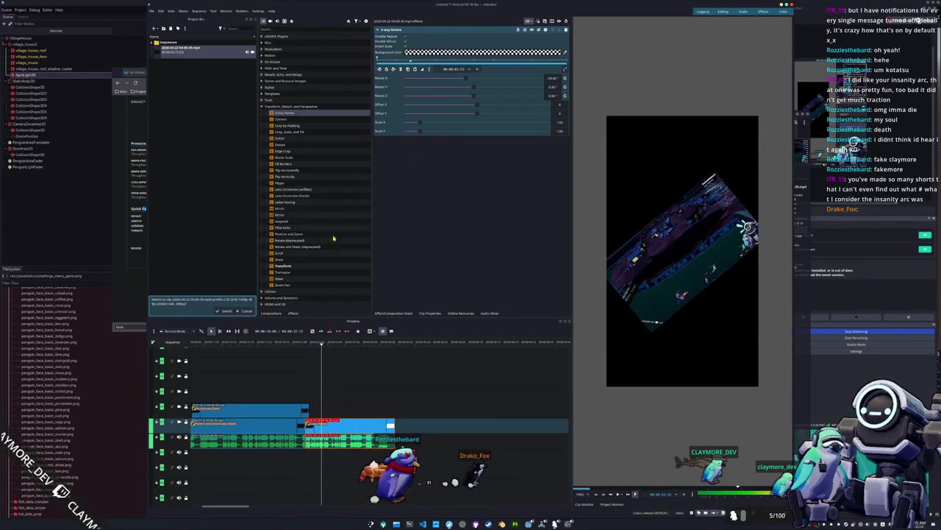
key("Home")
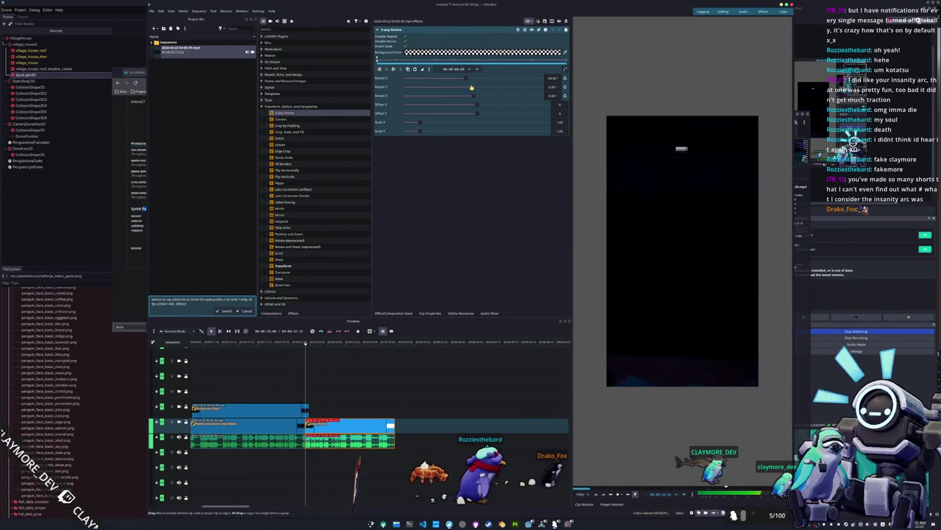
left_click(337, 345)
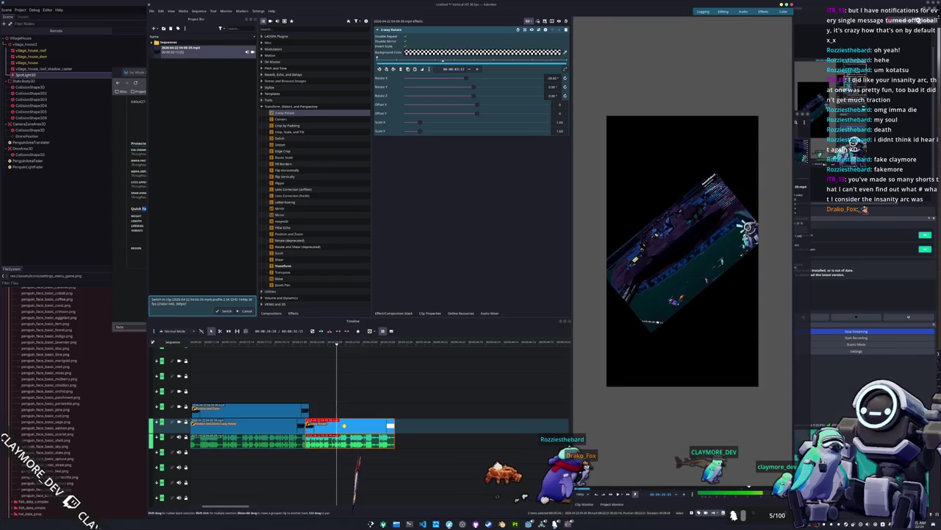
mouse_move(463, 79)
left_mouse_down()
mouse_move(428, 82)
mouse_move(439, 80)
left_mouse_up()
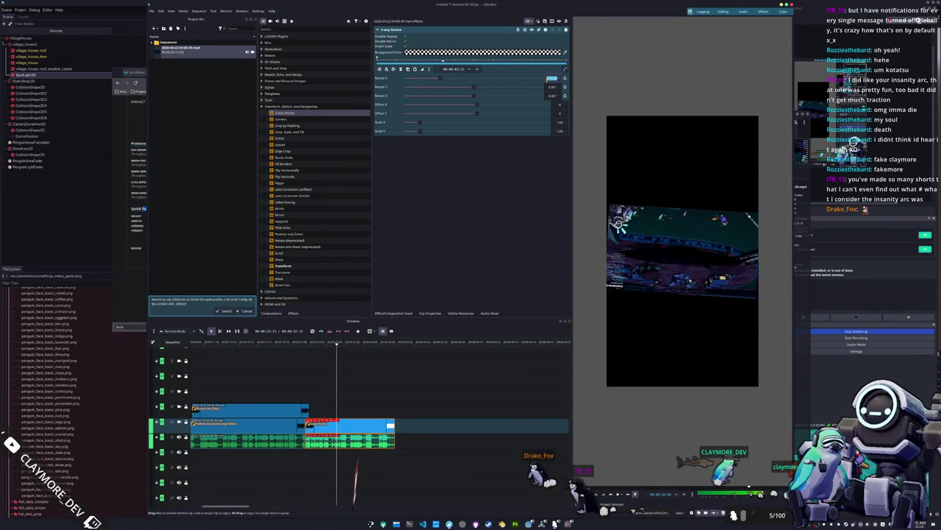
type("80")
key("Return")
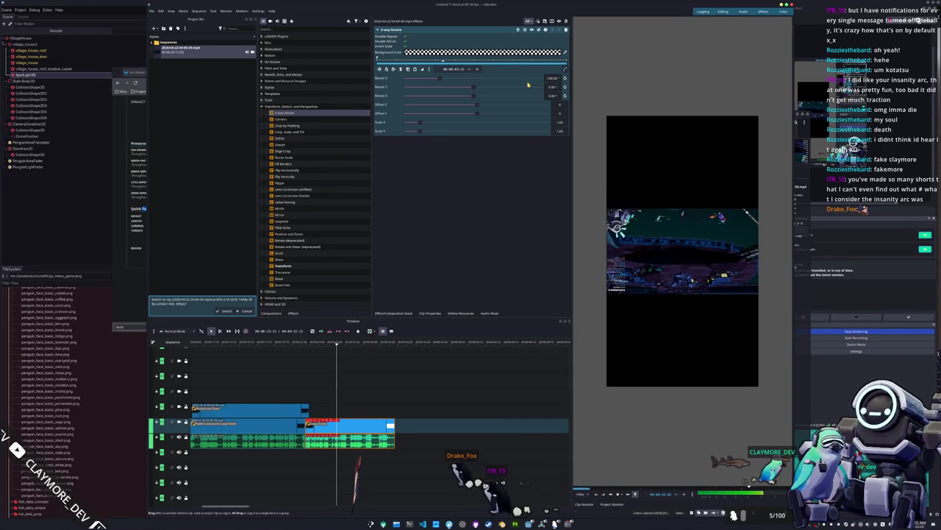
mouse_move(426, 127)
left_mouse_down()
mouse_move(453, 142)
mouse_move(478, 136)
left_mouse_up()
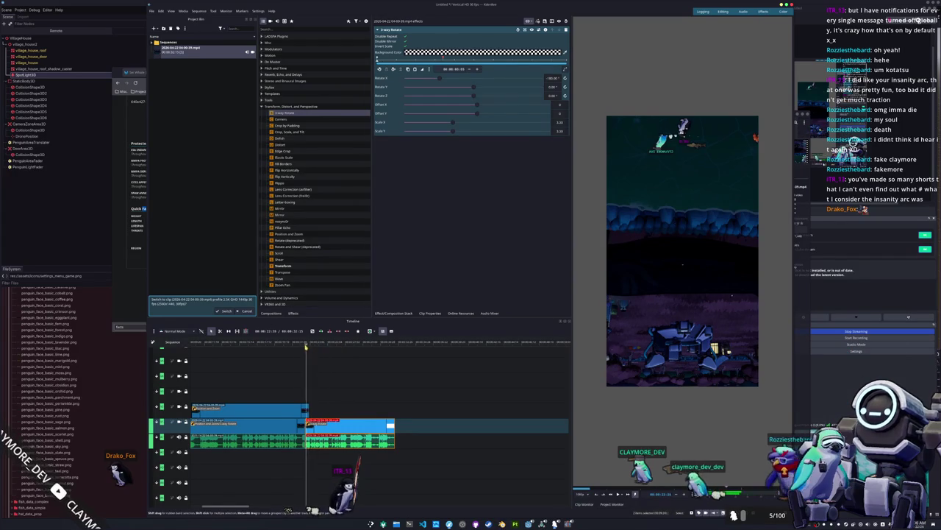
Add further Rotate X keyframes at -90° and back at 0°.
key("Left")
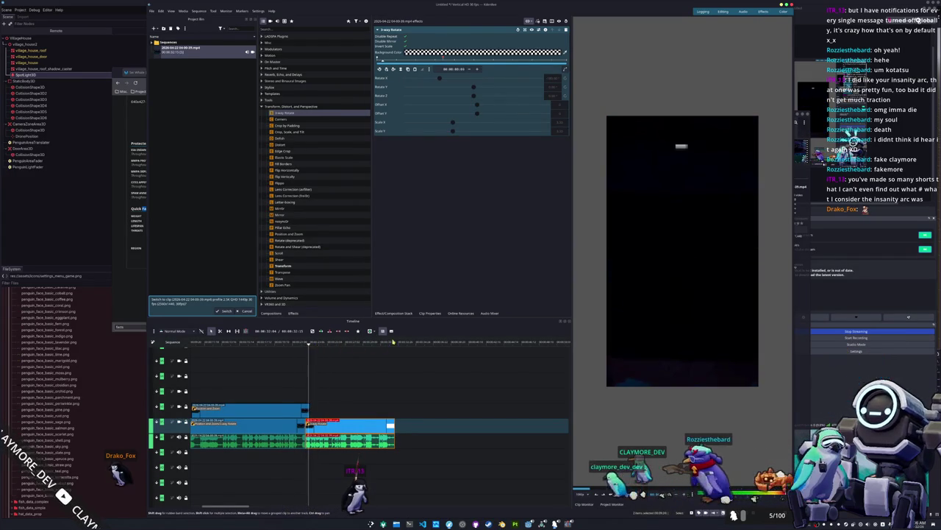
left_click(321, 345)
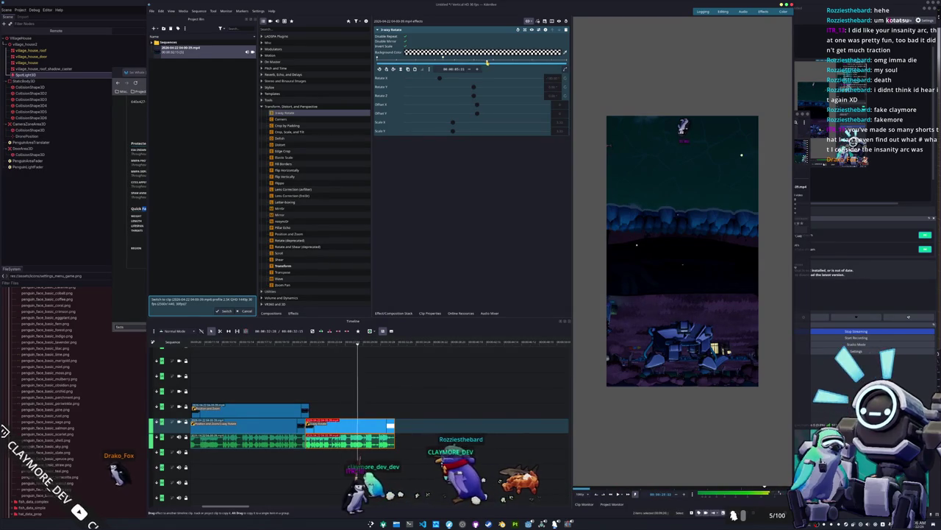
left_click(394, 69)
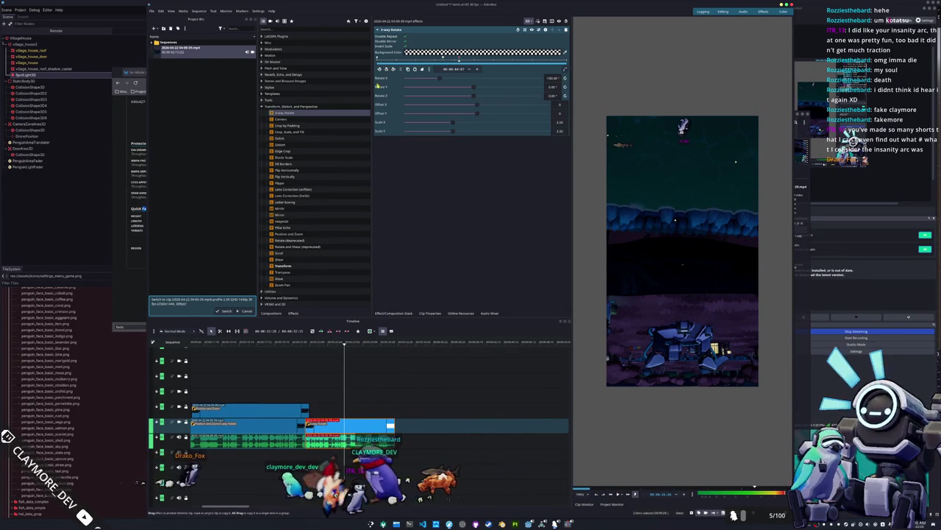
left_click(566, 79)
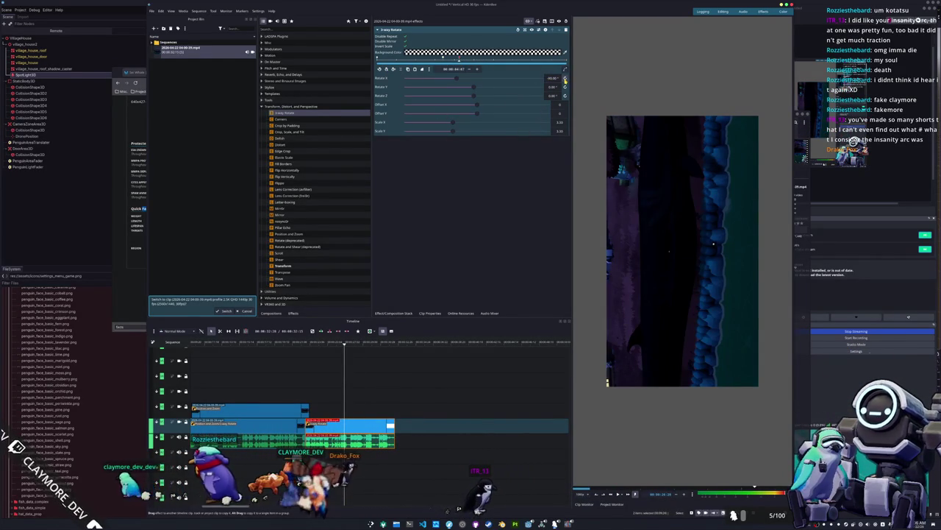
left_click(565, 79)
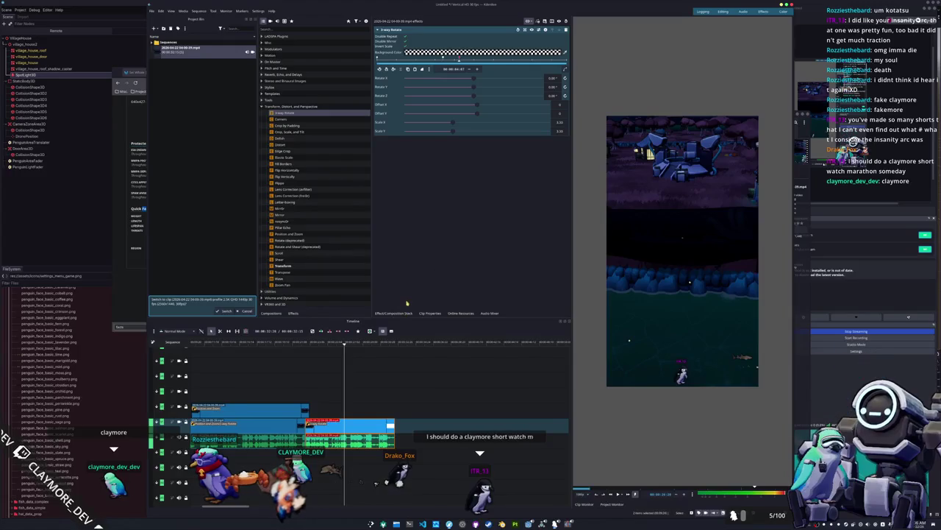
Split the clip again at an earlier playhead position with Shift+R and select the piece.
left_click_drag(342, 351, 292, 346)
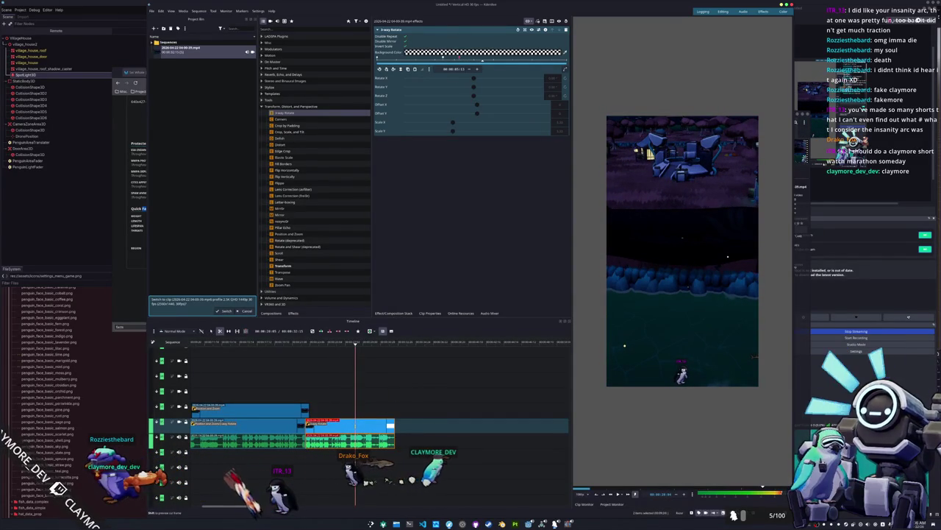
key("shift+r")
left_click(371, 424)
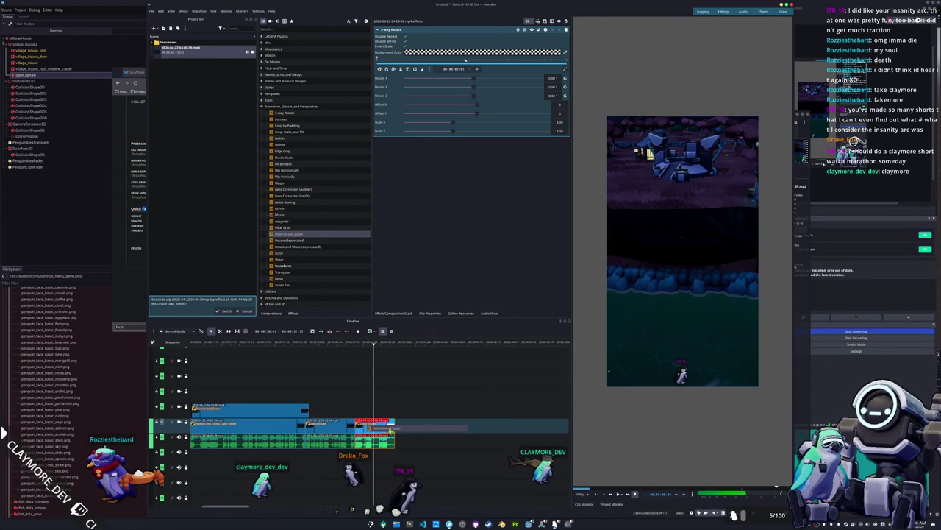
Give the last clip piece a zoomed Position and Zoom framing that shows the chat overlay.
left_click_drag(395, 432, 395, 432)
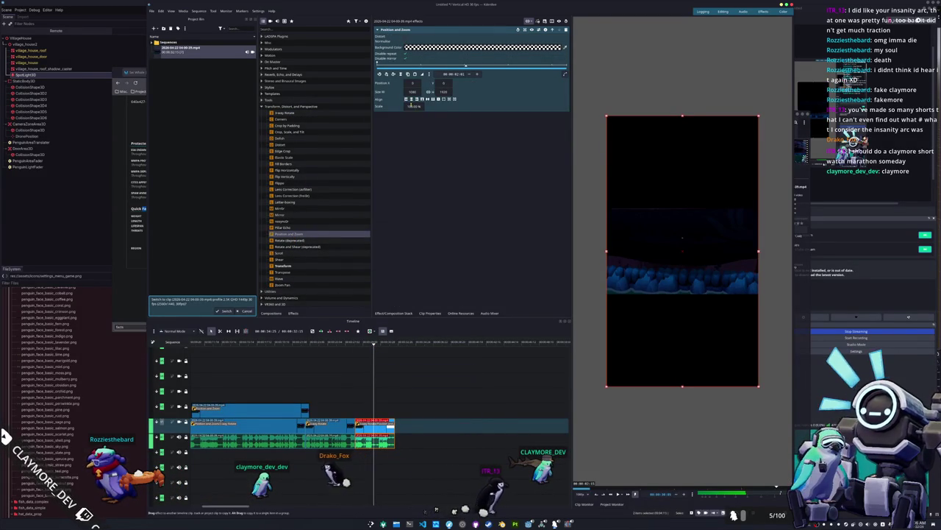
key("Return")
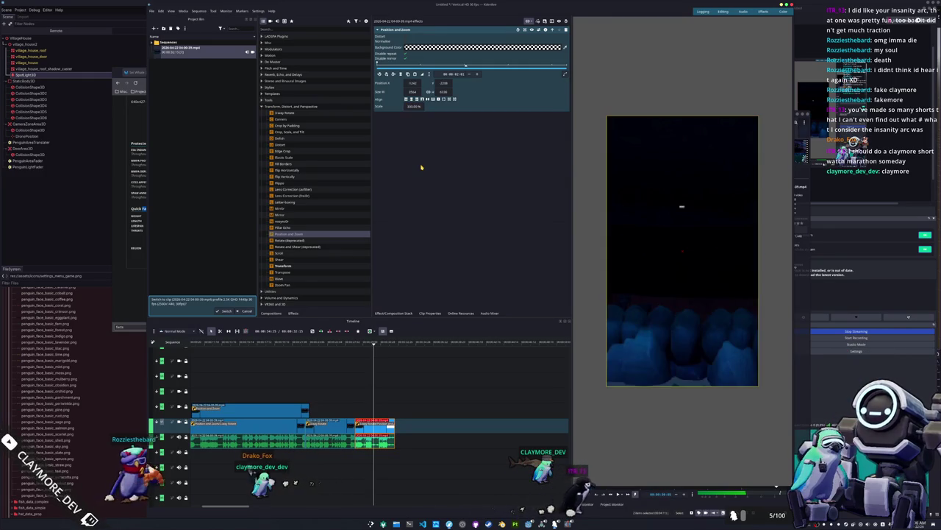
left_click(371, 424)
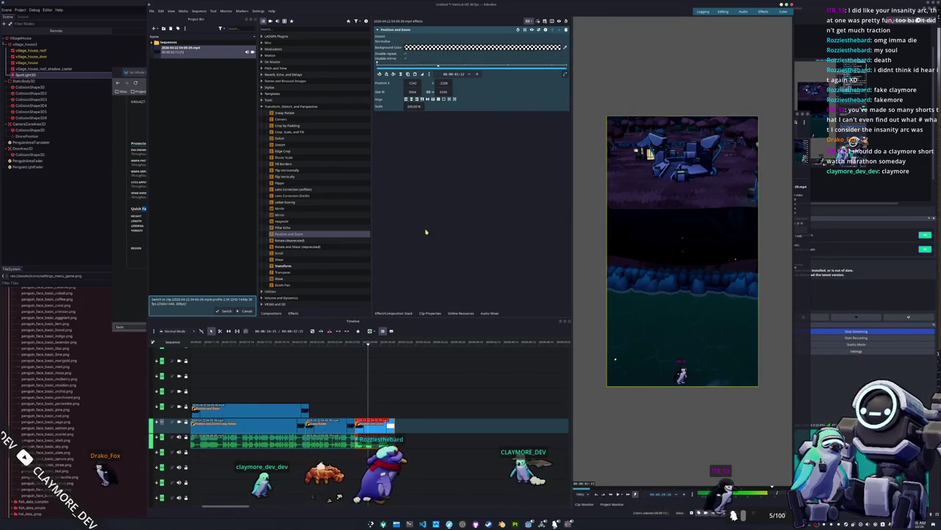
left_click(386, 75)
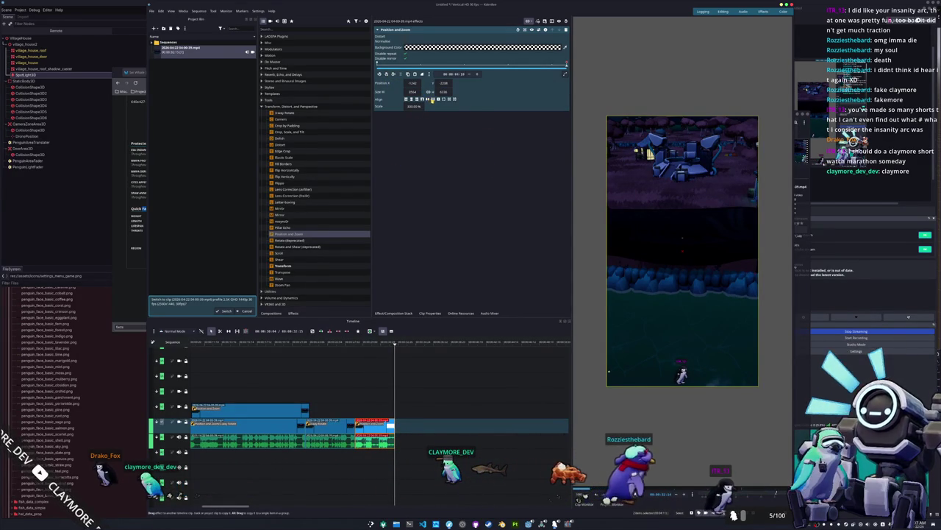
left_click(417, 99)
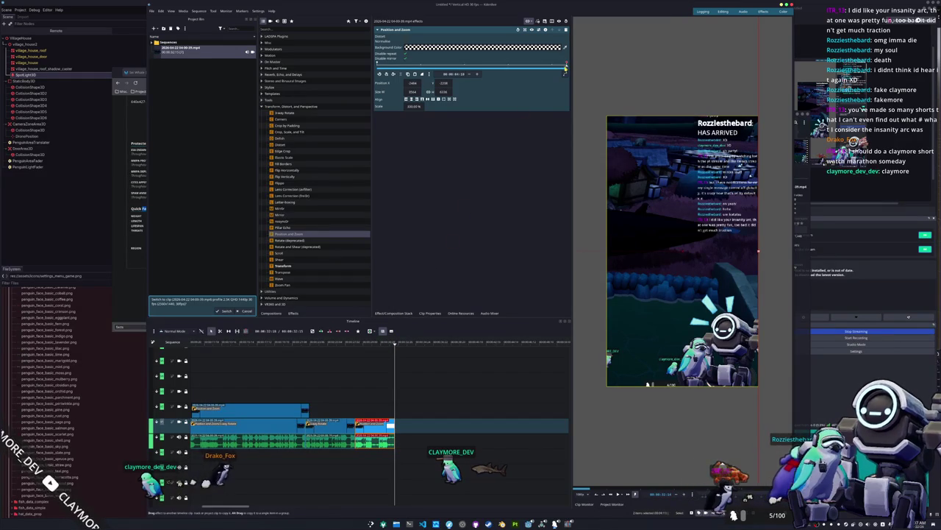
Return the playhead toward the timeline start and switch over to OBS Studio.
left_click_drag(564, 64, 462, 67)
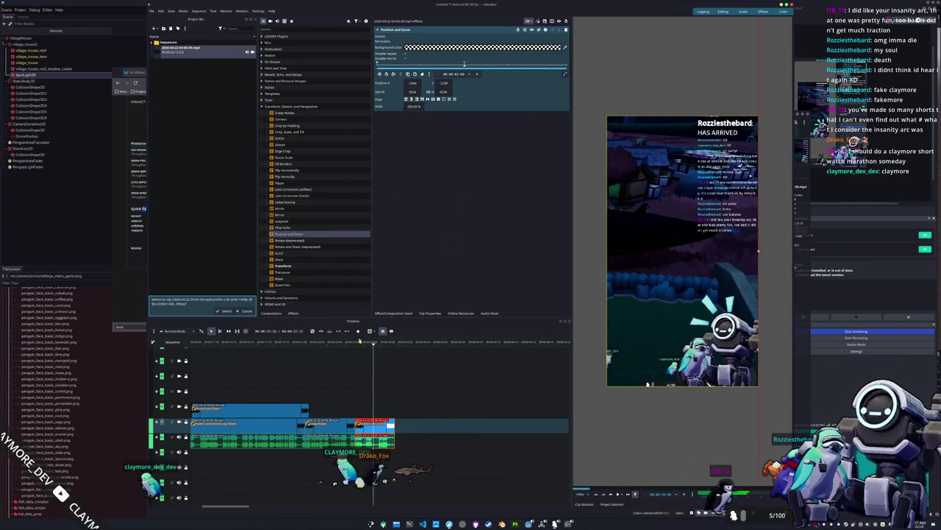
key("ctrl+z")
key("ctrl+z")
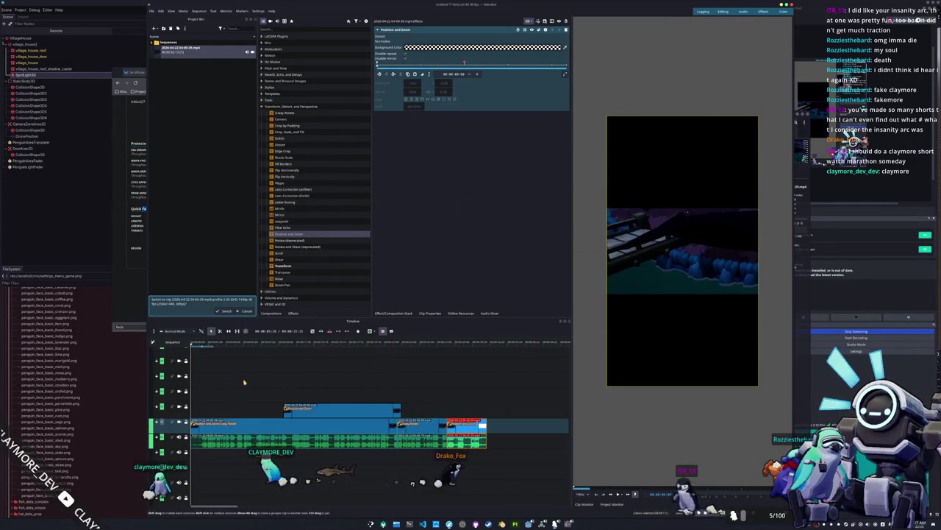
scroll(264, 412, "up", 1)
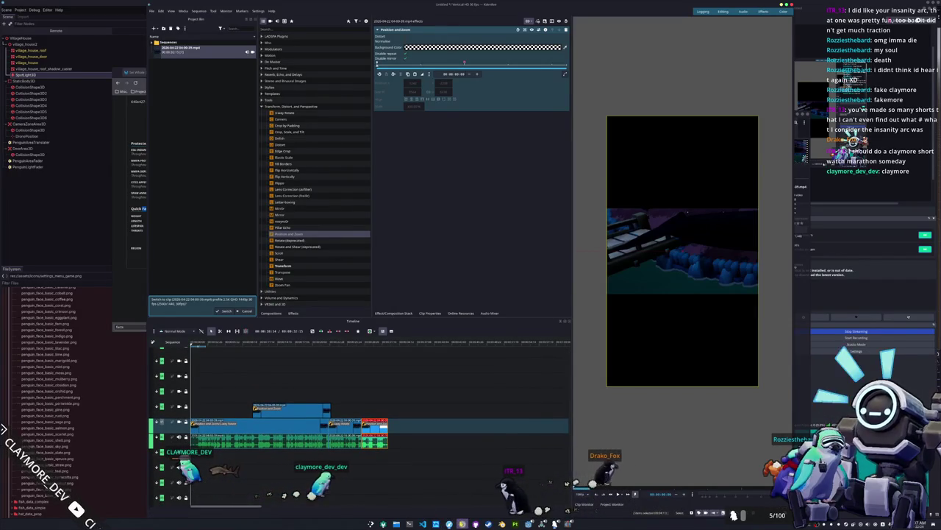
key("alt+Tab")
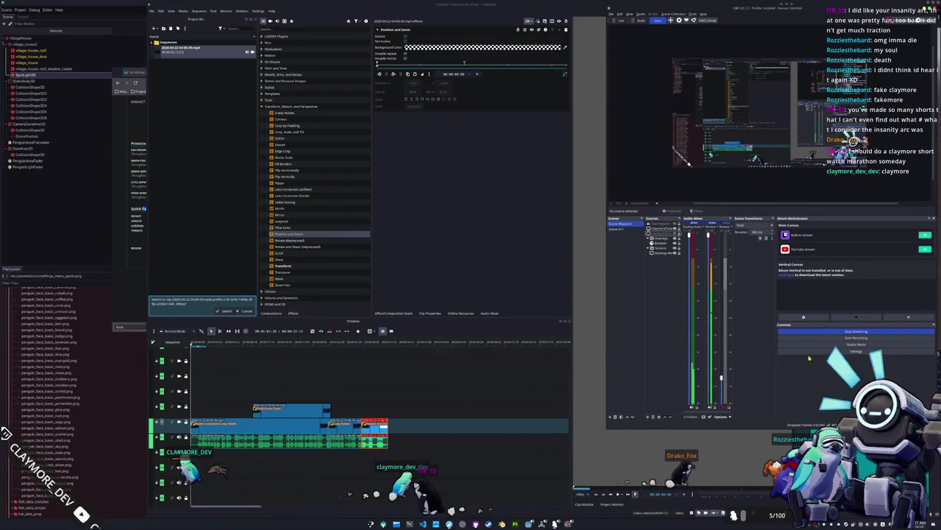
Start a new OBS screen recording, then bring the Kdenlive window back to the front.
left_click(820, 338)
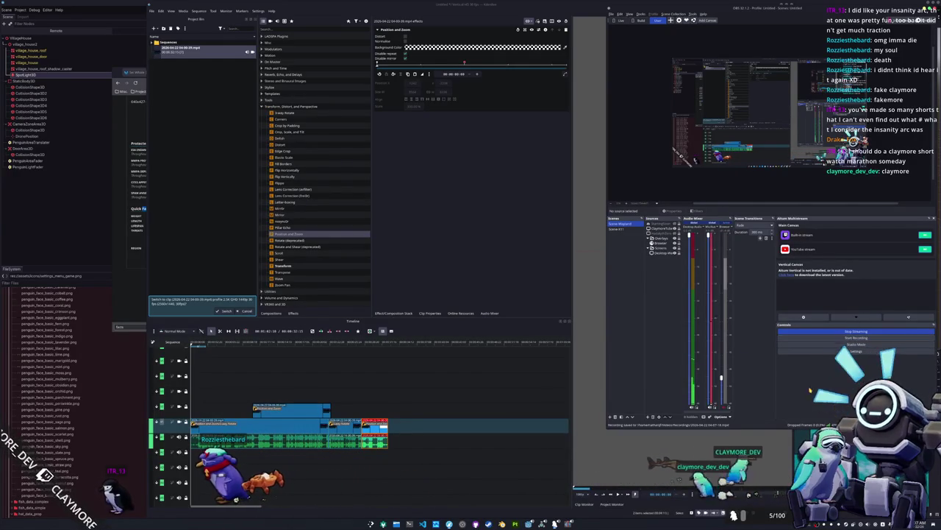
left_click(474, 266)
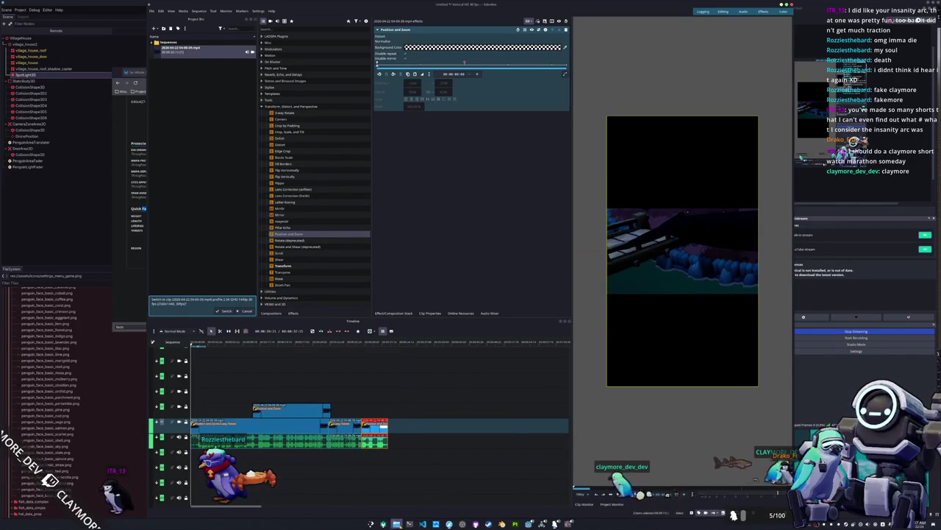
Import the new 04-07-18 recording from the file manager and delete its video part.
key("alt+Tab")
mouse_move(515, 399)
left_mouse_down()
mouse_move(210, 203)
mouse_move(201, 88)
mouse_move(175, 68)
mouse_move(331, 385)
mouse_move(409, 462)
mouse_move(388, 462)
mouse_move(397, 406)
mouse_move(294, 379)
mouse_move(208, 397)
left_mouse_up()
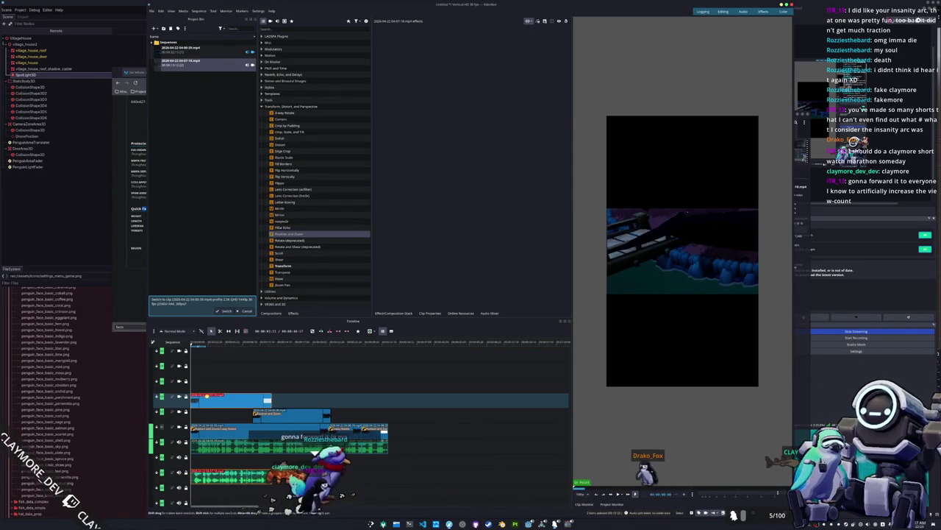
right_click(232, 397)
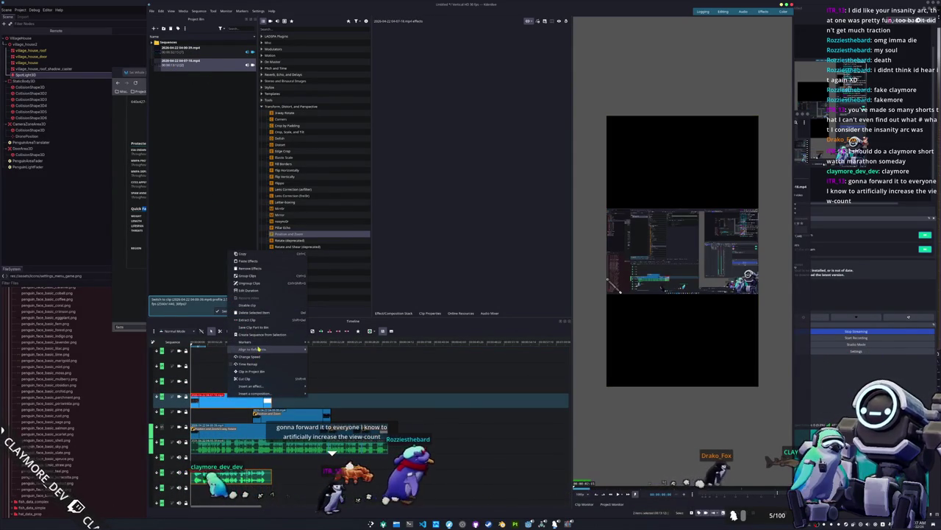
left_click(247, 399)
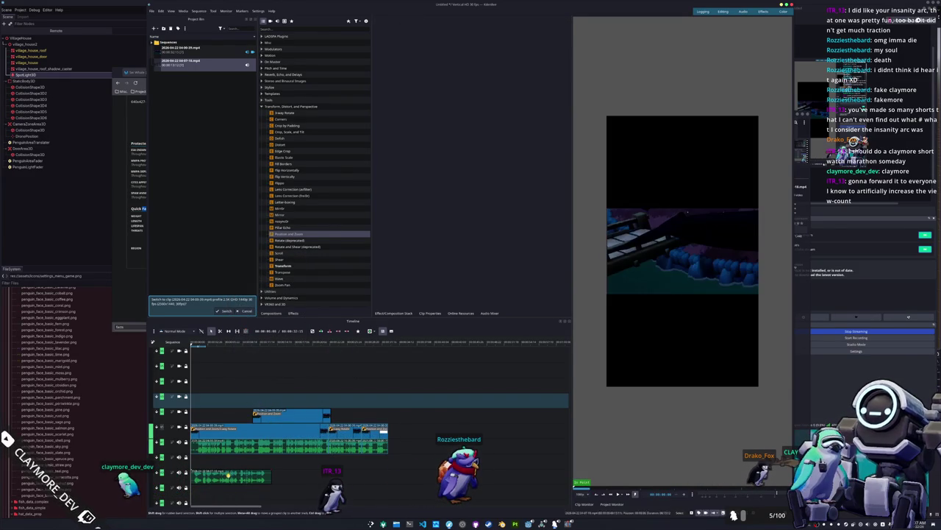
left_click(253, 430)
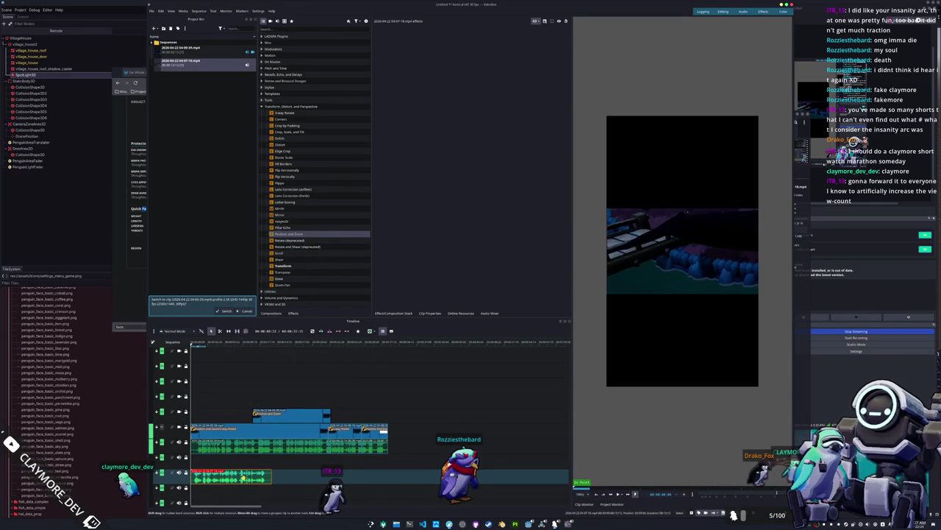
Search 'volume' in Effects and apply Volume to the recording's audio clip.
right_click(243, 478)
left_click(309, 30)
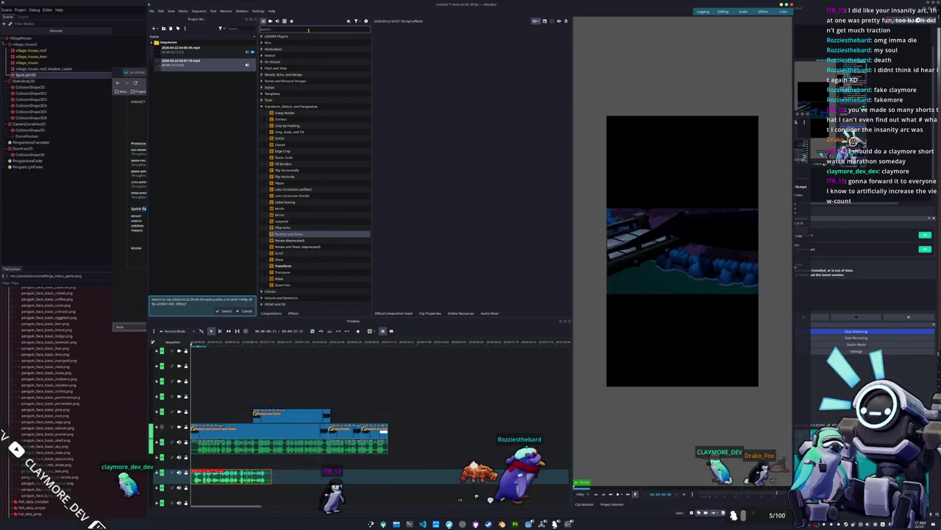
type("volume")
mouse_move(292, 42)
left_mouse_down()
mouse_move(275, 397)
mouse_move(232, 476)
left_mouse_up()
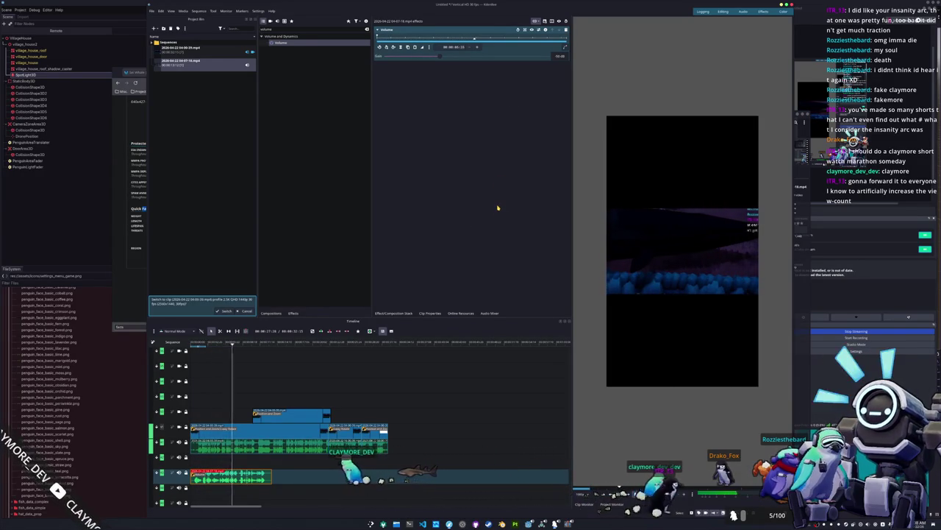
Select the main gameplay clip and delete its 3-way Rotate effect, keeping Position and Zoom.
left_click(258, 429)
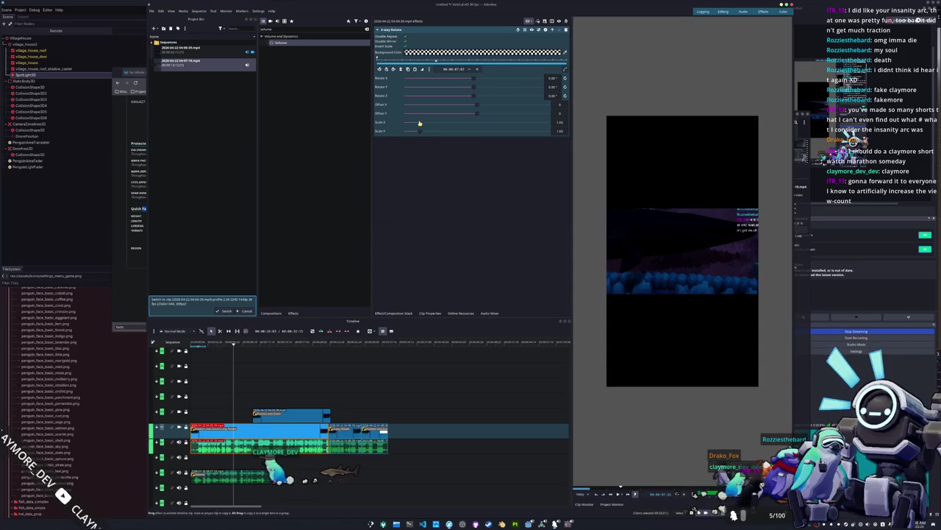
left_click(379, 70)
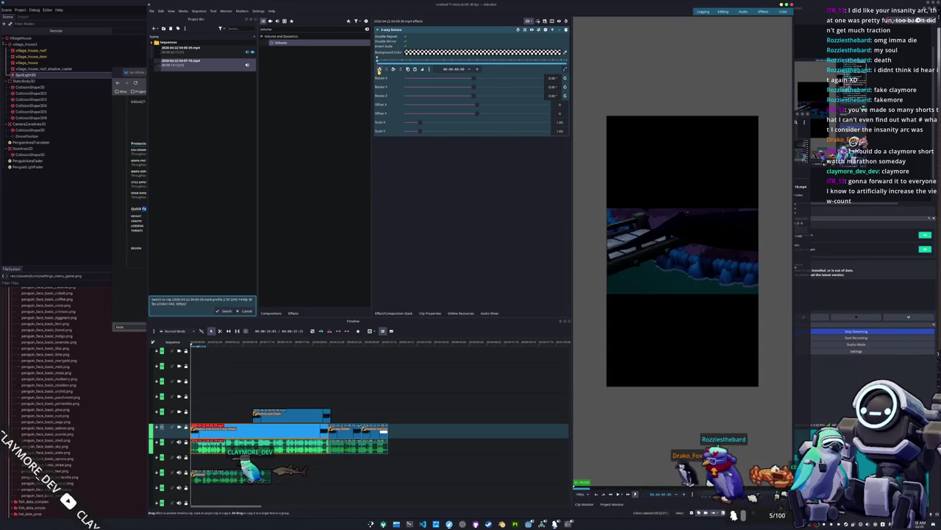
left_click(565, 31)
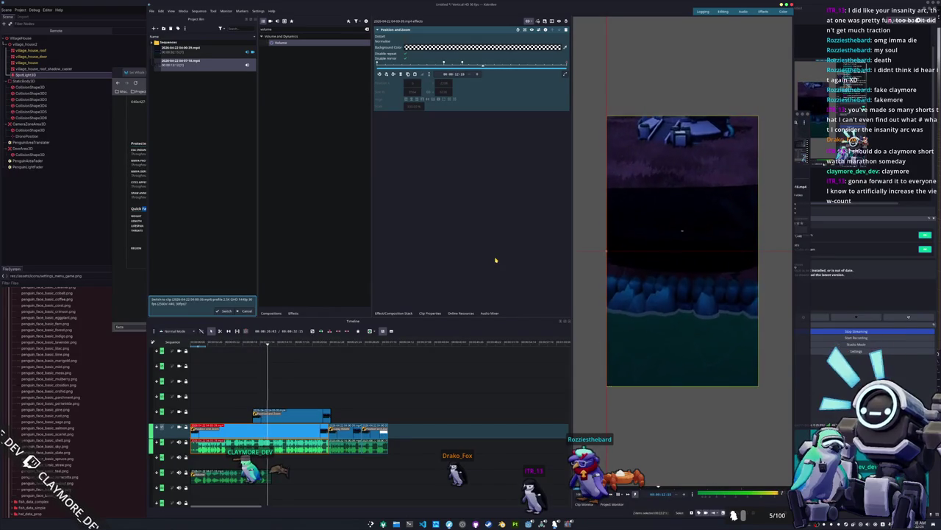
Drag penguin_clipboard.gif from Dolphin's Videos folder into Kdenlive's Project Bin.
left_click(409, 524)
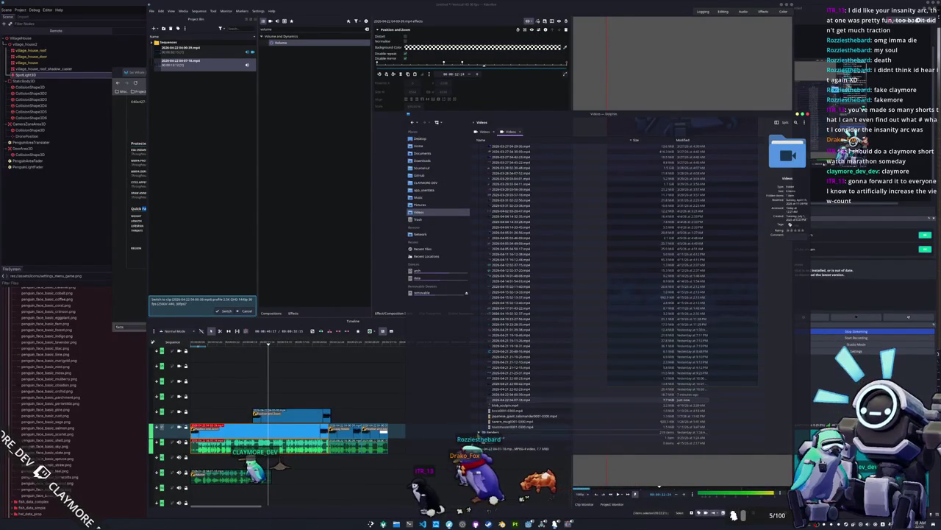
scroll(515, 390, "up", 10)
scroll(515, 353, "down", 3)
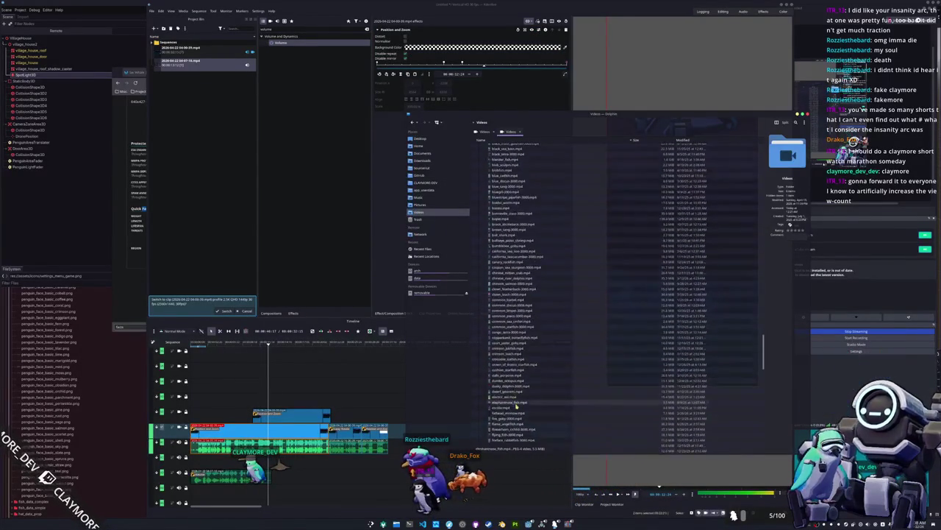
scroll(529, 216, "down", 15)
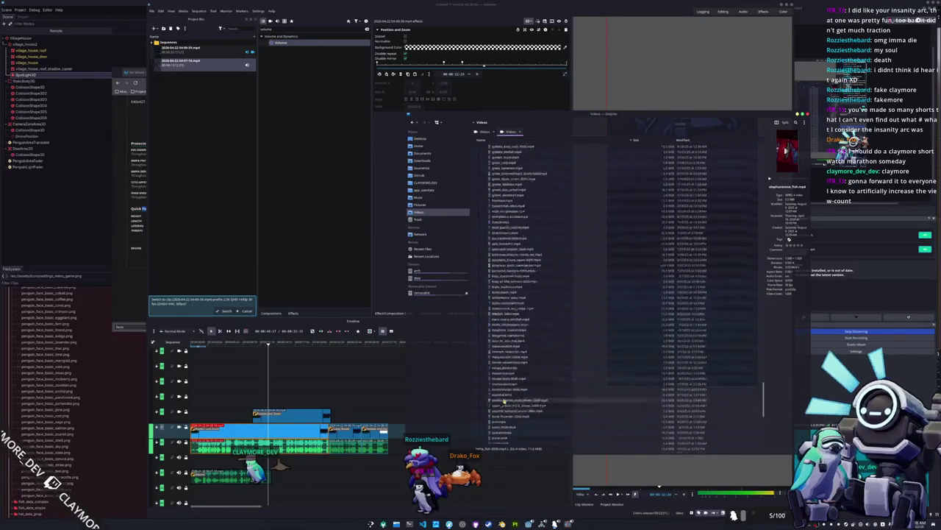
scroll(510, 404, "down", 9)
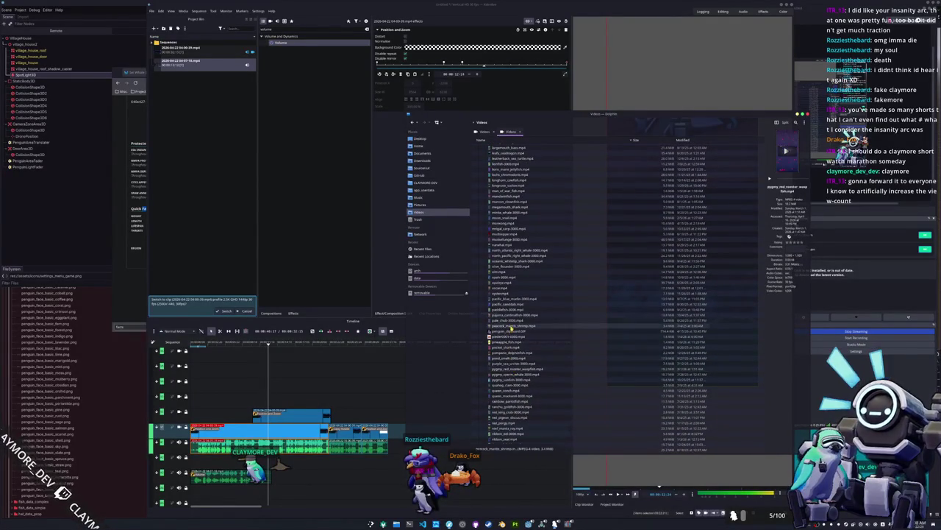
left_click_drag(509, 331, 330, 284)
left_click_drag(241, 310, 221, 191)
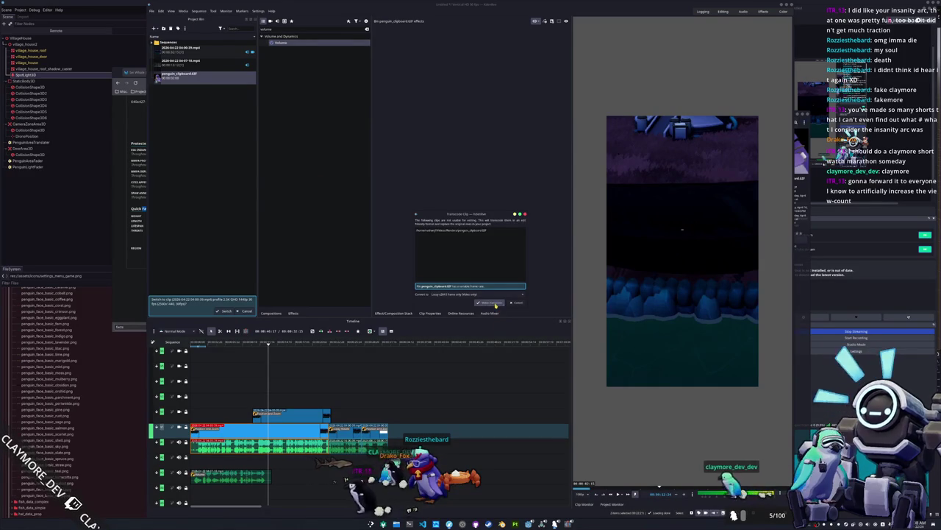
Transcode the gif to a 30 fps clip and place it on the top video track.
left_click(495, 304)
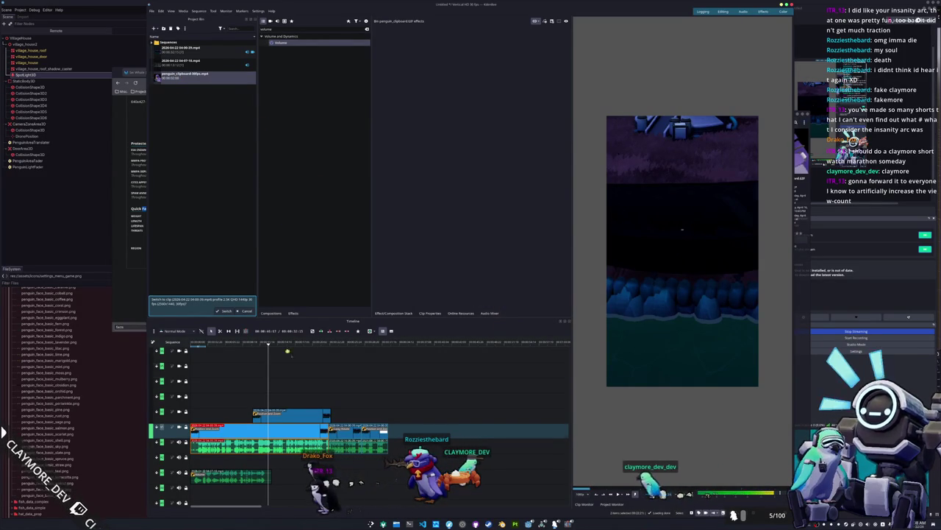
left_click_drag(289, 332, 245, 401)
key("Home")
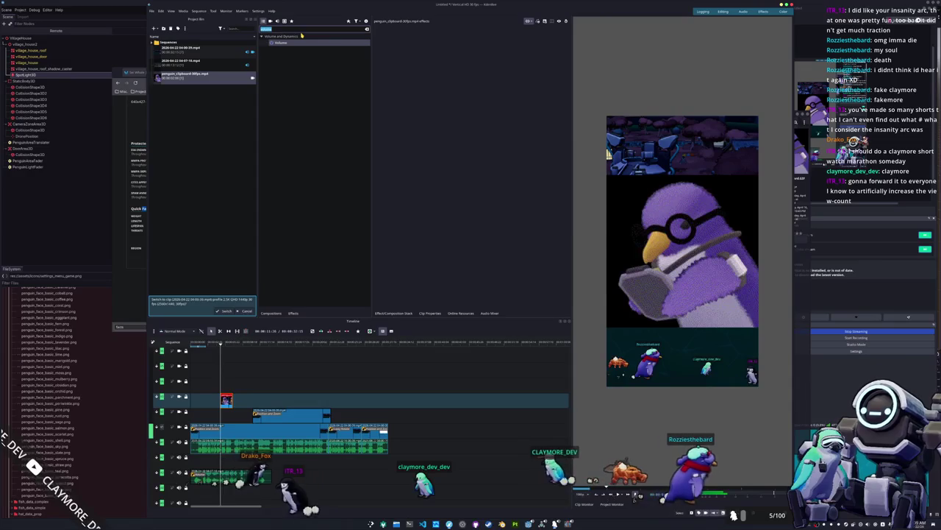
Add Position and Zoom to the penguin clip with a starting Y position of -2000.
type("zoom")
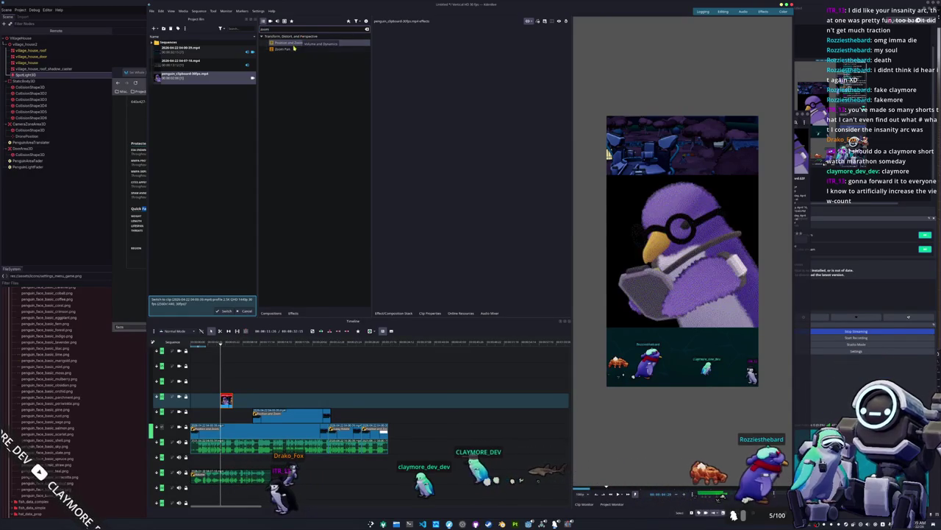
mouse_move(375, 99)
left_mouse_down()
mouse_move(243, 414)
mouse_move(227, 402)
left_mouse_up()
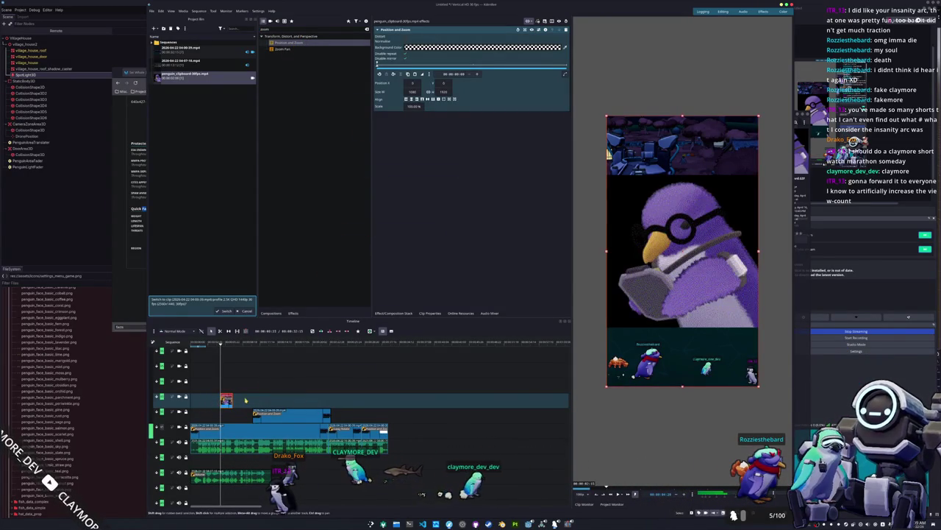
key("Return")
key("ctrl+z")
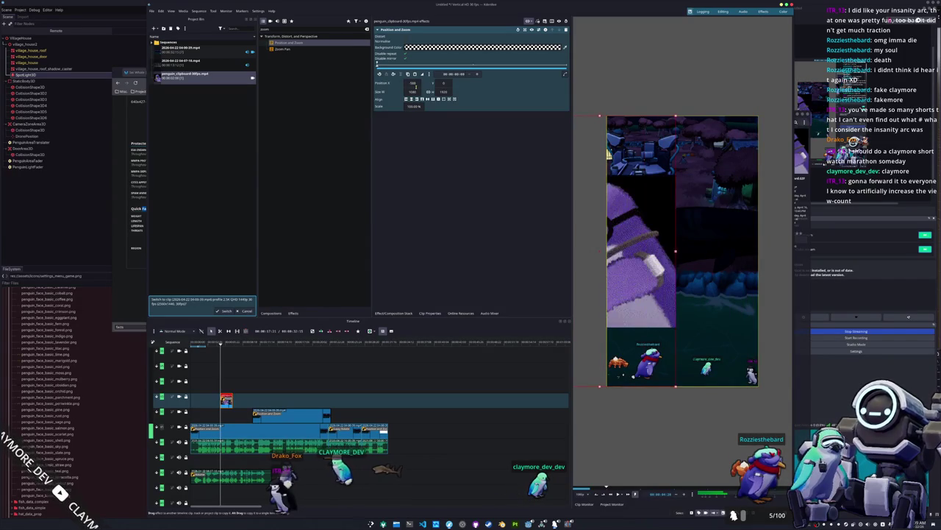
key("Return")
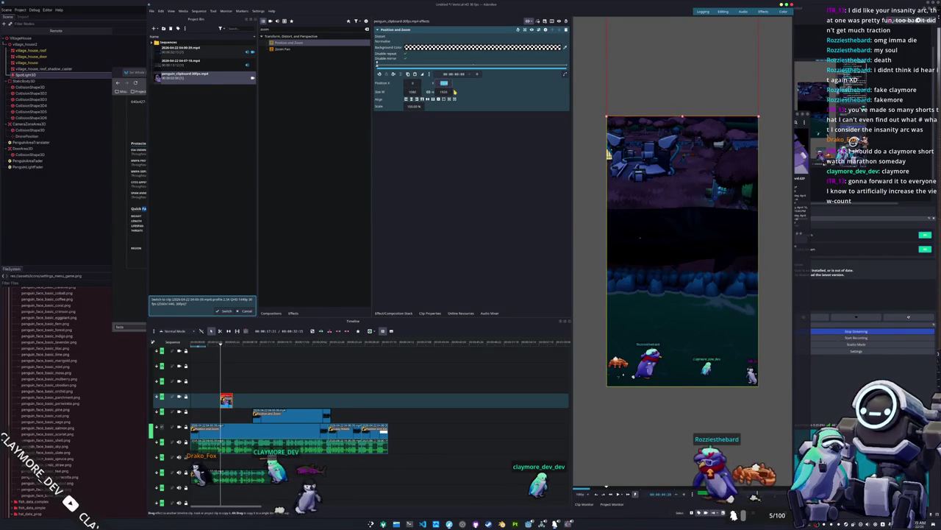
type("000")
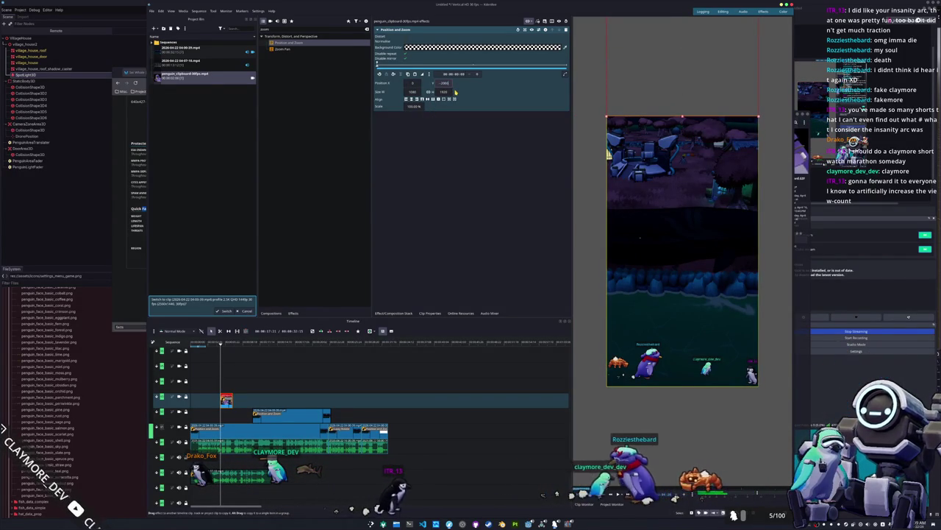
key("Return")
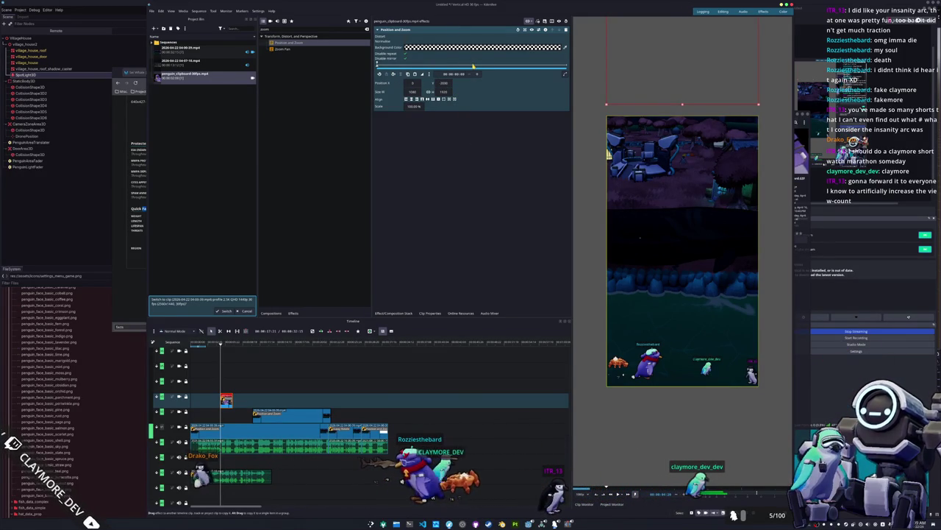
Add a later landing keyframe with Y at 0 and try a bounce easing.
left_click(471, 66)
left_click_drag(466, 66, 459, 68)
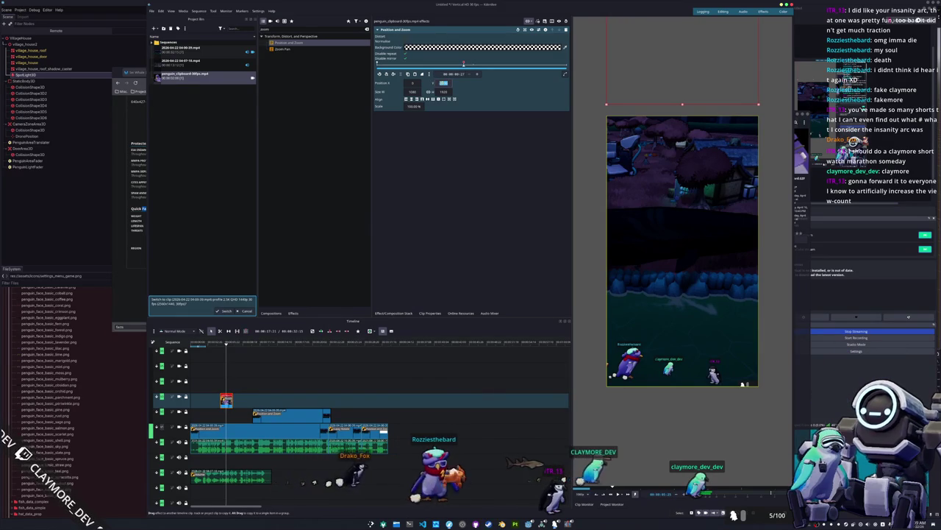
type("0")
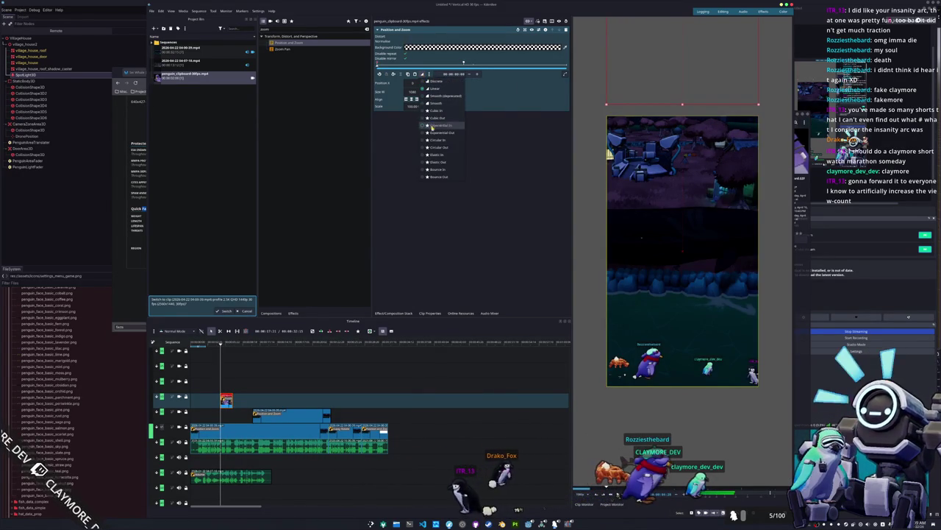
left_click(437, 170)
key("space")
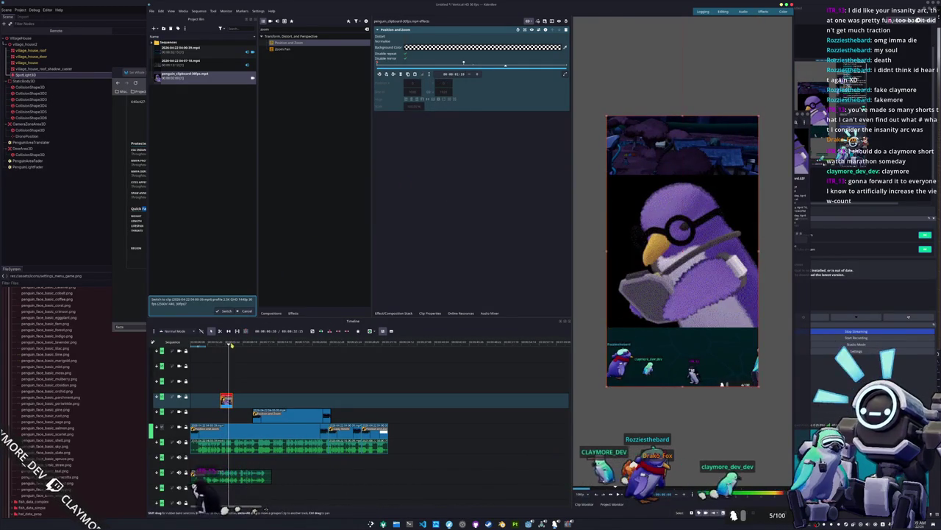
Change the keyframe interpolation to Bounce Out and preview the penguin's drop-in.
left_click(220, 344)
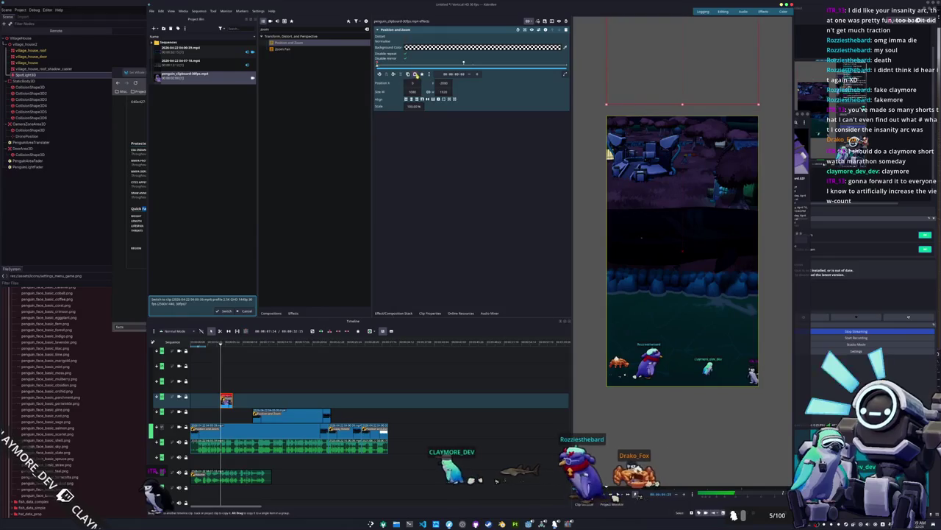
left_click(428, 74)
left_click(435, 180)
key("space")
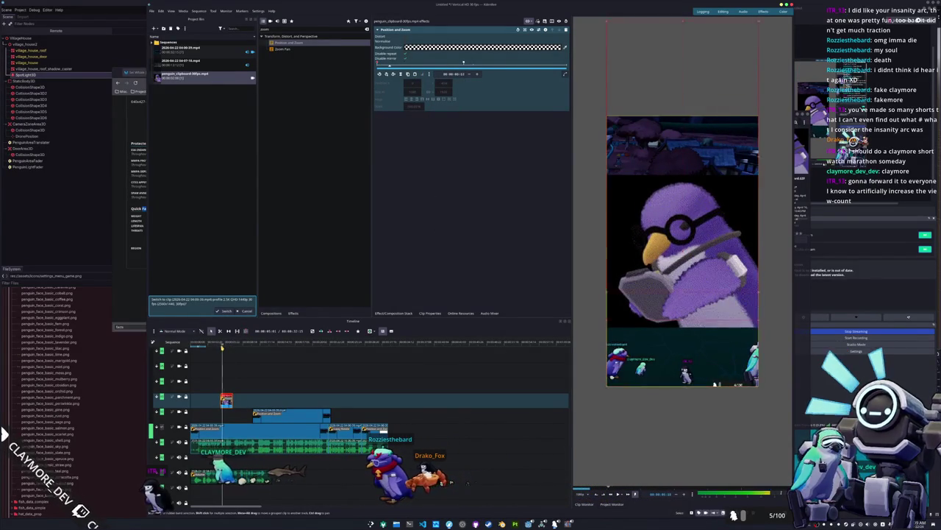
left_click(221, 397)
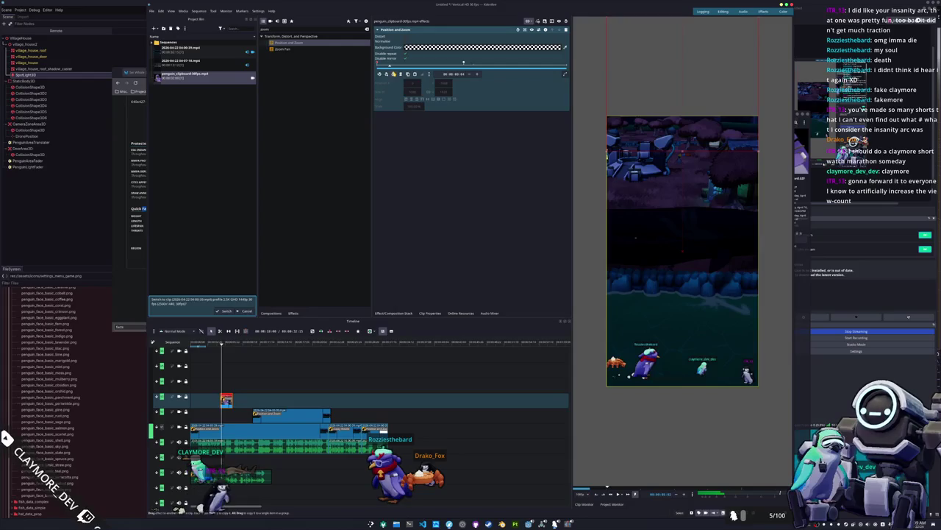
key("space")
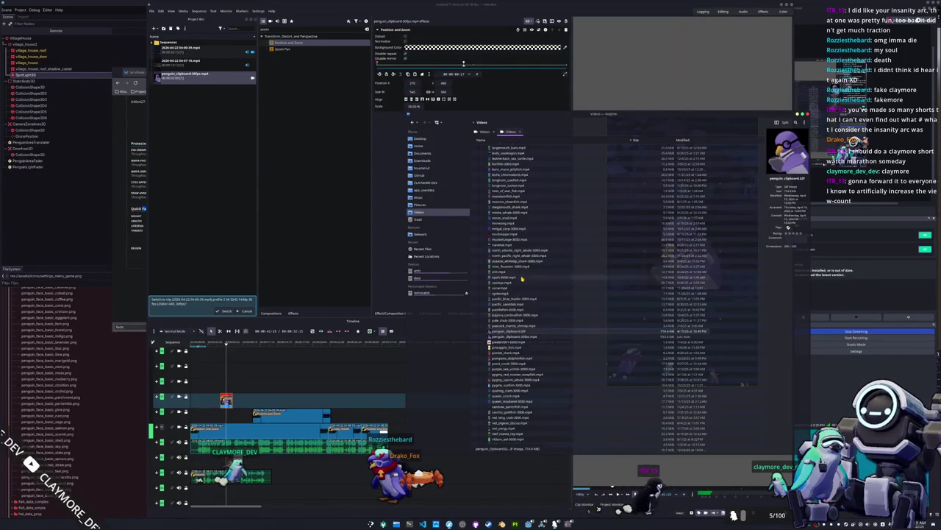
Scroll up and down through the clips in Dolphin's Videos folder.
scroll(528, 272, "up", 10)
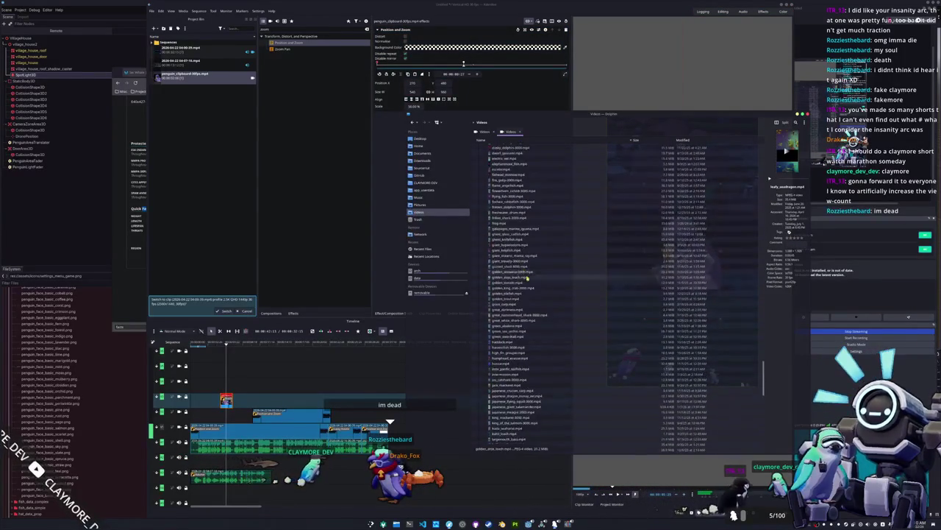
scroll(532, 281, "up", 8)
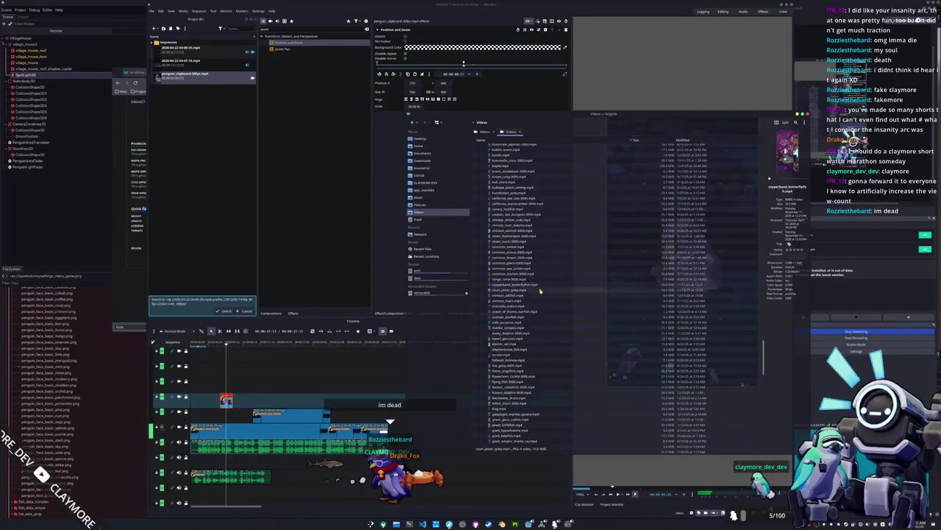
scroll(510, 283, "up", 10)
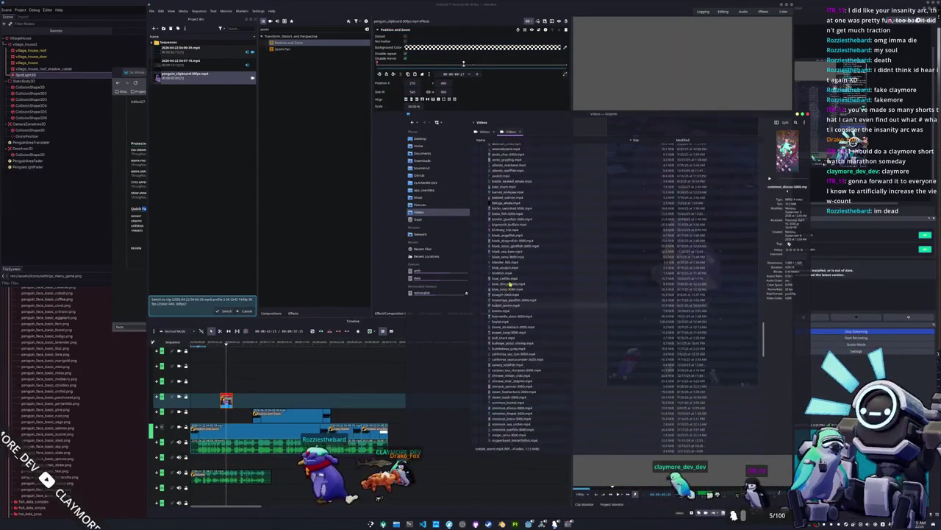
scroll(512, 295, "down", 3)
scroll(504, 303, "down", 7)
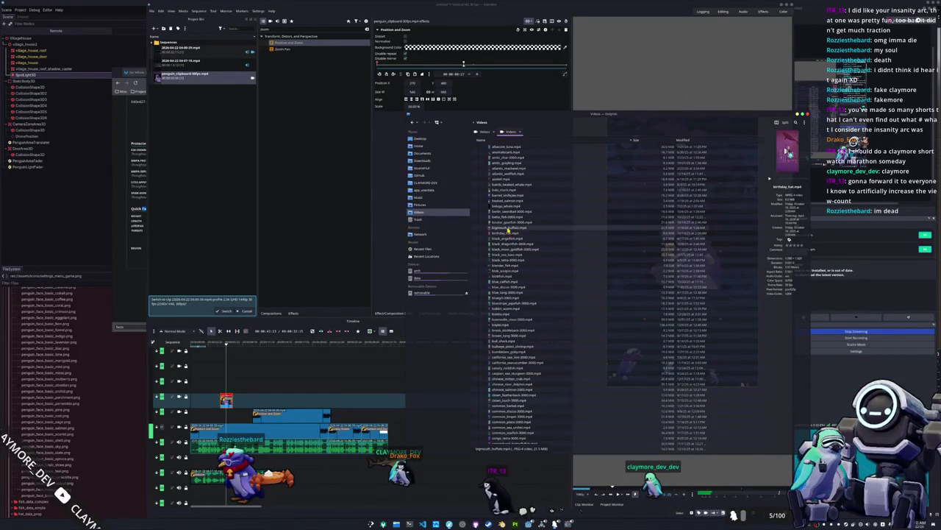
scroll(509, 229, "down", 3)
scroll(515, 322, "down", 12)
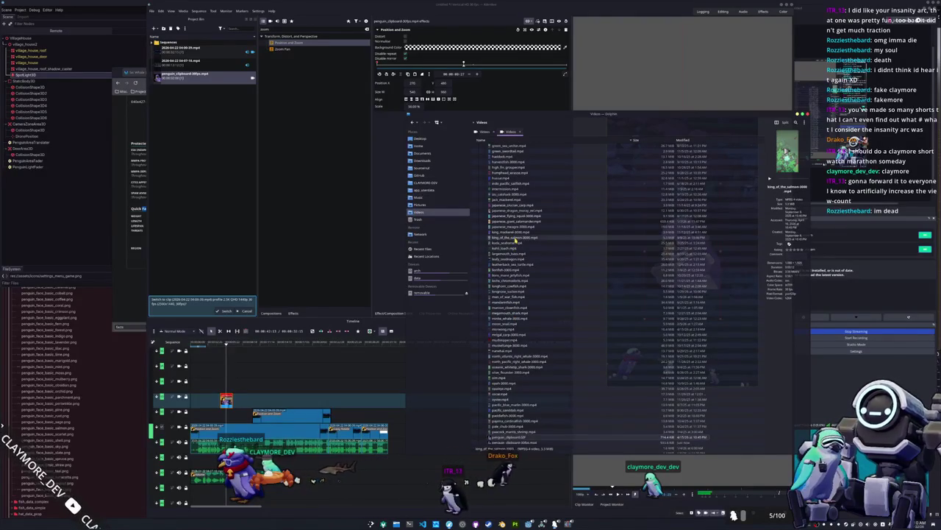
scroll(515, 239, "down", 2)
scroll(517, 354, "down", 2)
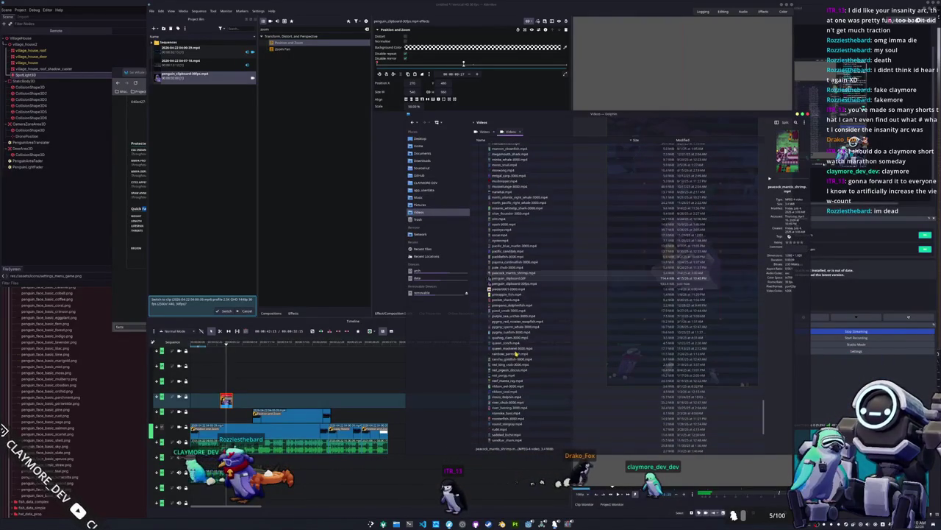
scroll(517, 354, "down", 3)
scroll(511, 324, "down", 6)
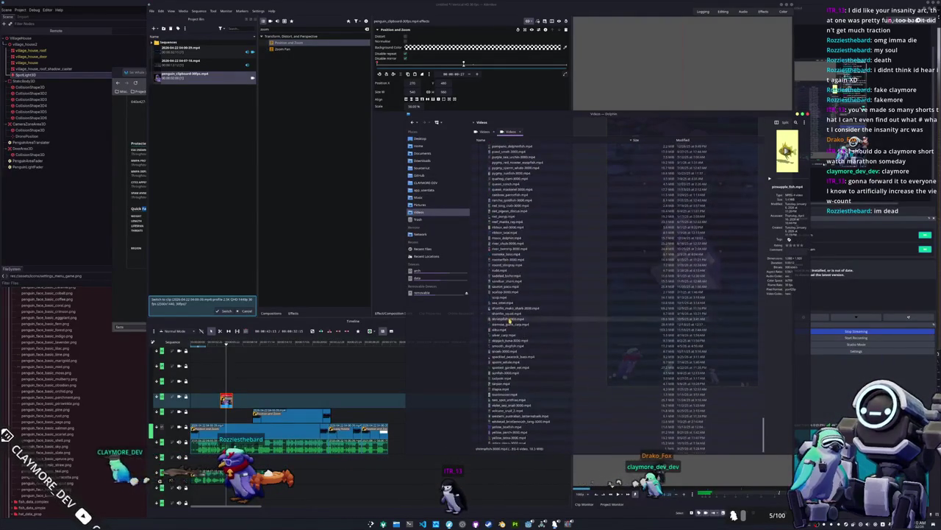
scroll(509, 323, "down", 1)
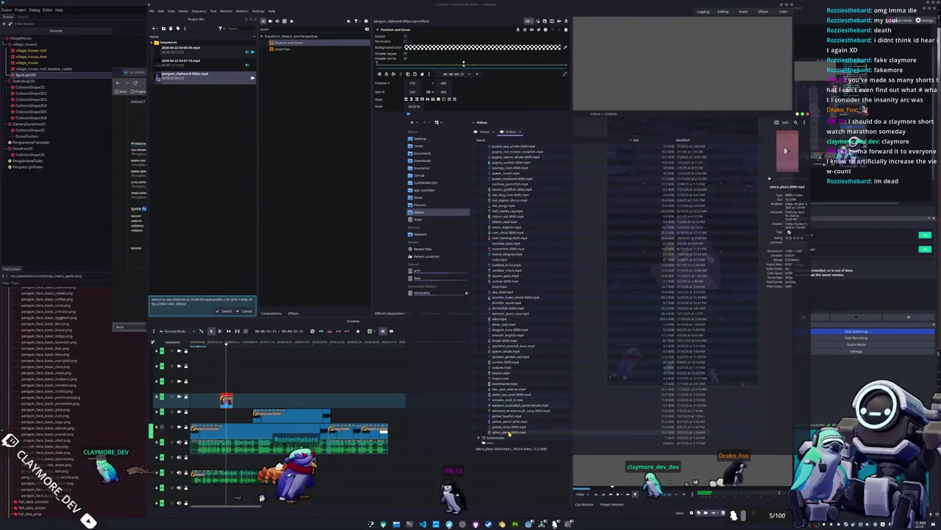
scroll(512, 395, "up", 5)
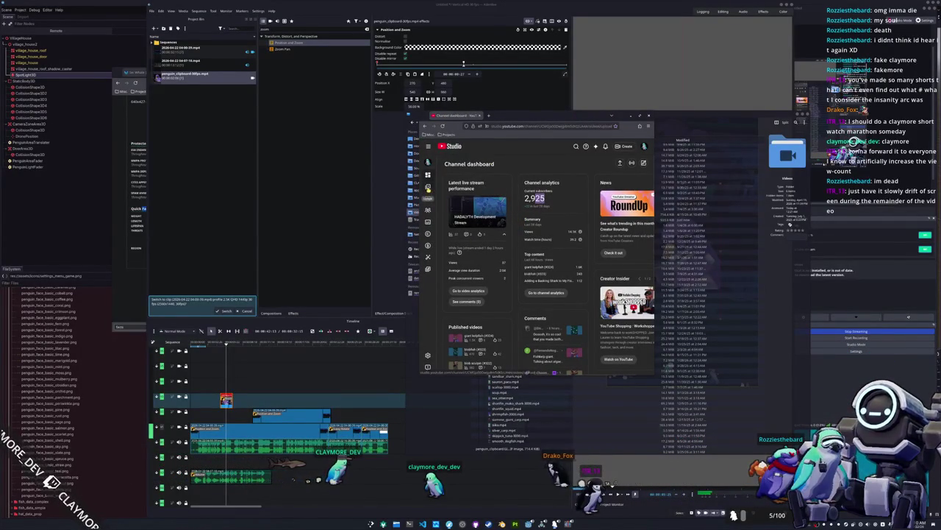
Scroll through the channel's published Shorts in YouTube Studio's Content page, then close the browser tab.
left_click(428, 186)
left_click(500, 177)
scroll(510, 224, "down", 3)
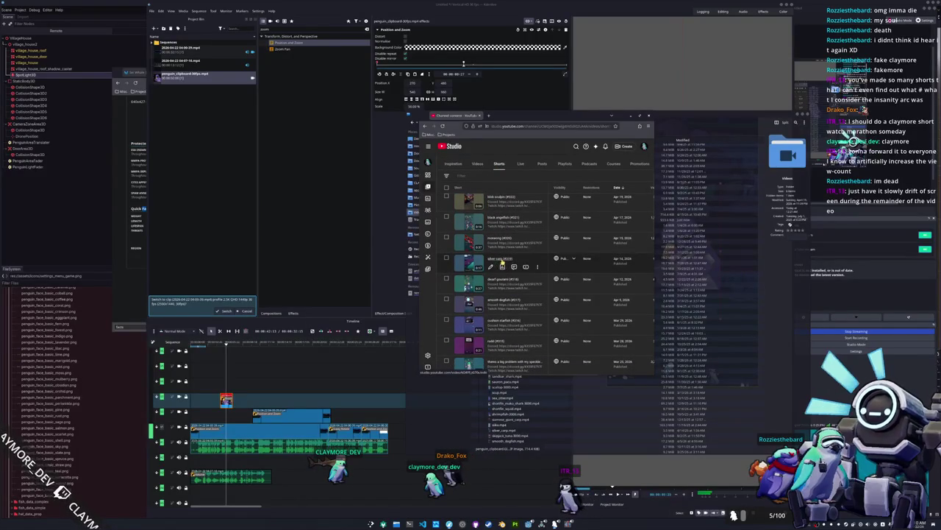
scroll(492, 261, "down", 2)
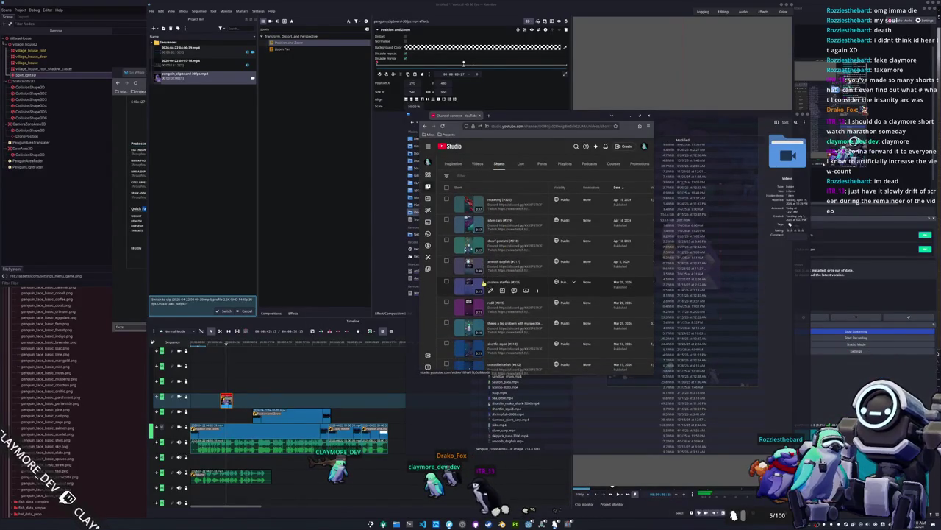
scroll(491, 288, "down", 1)
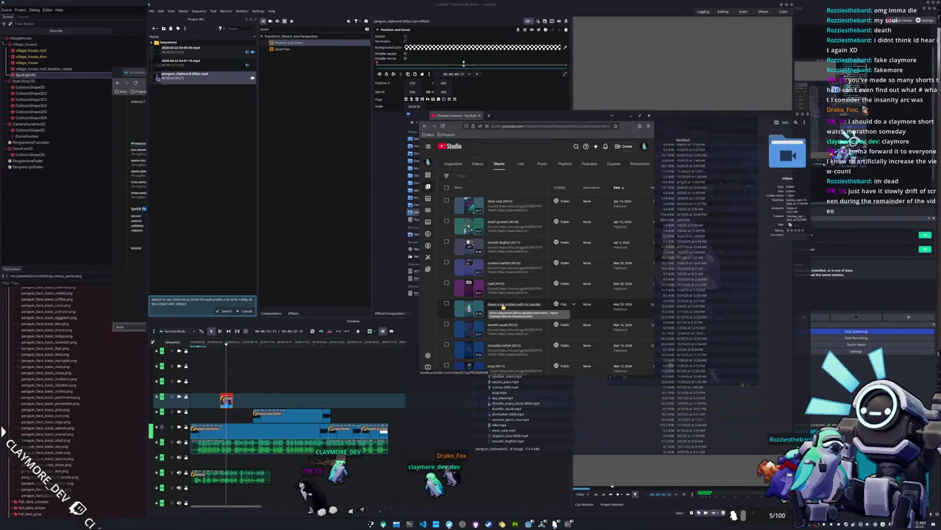
key("ctrl+w")
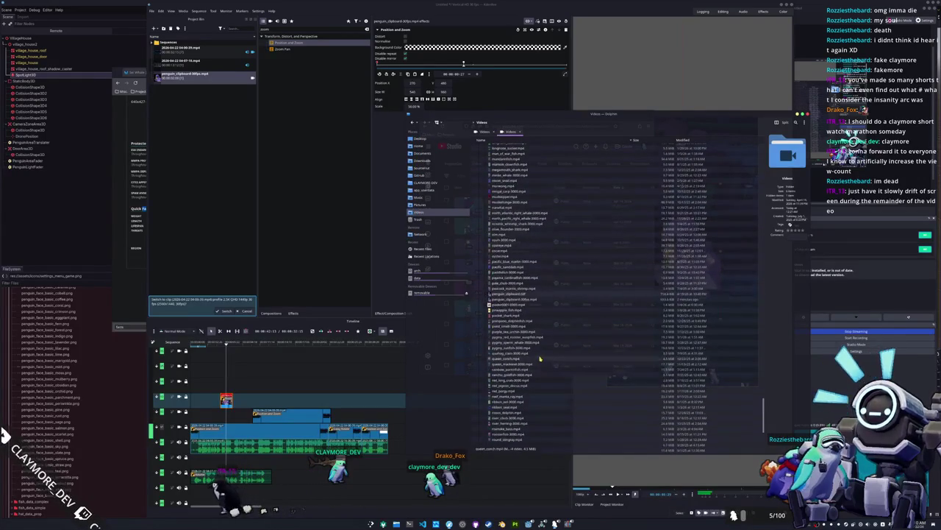
Search Dolphin for 'cock' and put speckled_peacock_bass.mp4 in the bin and on the top track.
mouse_move(539, 359)
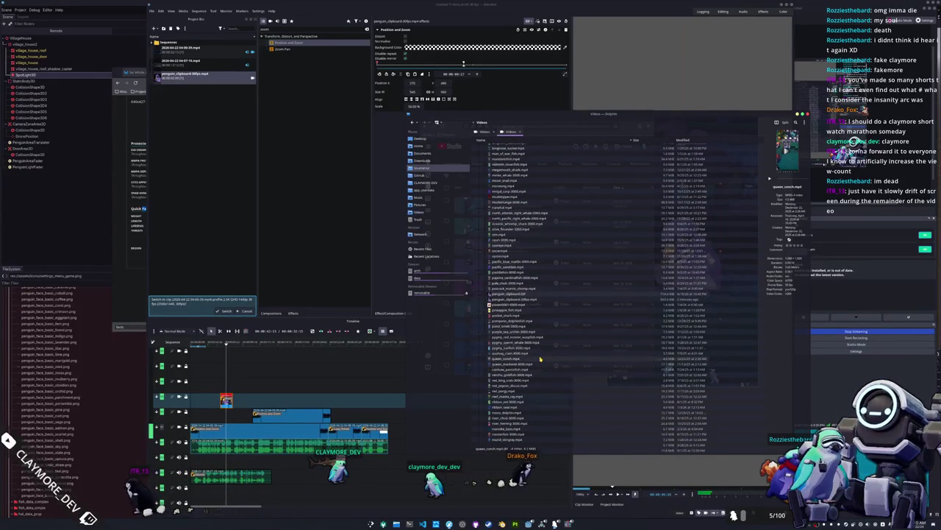
left_click(549, 338)
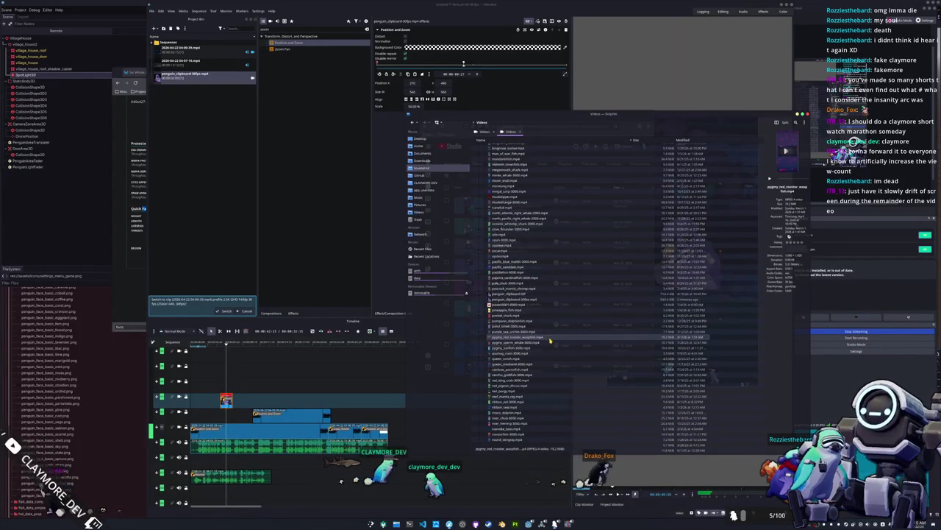
key("ctrl+f")
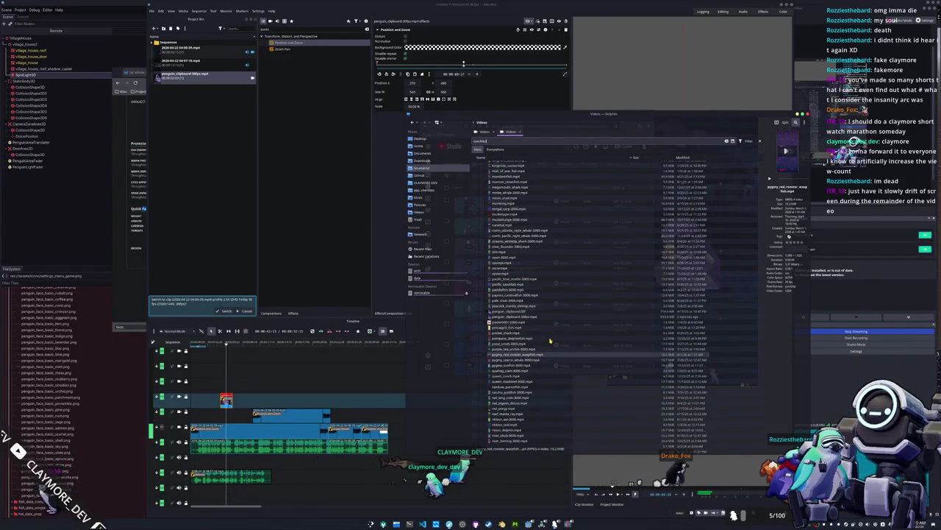
type("_peacock")
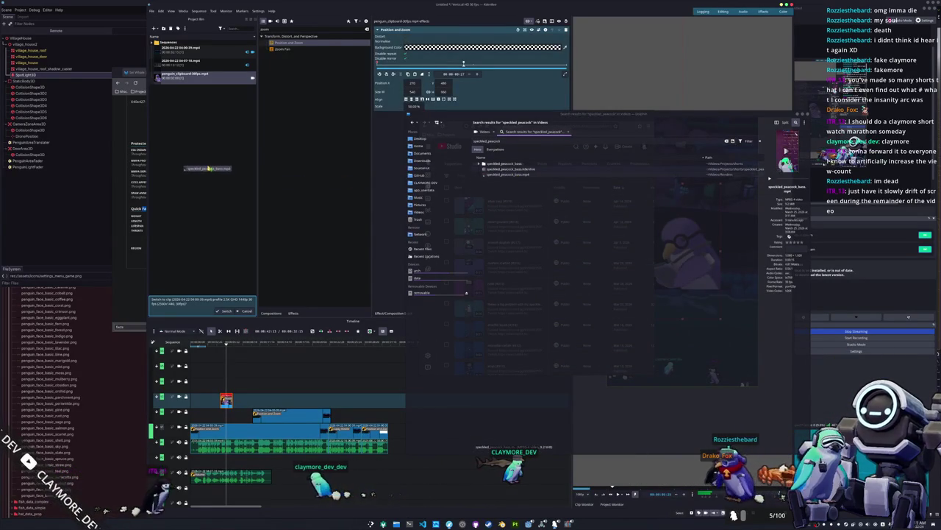
left_click(216, 169)
mouse_move(184, 87)
left_mouse_down()
mouse_move(216, 370)
mouse_move(189, 370)
left_mouse_up()
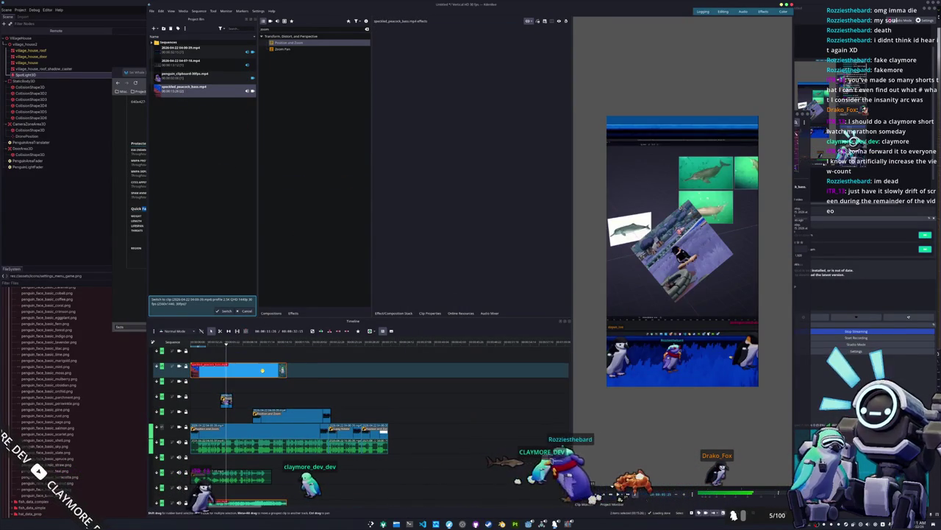
Add Position and Zoom to the peacock bass clip and reduce its scale.
left_click(267, 372)
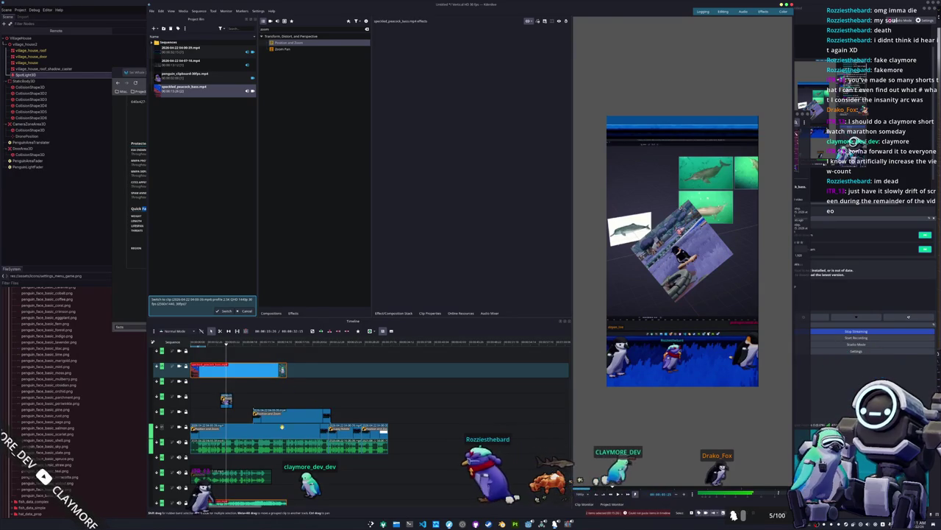
scroll(270, 445, "down", 1)
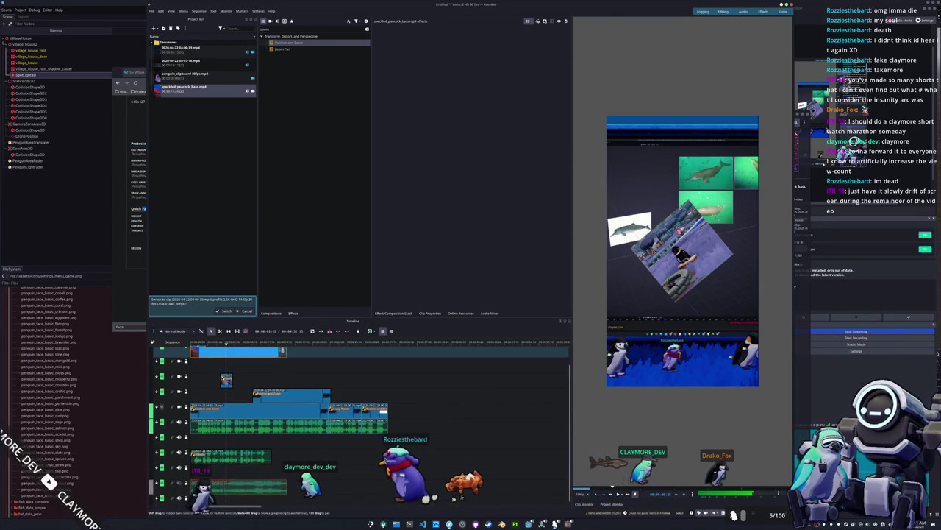
scroll(270, 445, "up", 1)
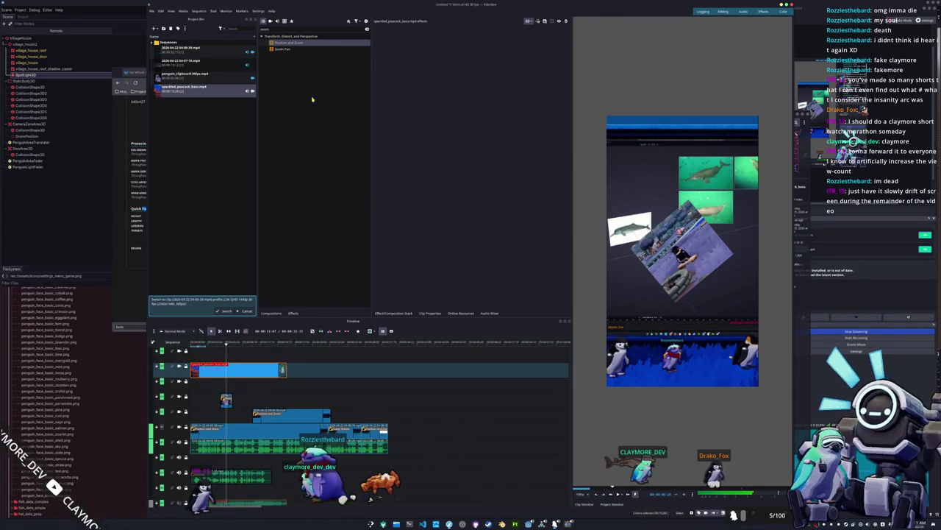
left_click_drag(303, 46, 262, 373)
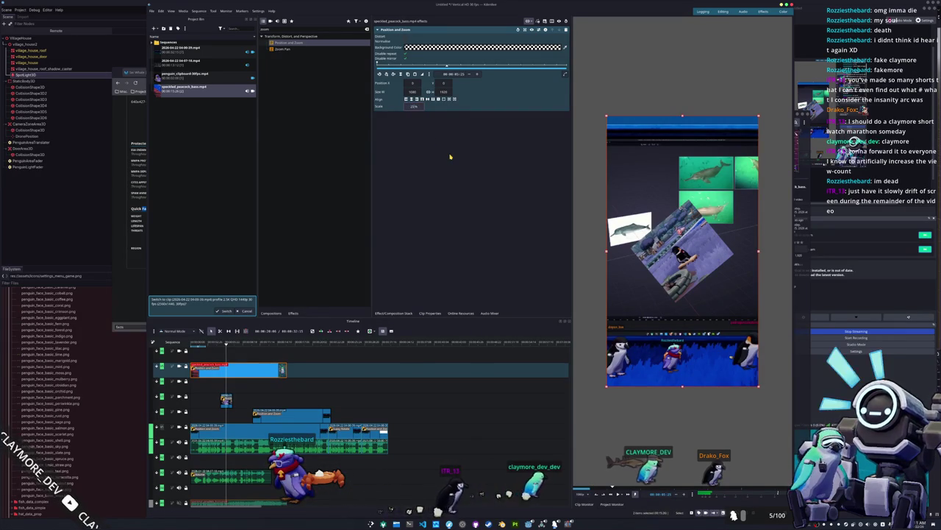
key("Return")
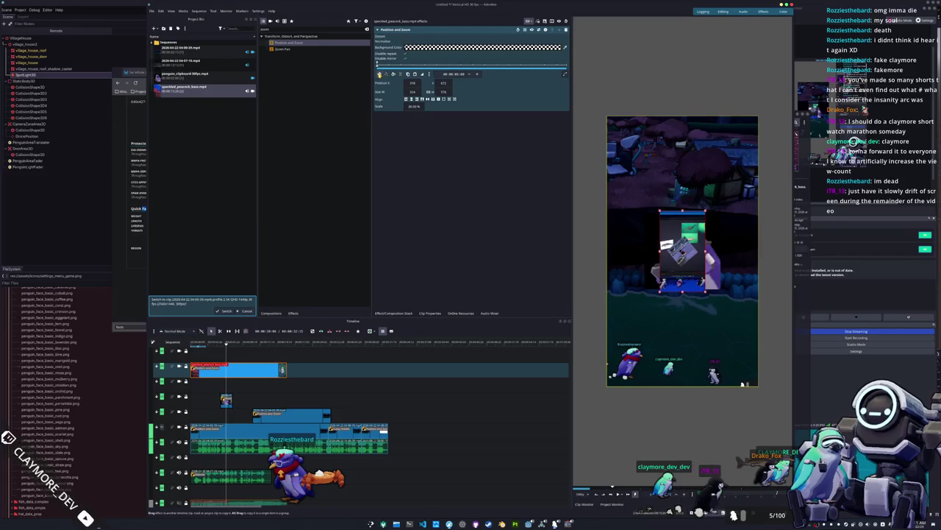
Try the alignment positions, preview playback, and settle the inset in the bottom-right corner.
left_click(406, 100)
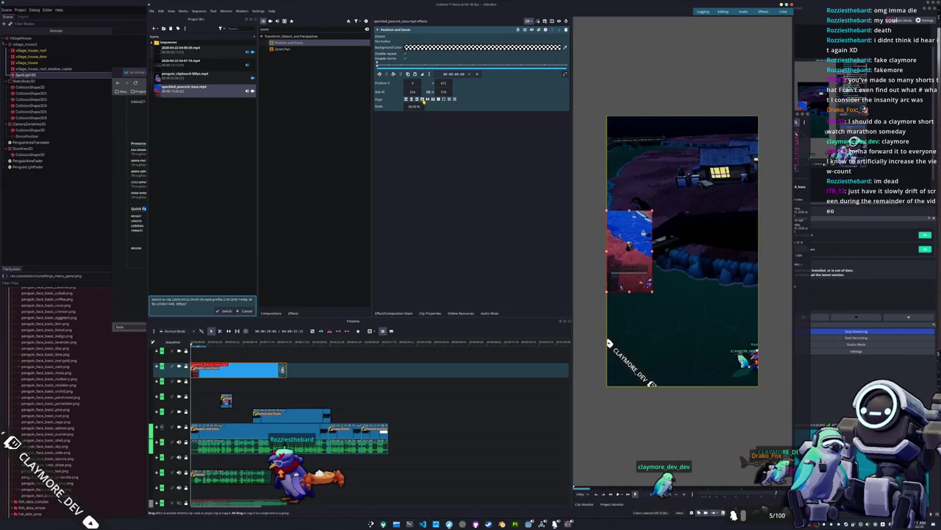
left_click(424, 100)
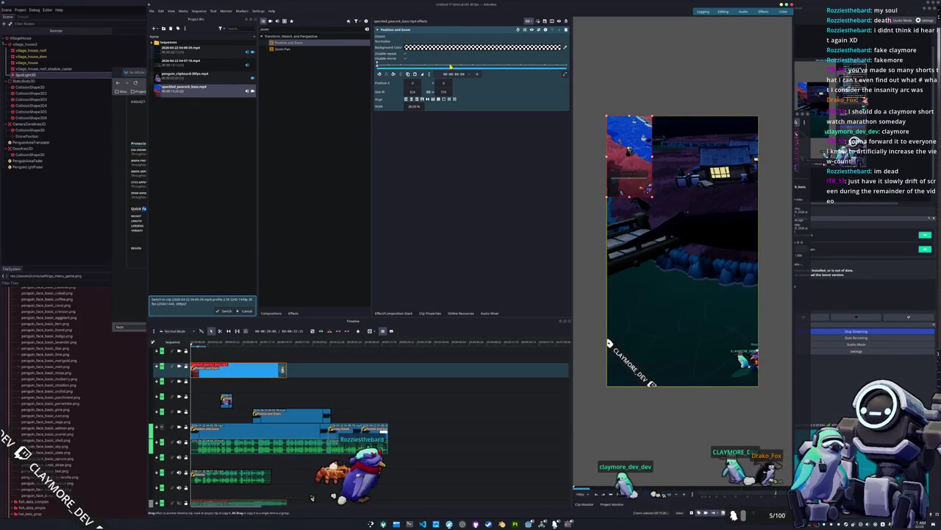
key("space")
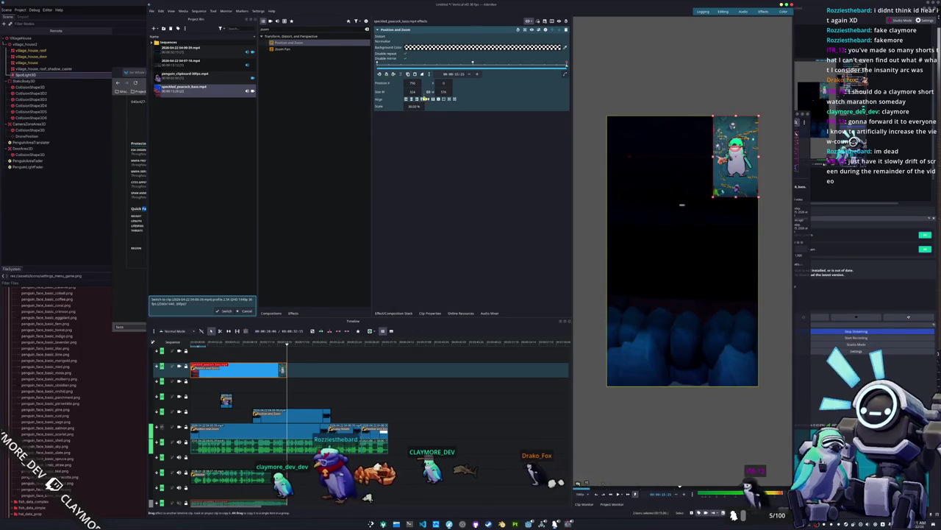
left_click(434, 100)
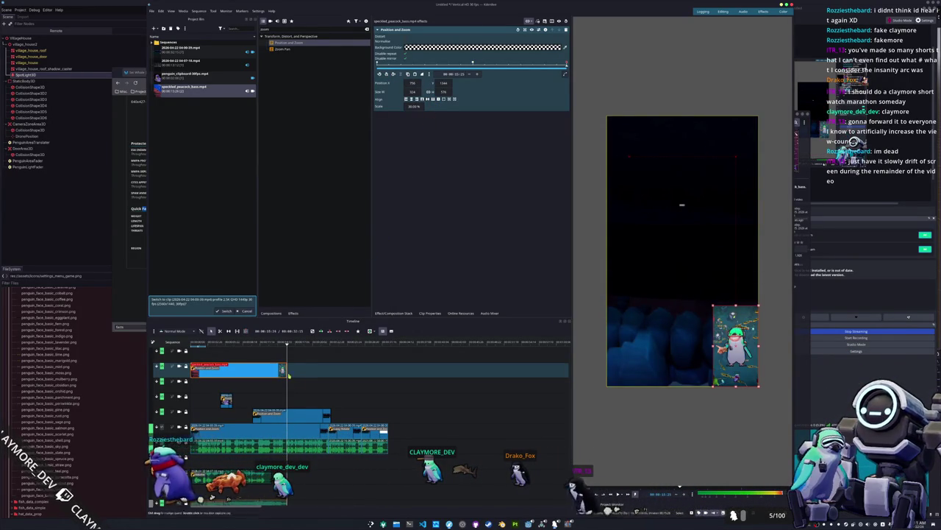
key("alt+Tab")
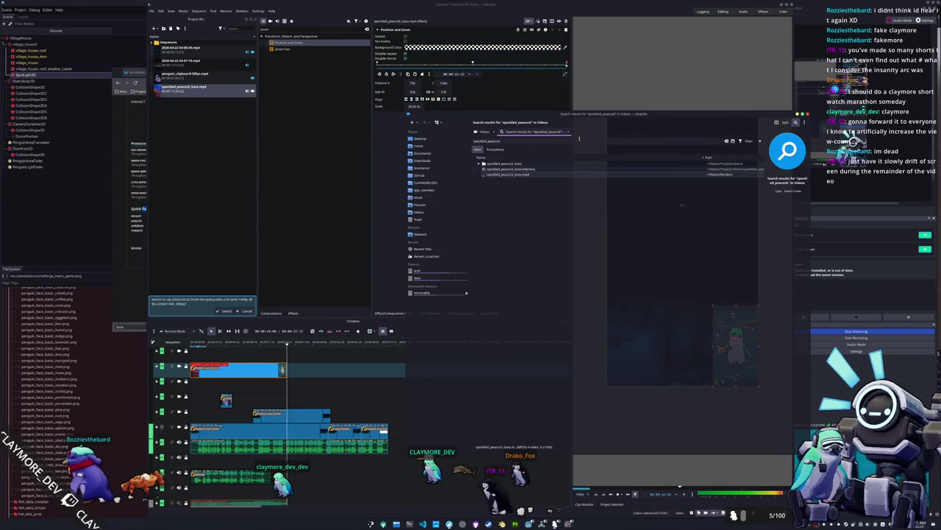
Clear the search, expand Screencasts > Renders, and add black_tetra-3000.mp4 to the Project Bin.
key("Escape")
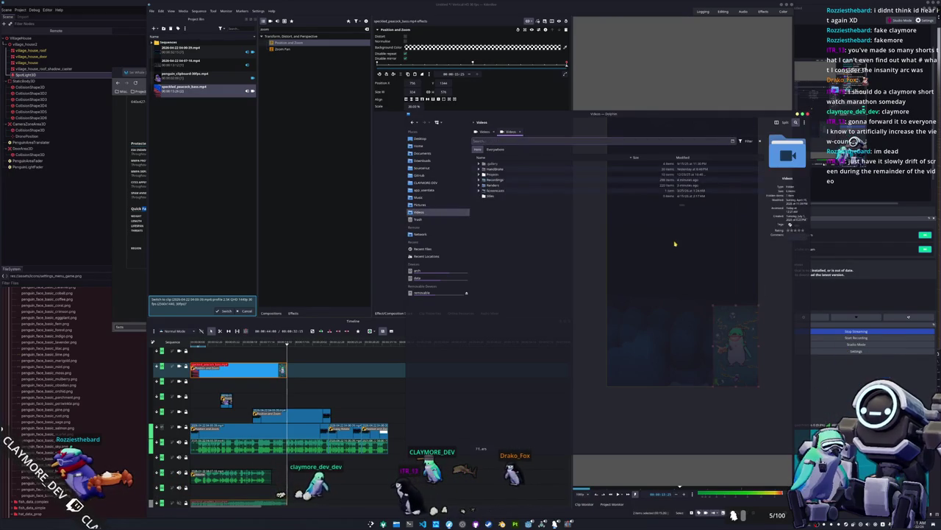
left_click(478, 191)
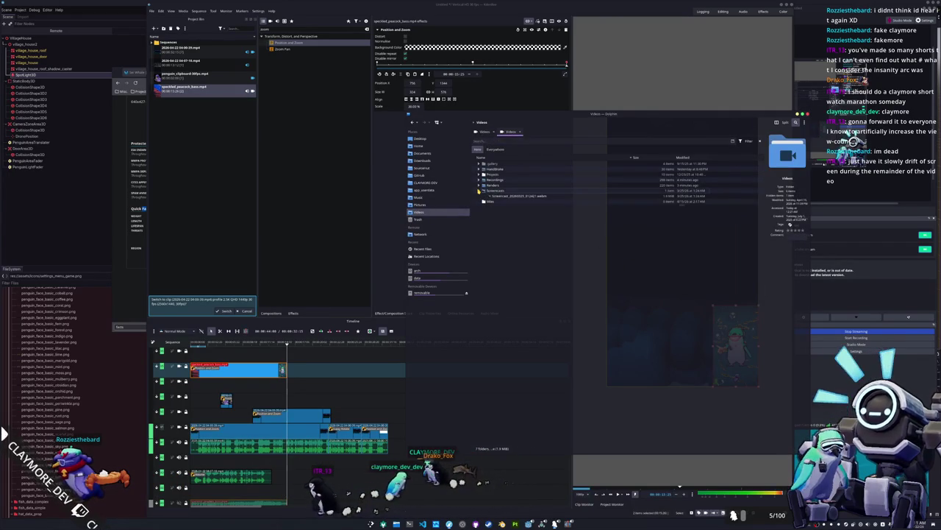
left_click(479, 185)
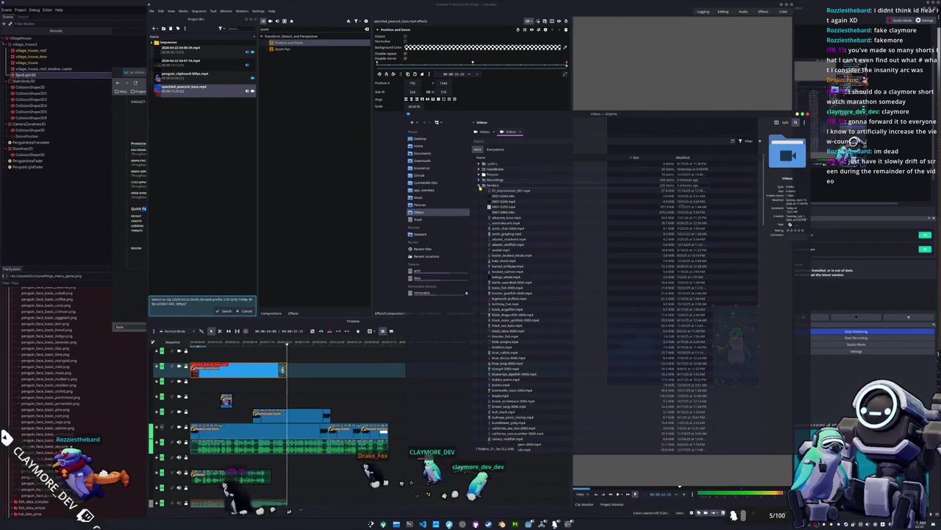
scroll(480, 185, "down", 5)
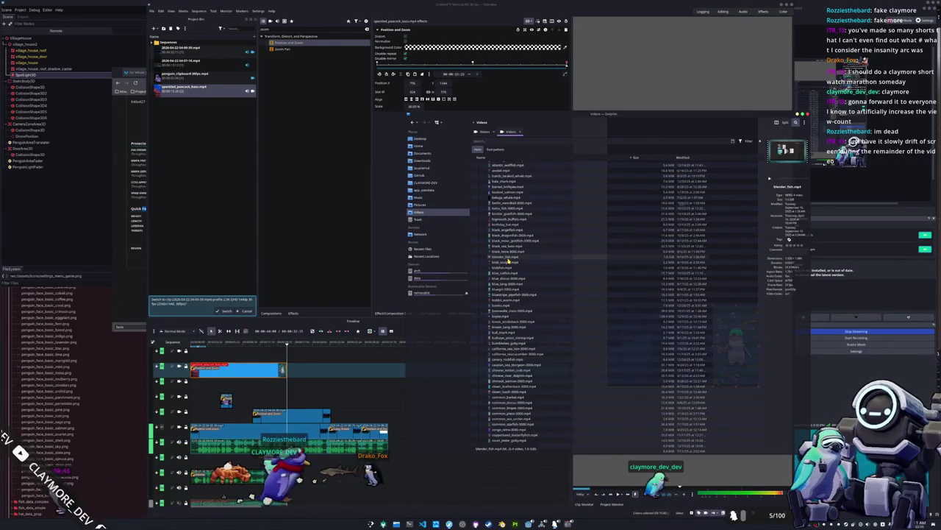
mouse_move(506, 254)
left_mouse_down()
mouse_move(338, 192)
mouse_move(176, 147)
left_mouse_up()
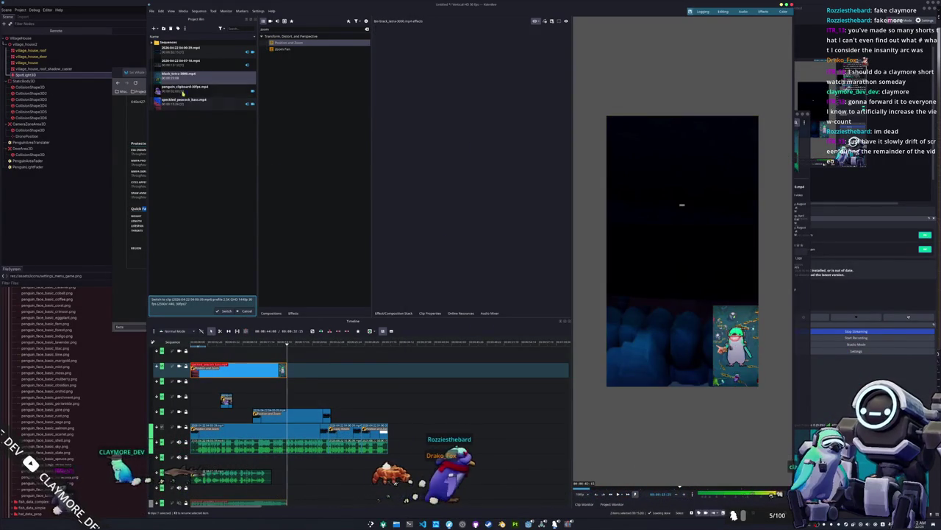
Place black_tetra-3000 after the first clip on the top track and trim its end shorter.
mouse_move(180, 74)
left_mouse_down()
mouse_move(338, 369)
mouse_move(287, 369)
left_mouse_up()
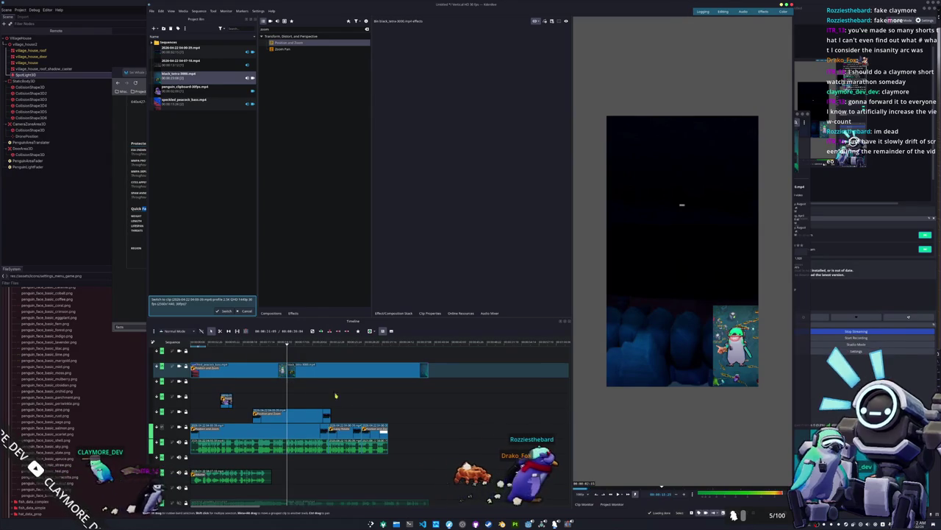
scroll(380, 404, "left", 3)
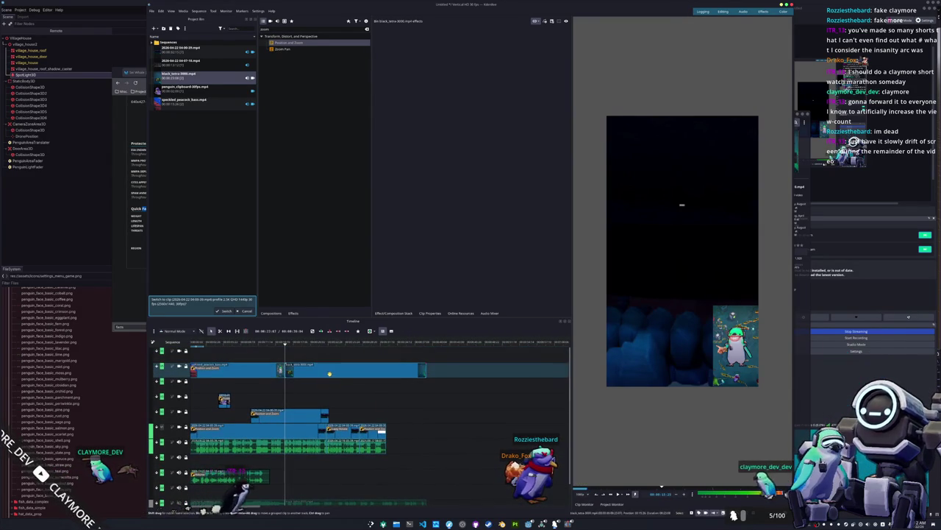
left_click(410, 375)
left_click_drag(423, 370, 382, 371)
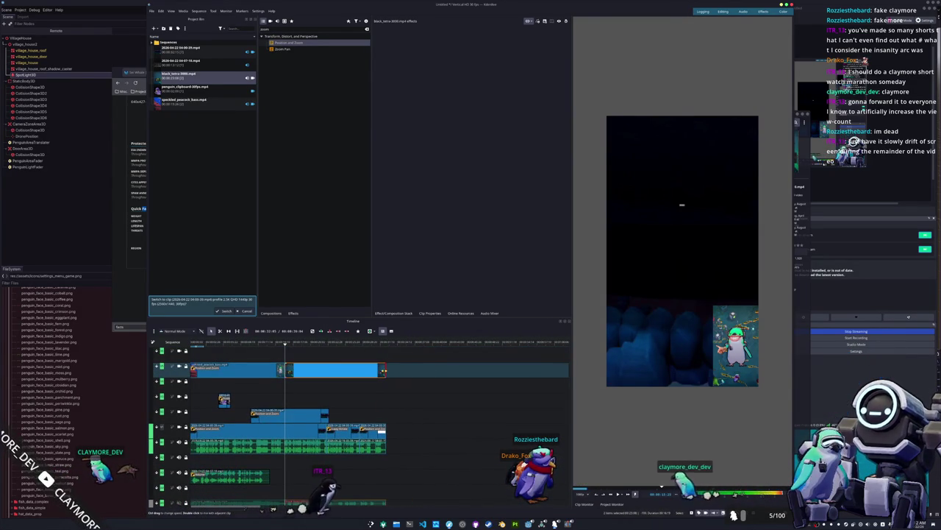
Apply Position and Zoom to black_tetra and set its position values to 1344 and 756.
mouse_move(294, 44)
left_mouse_down()
mouse_move(359, 183)
mouse_move(367, 273)
left_mouse_up()
left_click_drag(368, 273, 412, 103)
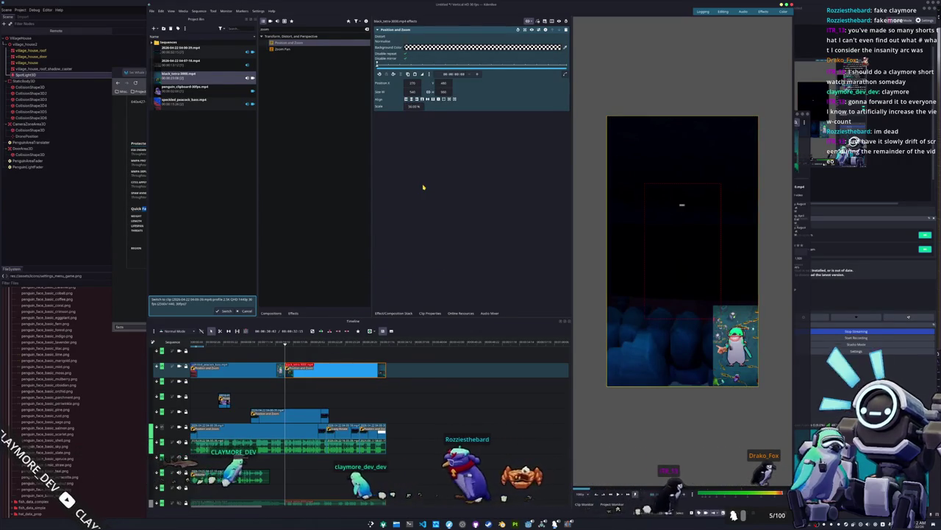
left_click(266, 373)
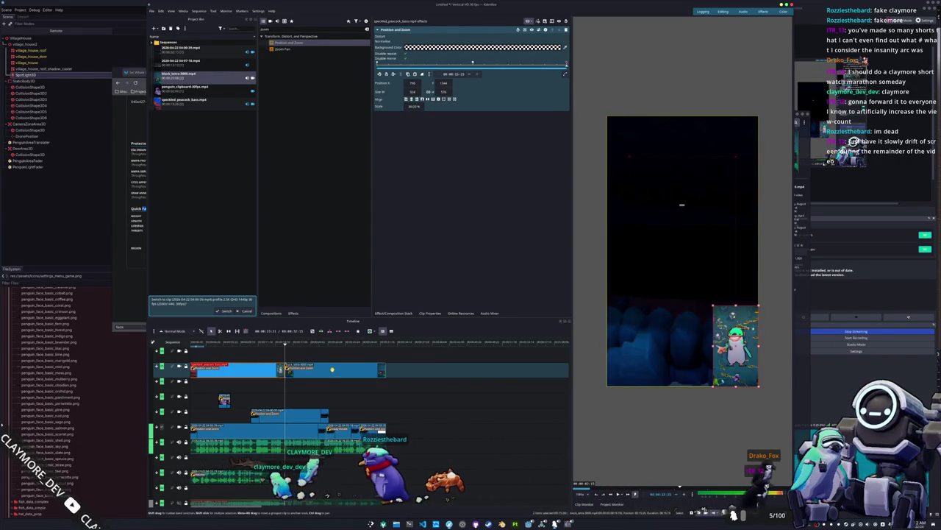
left_click(330, 370)
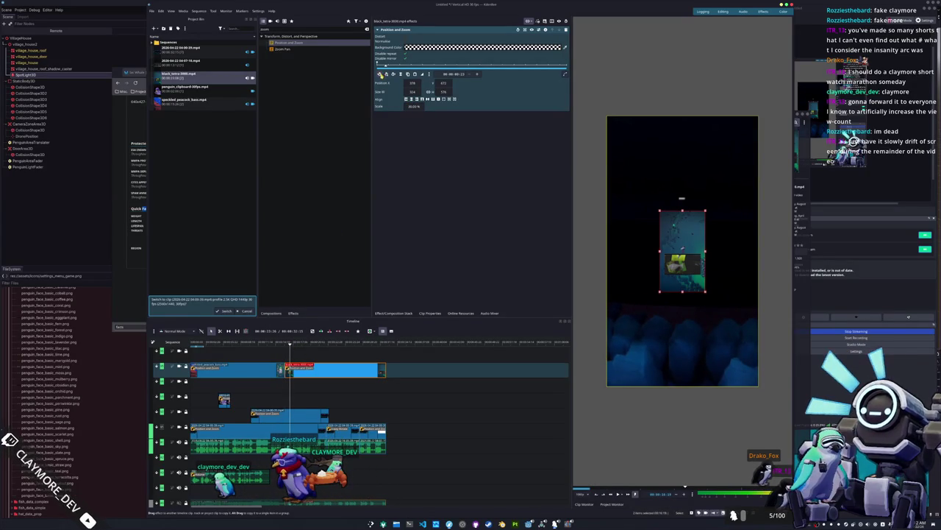
type("1344")
key("Return")
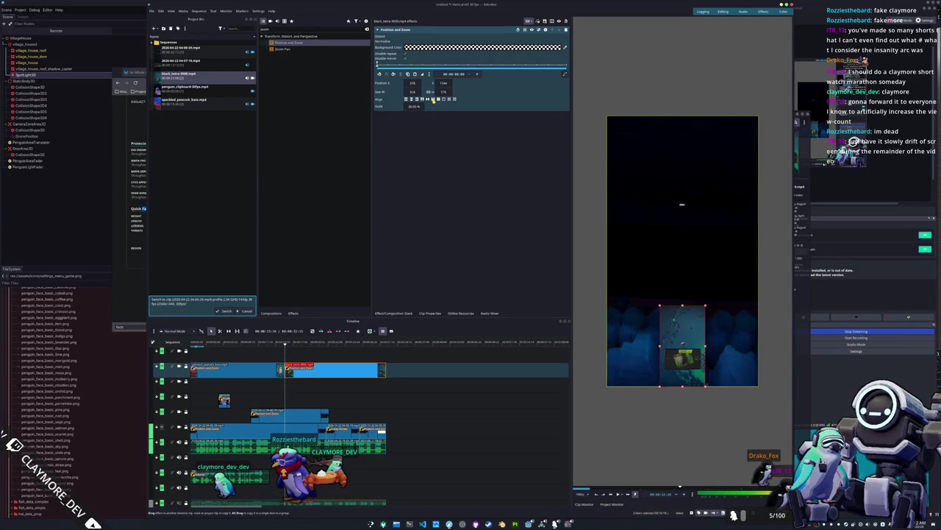
type("756")
key("Return")
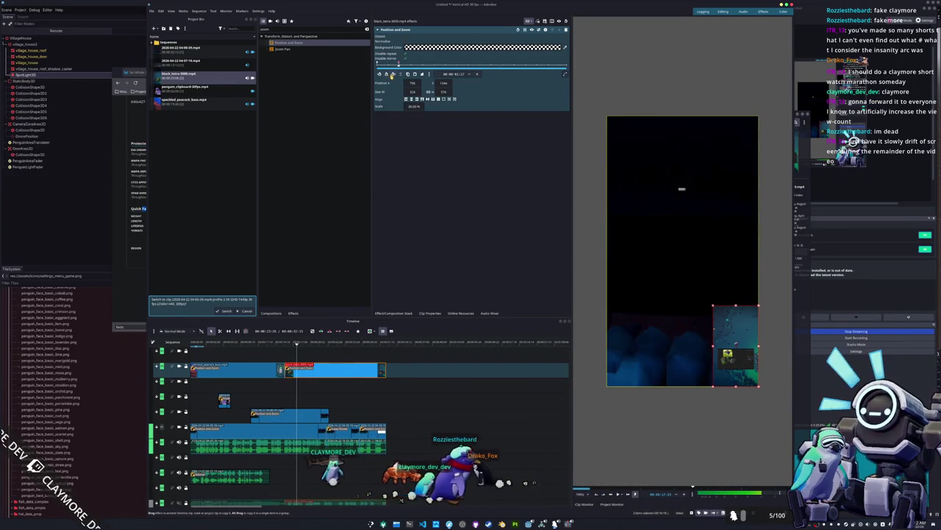
Test alignment positions with playback and settle the black_tetra overlay in the top-left corner.
left_click(422, 99)
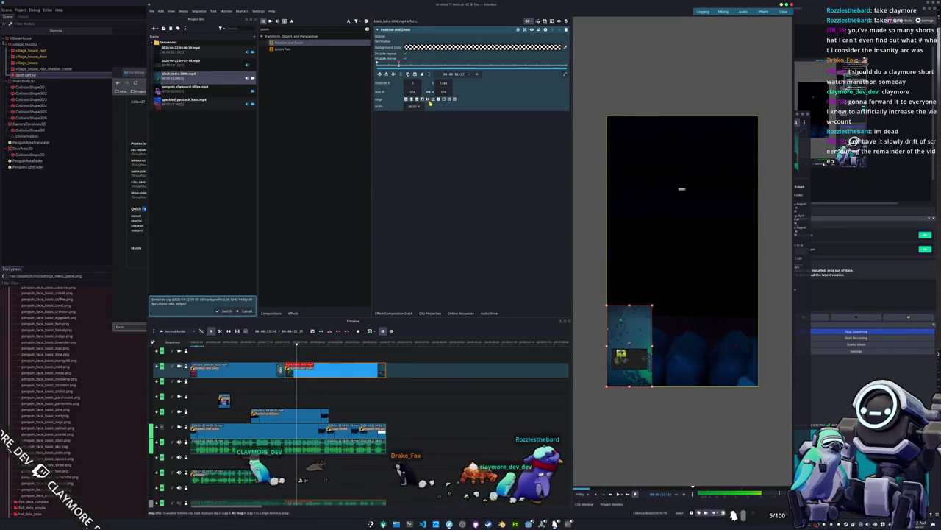
left_click(427, 99)
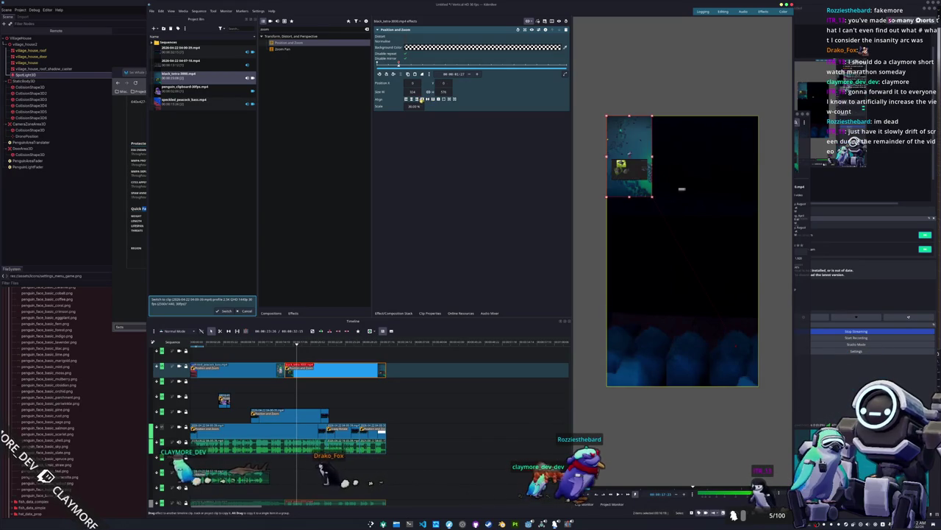
left_click(417, 100)
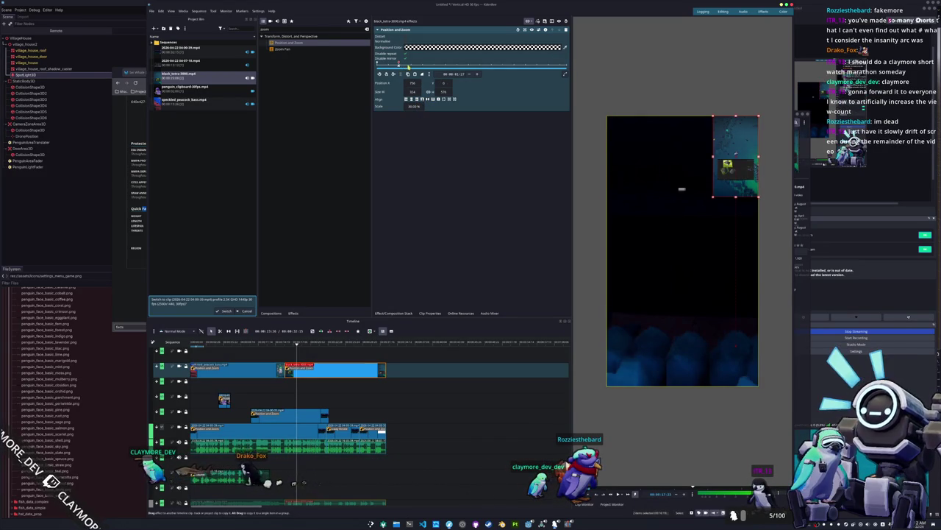
key("space")
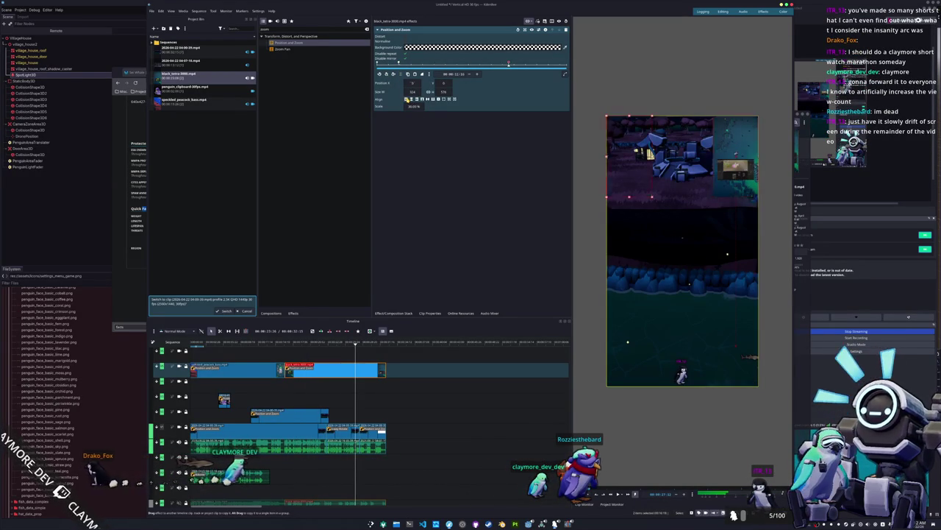
left_click(406, 99)
left_click_drag(526, 67, 572, 70)
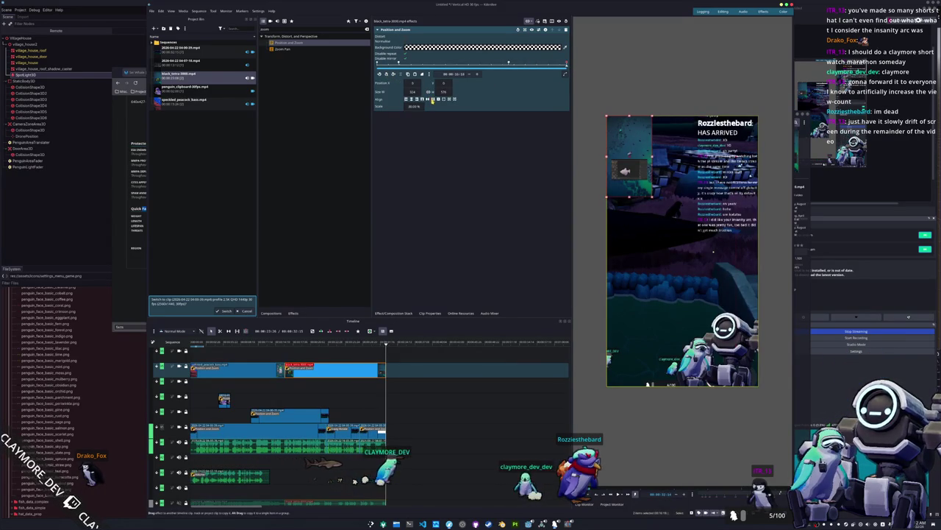
left_click(434, 100)
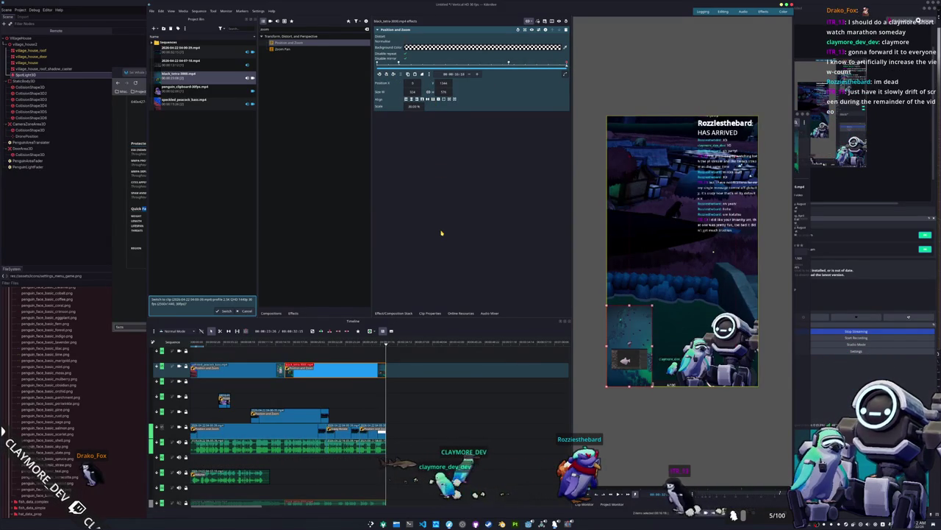
left_click(558, 66)
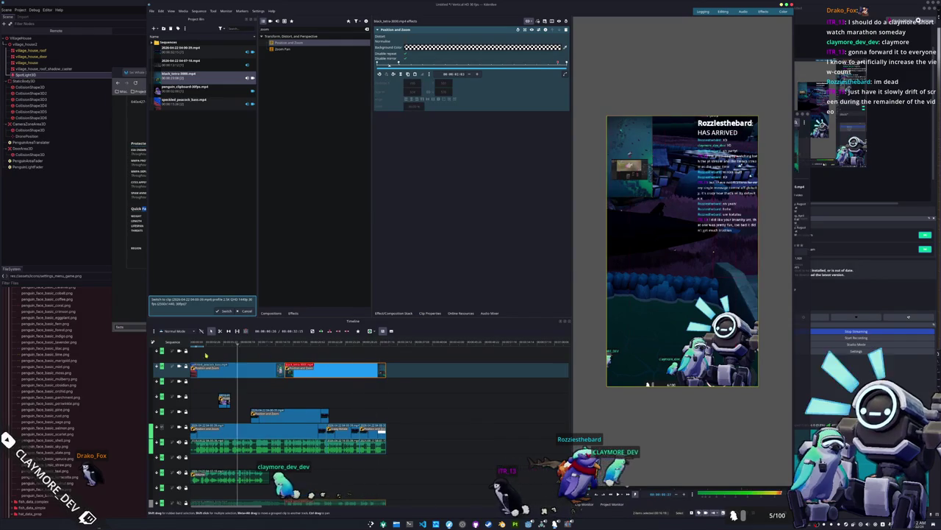
left_click(307, 376)
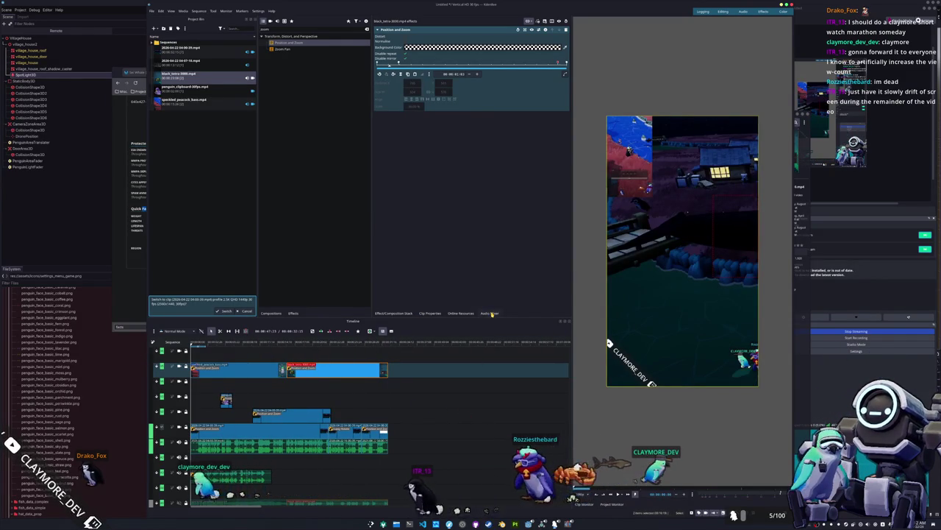
left_click(492, 313)
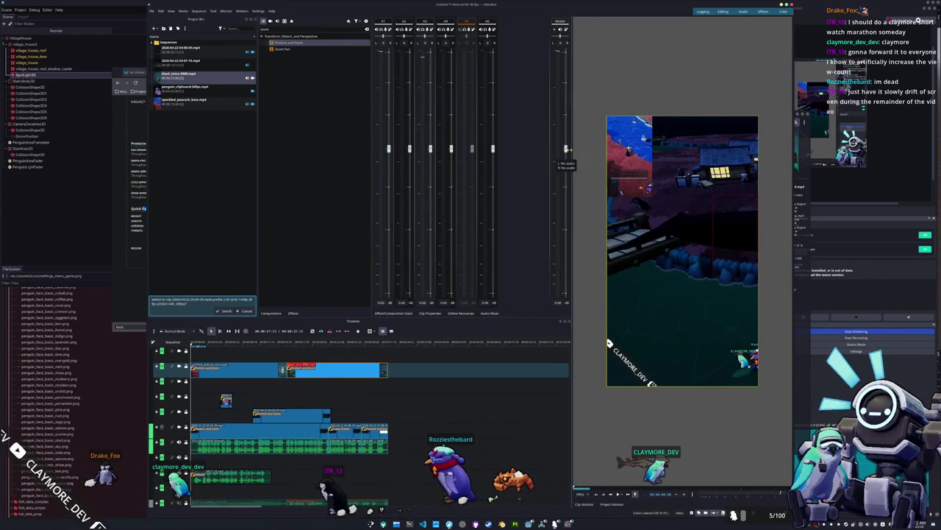
key("space")
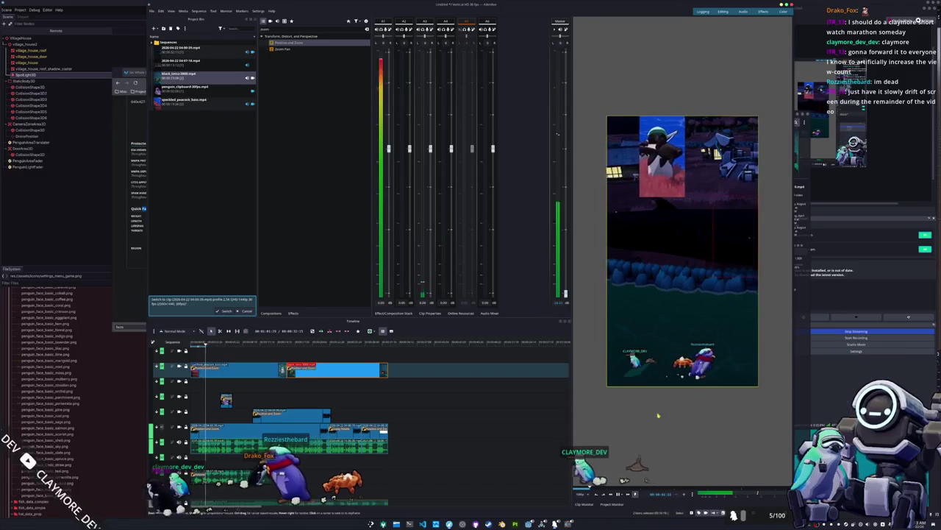
scroll(360, 412, "down", 1)
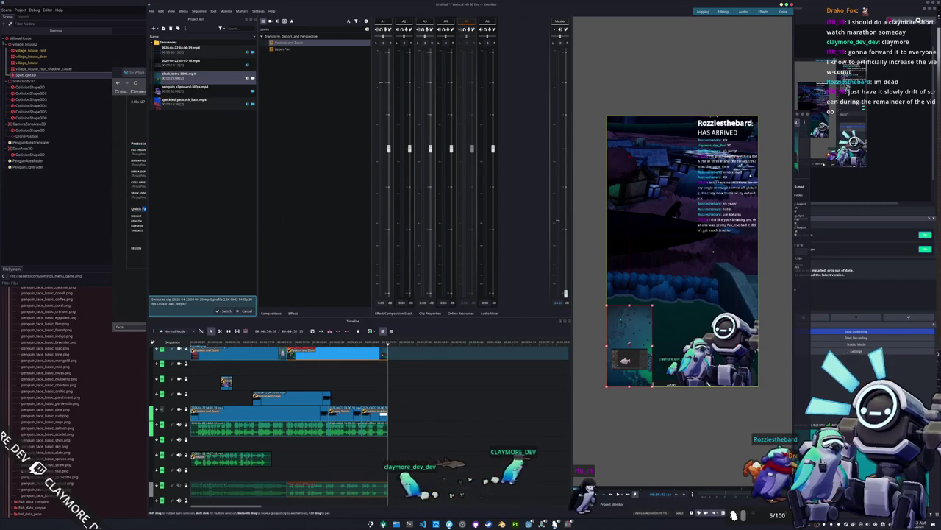
key("super+e")
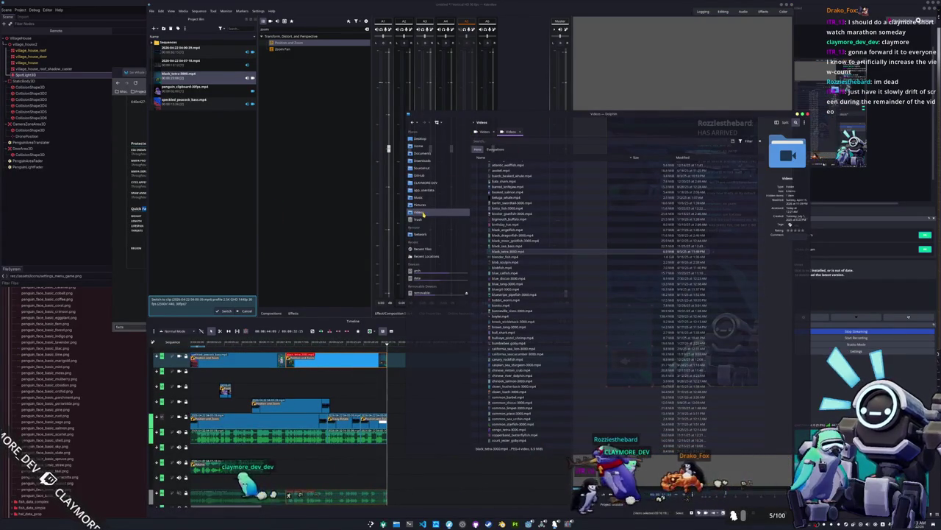
Browse to Sourcenut > hadalyth-sans and drop app_icon.png onto a new top video track.
scroll(535, 266, "up", 5)
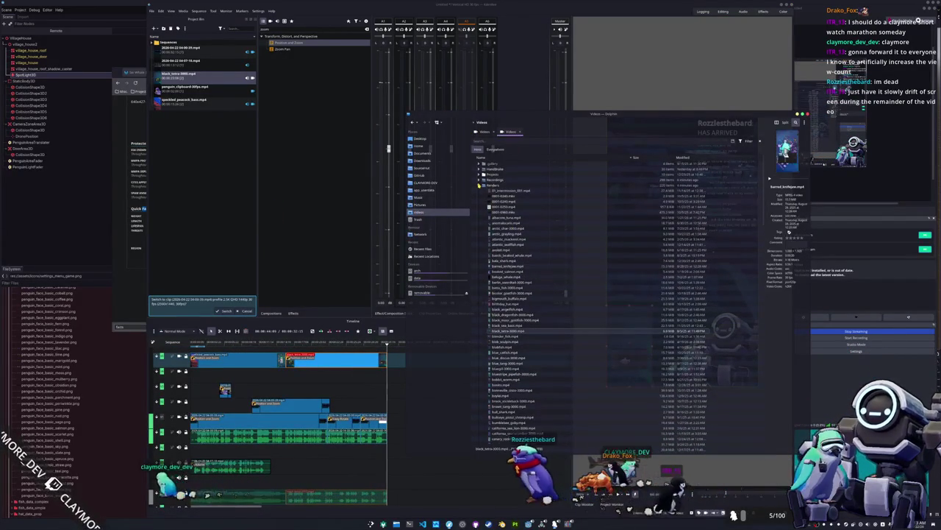
left_click(479, 186)
left_click(418, 168)
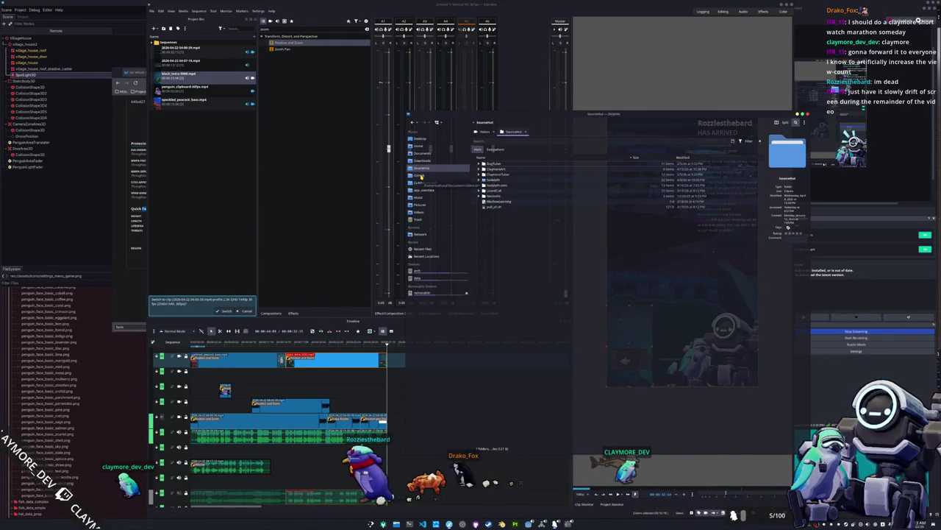
double_click(491, 179)
left_click(479, 169)
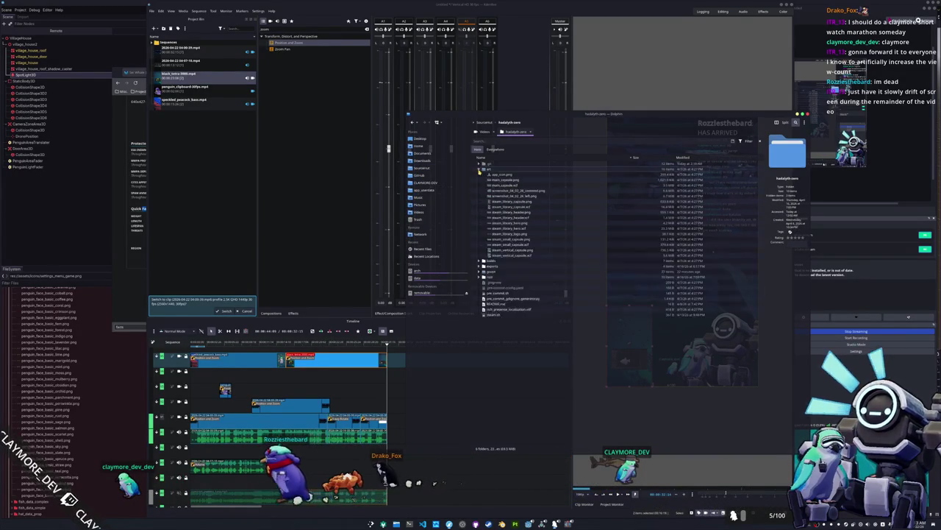
mouse_move(502, 174)
left_mouse_down()
mouse_move(309, 264)
mouse_move(202, 147)
left_mouse_up()
mouse_move(172, 74)
left_mouse_down()
mouse_move(362, 354)
mouse_move(258, 355)
mouse_move(275, 354)
left_mouse_up()
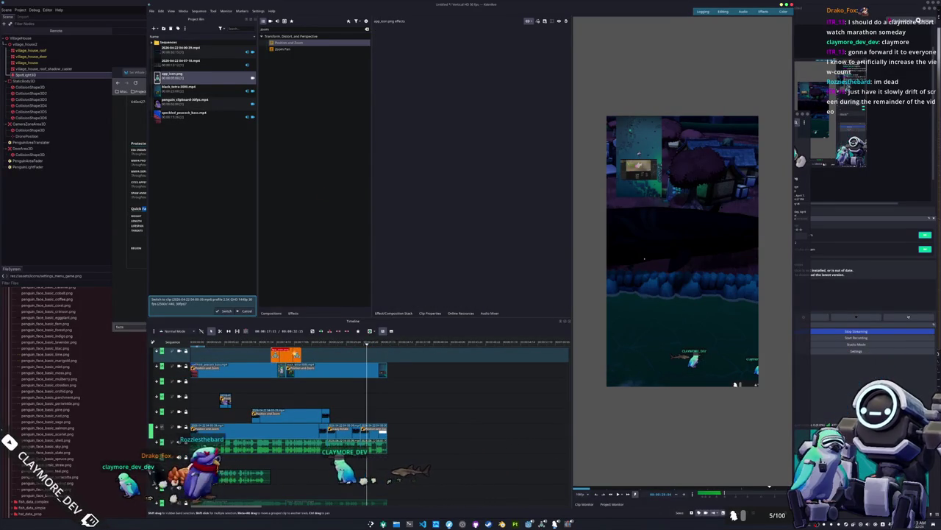
Apply Position and Zoom and the 3-way Rotate effect to the app_icon clip.
left_click(277, 342)
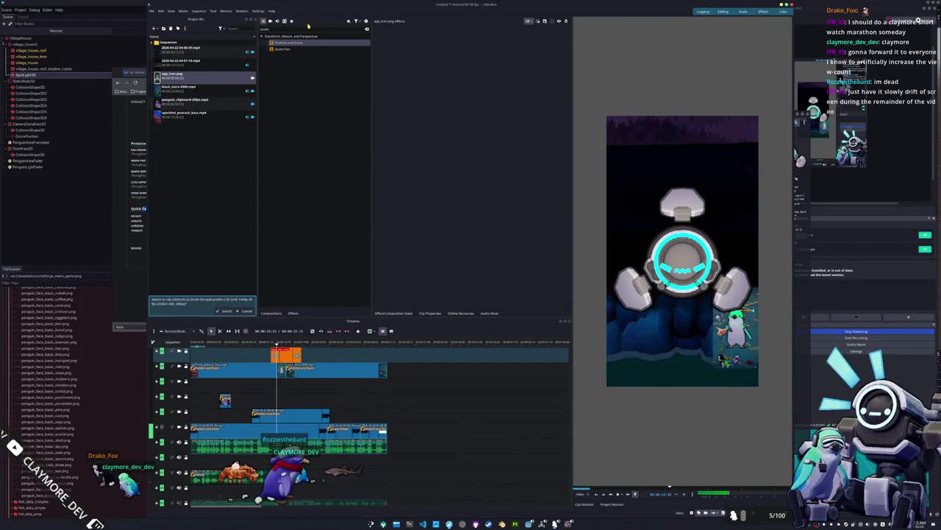
left_click_drag(291, 356, 290, 356)
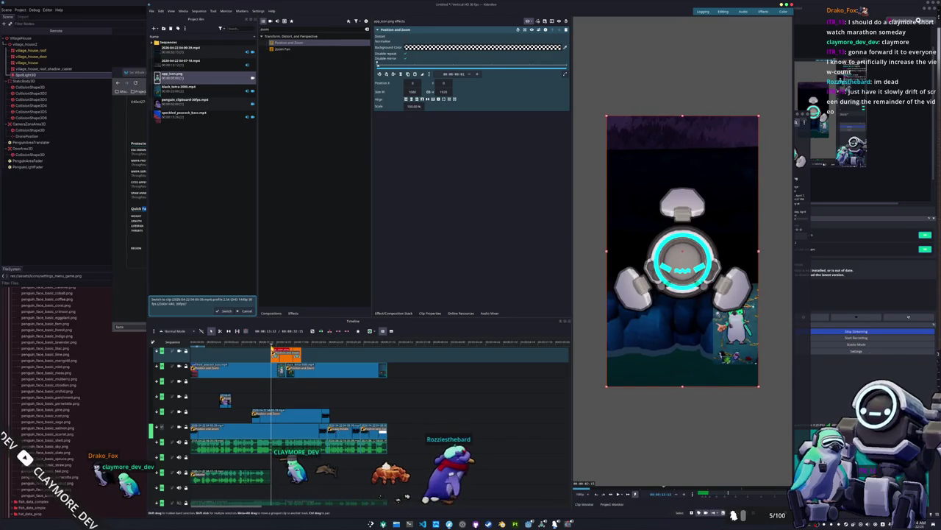
key("BackSpace")
key("BackSpace")
key("BackSpace")
type("rotate")
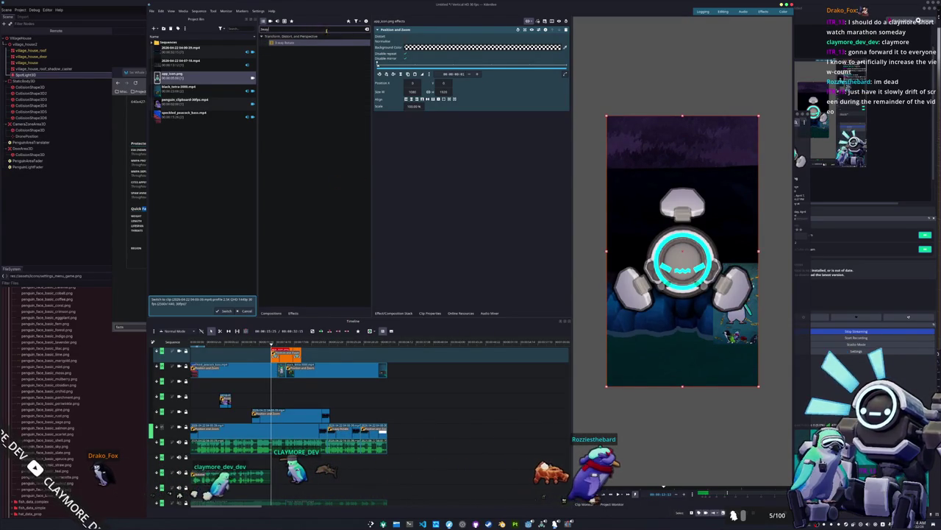
left_click_drag(291, 358, 291, 358)
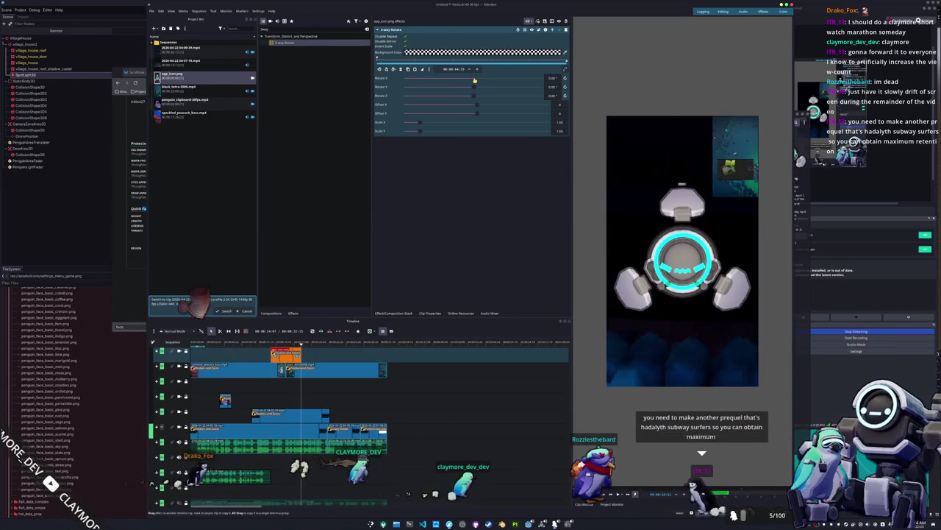
Set Rotate X to 360° and add a fade-in to the app_icon clip.
double_click(552, 78)
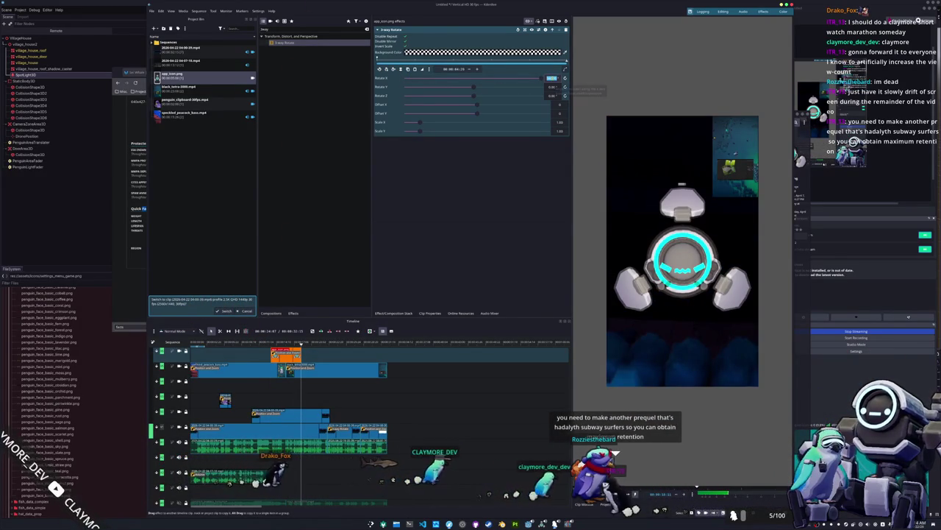
type("360")
key("Return")
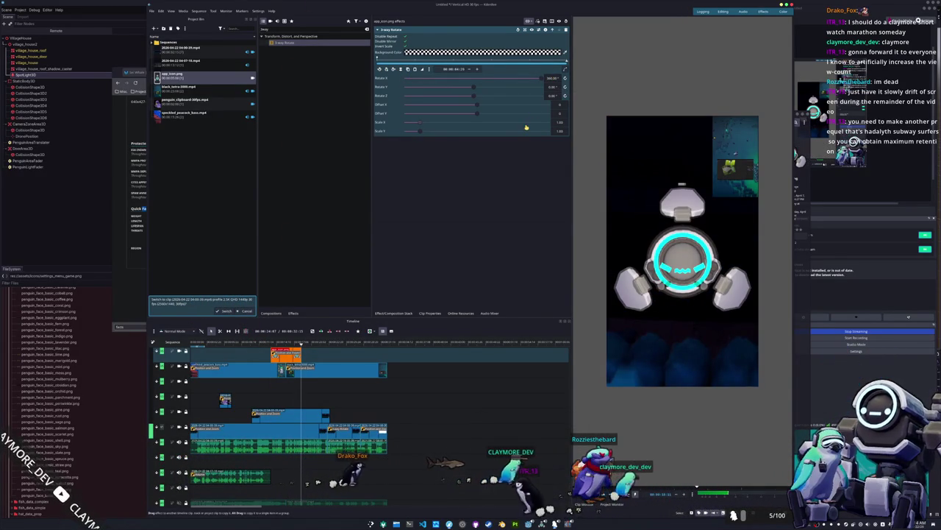
left_click(274, 342)
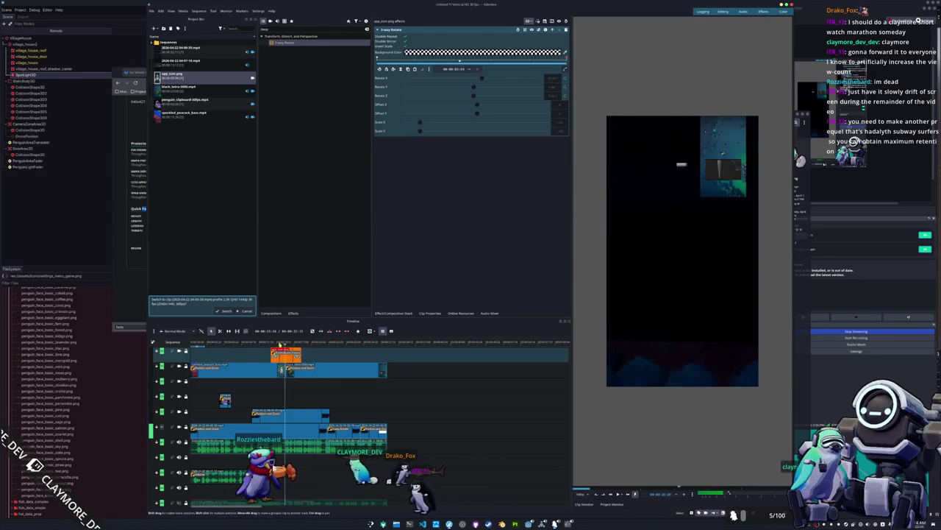
mouse_move(272, 350)
left_mouse_down()
mouse_move(290, 352)
mouse_move(274, 352)
left_mouse_up()
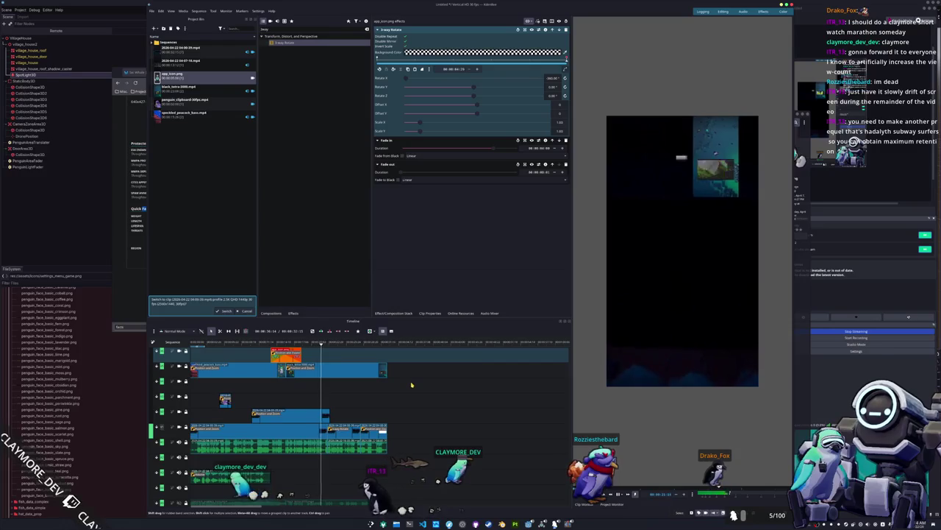
Move the second clip on the lower audio track earlier in time.
scroll(412, 383, "down", 1)
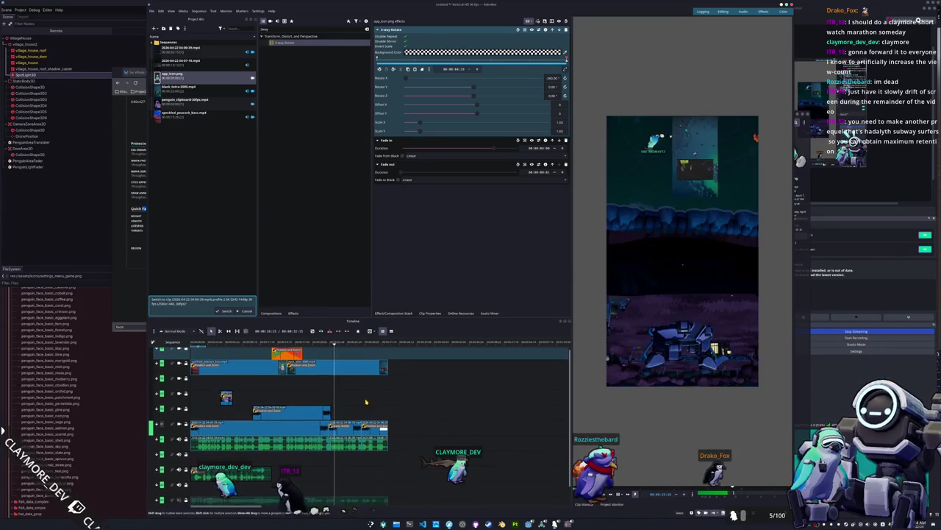
scroll(384, 400, "down", 1)
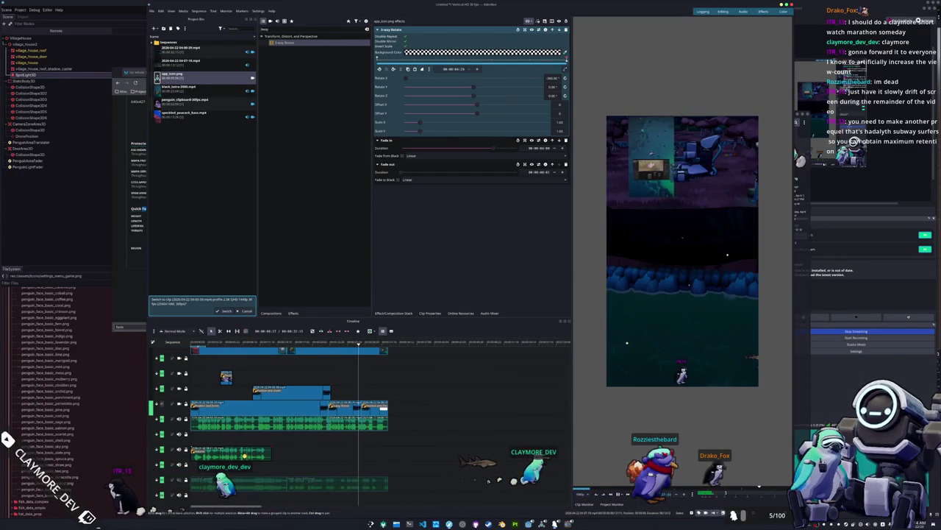
left_click(179, 450)
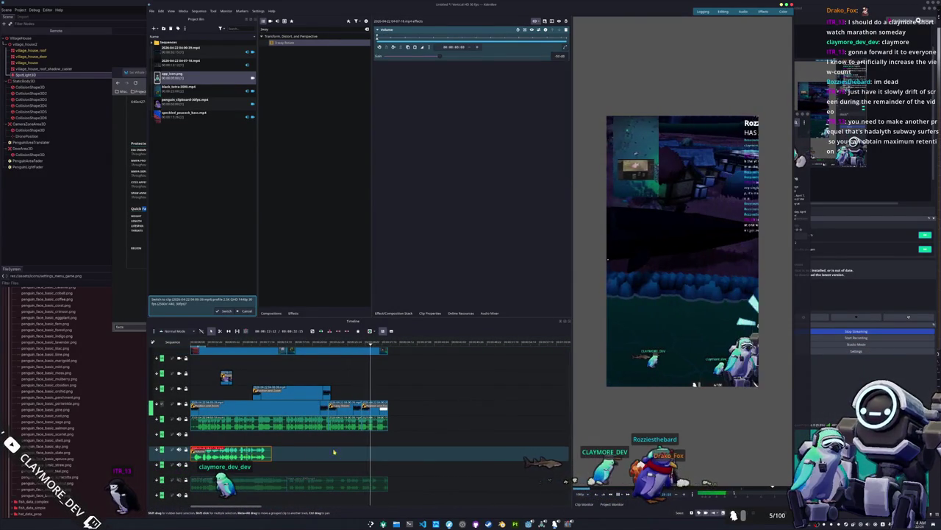
left_click_drag(376, 451, 329, 452)
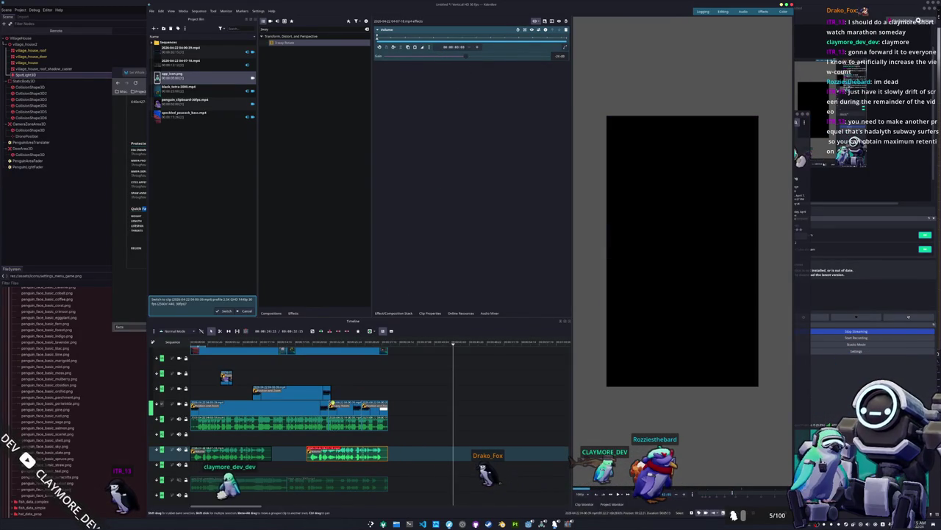
Give that audio clip a fade-in, play it back, and show the Audio Mixer meters.
left_click_drag(309, 448, 339, 447)
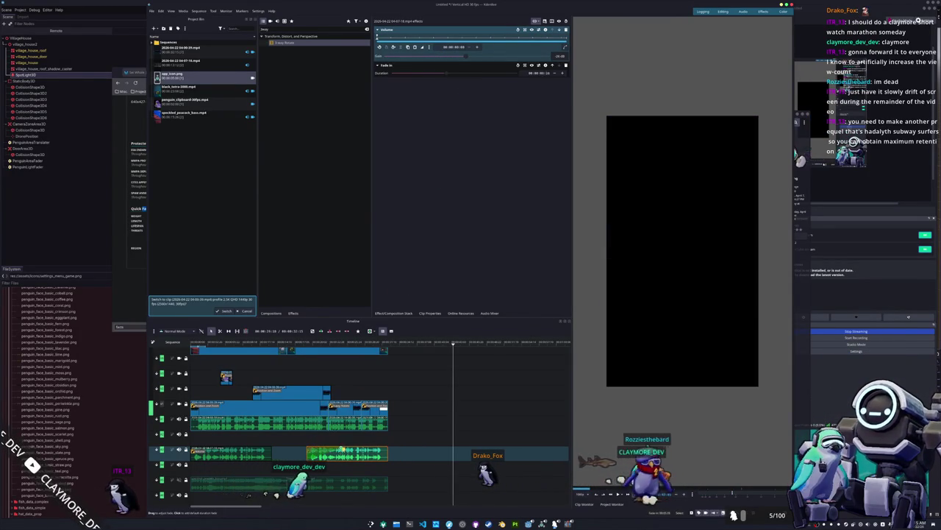
key("space")
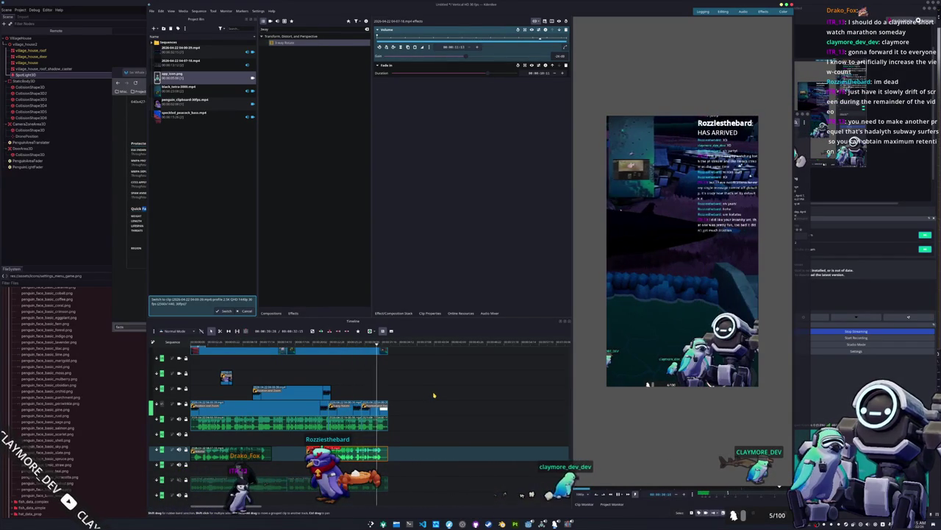
left_click(482, 314)
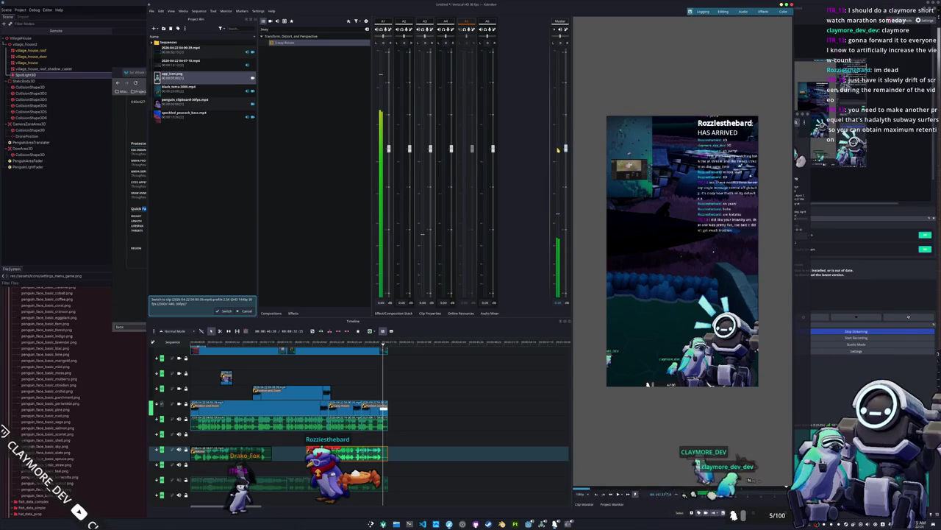
key("ctrl+s")
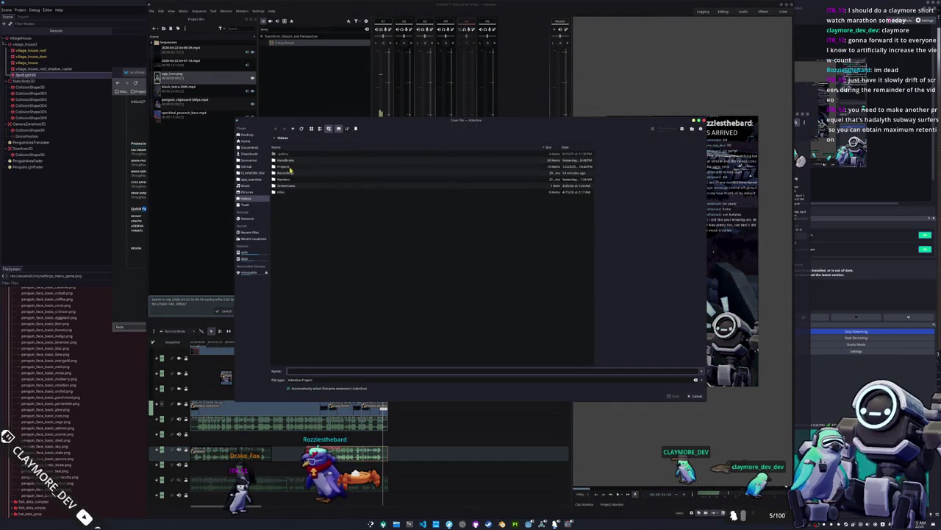
In Projects/shorts, create a sei_whale folder and save the project inside it as sei_whale.
double_click(291, 167)
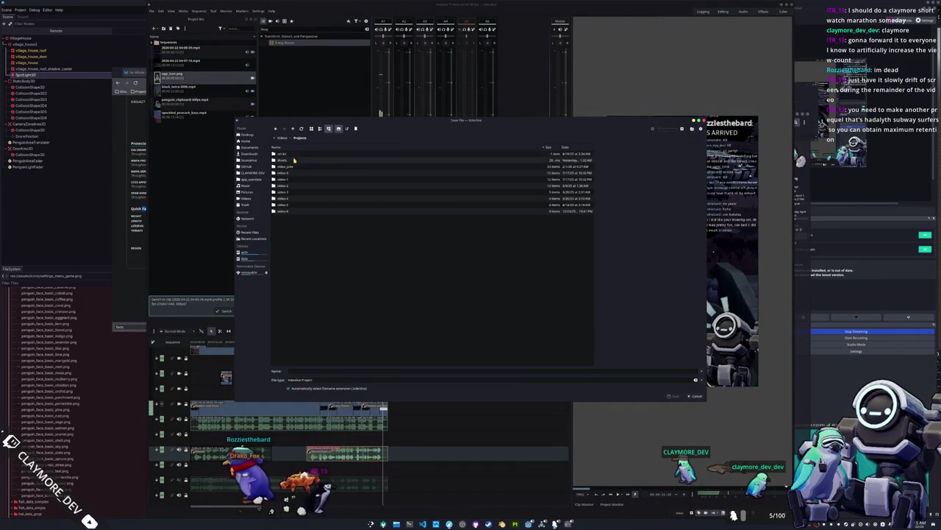
double_click(295, 161)
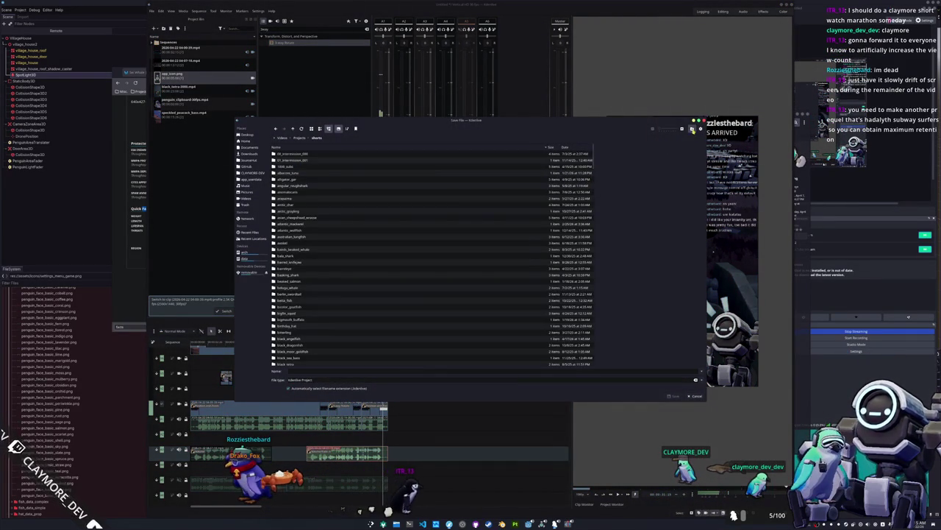
left_click(692, 130)
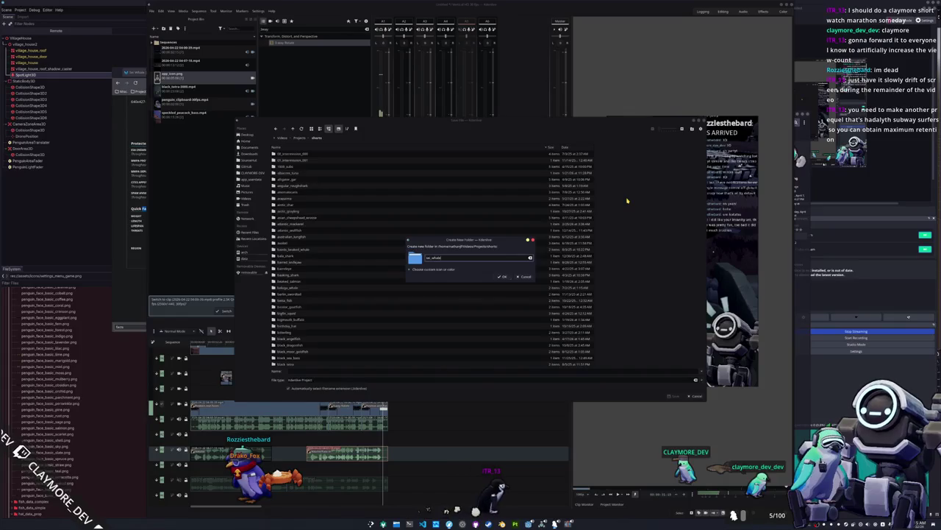
key("Return")
type("sei_whale")
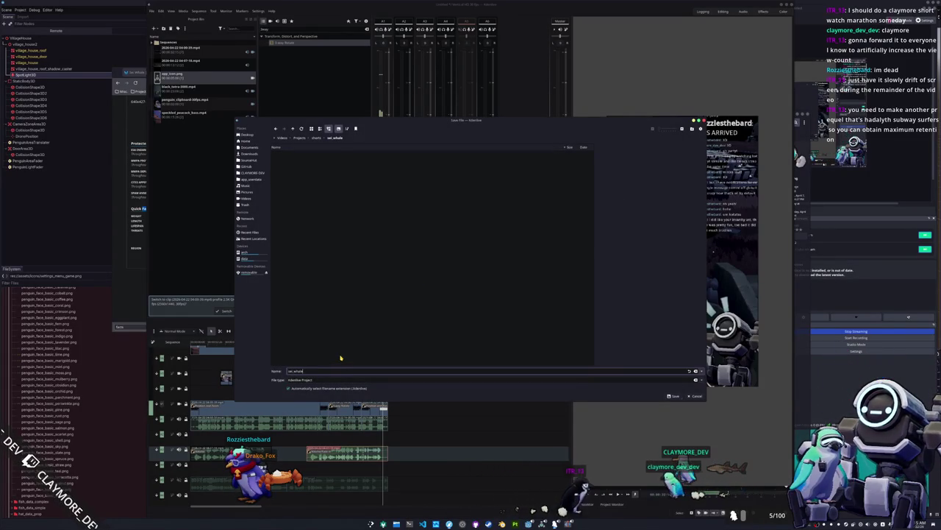
key("Return")
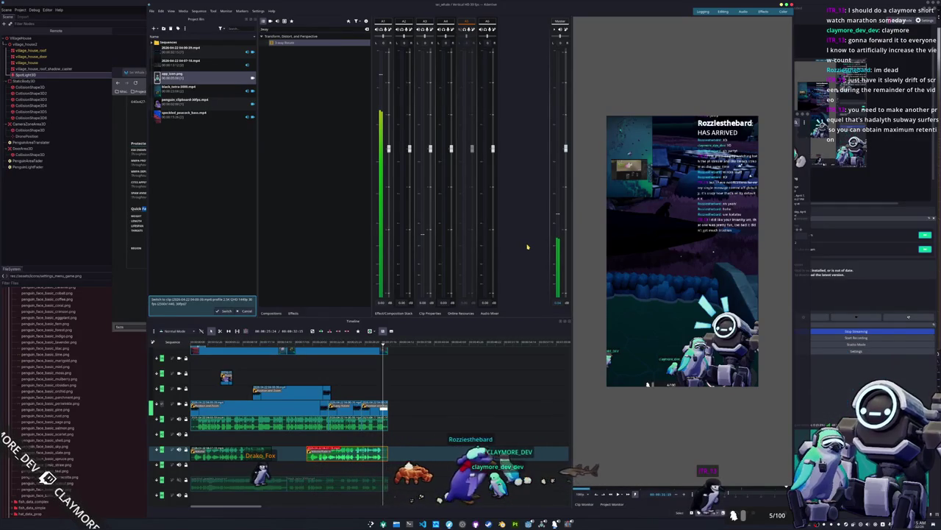
key("alt+Tab")
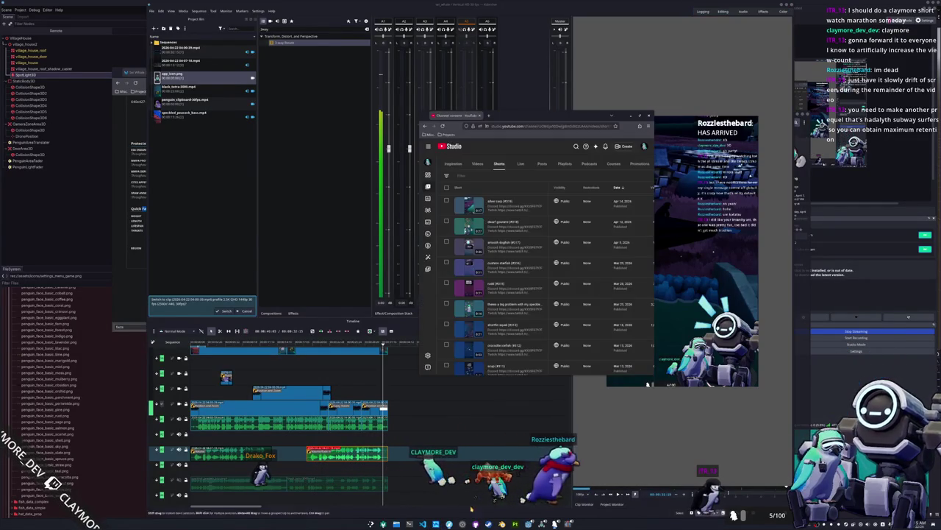
Glance at YouTube Studio's Create options, then open Kdenlive's Project > Render dialog.
left_click(624, 146)
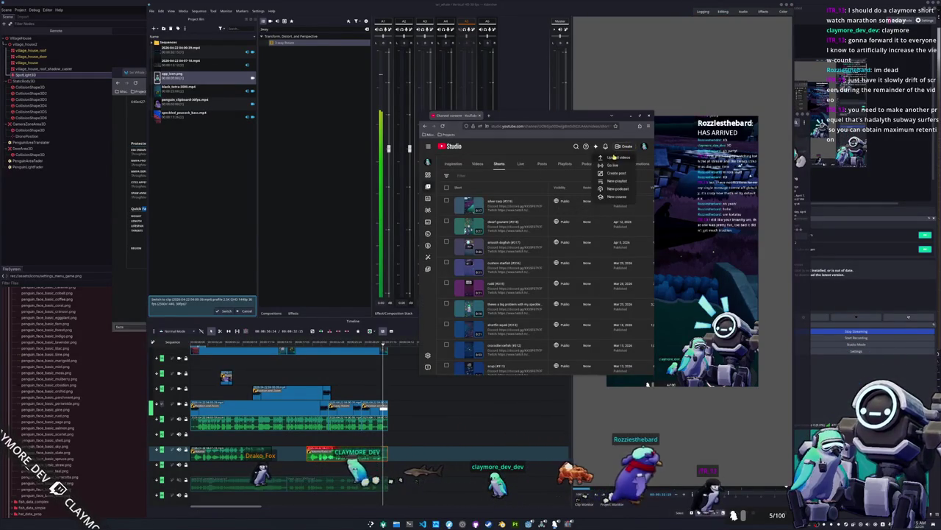
left_click(152, 10)
left_click(163, 81)
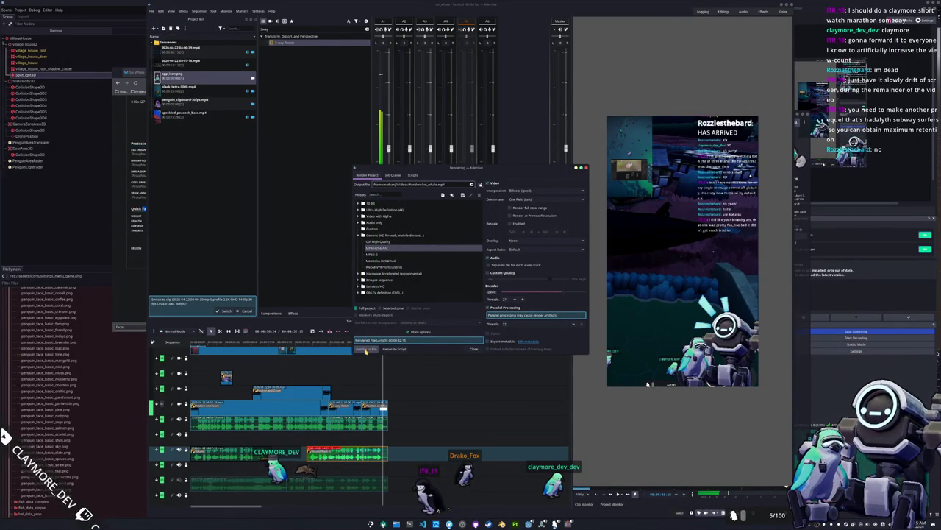
Start rendering the project to sei_whale.mp4 in the Renders folder with the MP4-H264/AAC preset.
left_click(366, 350)
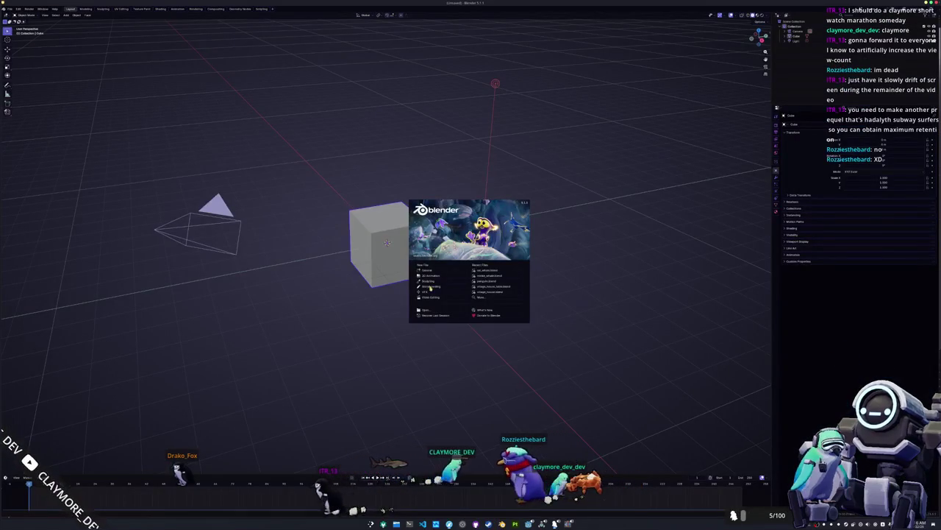
Start a new Blender General scene, browse up to the props folder, then bring the HADALYTH game forward.
left_click(431, 271)
key("ctrl+o")
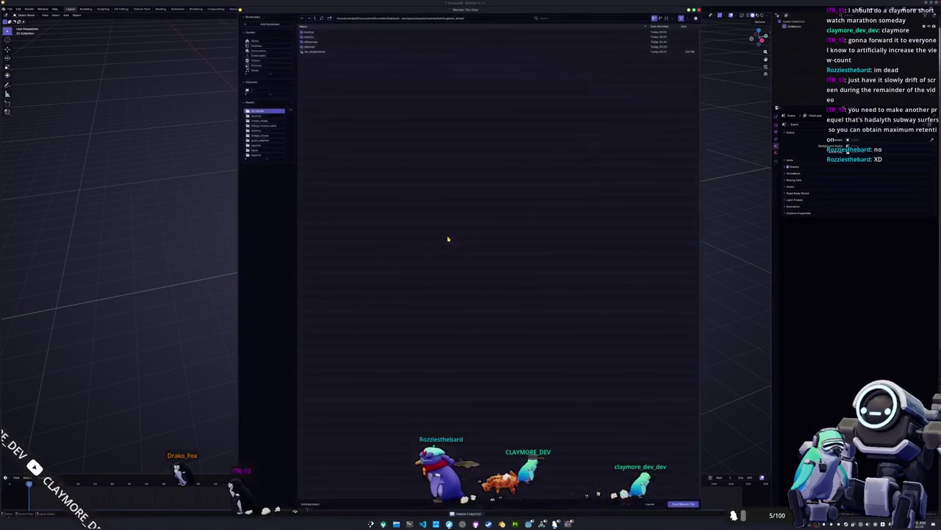
left_click(314, 17)
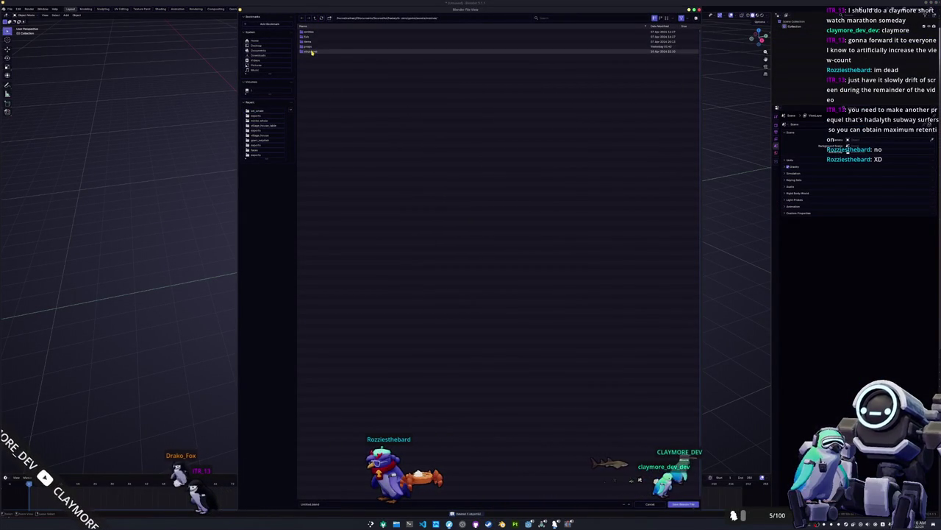
left_click(312, 51)
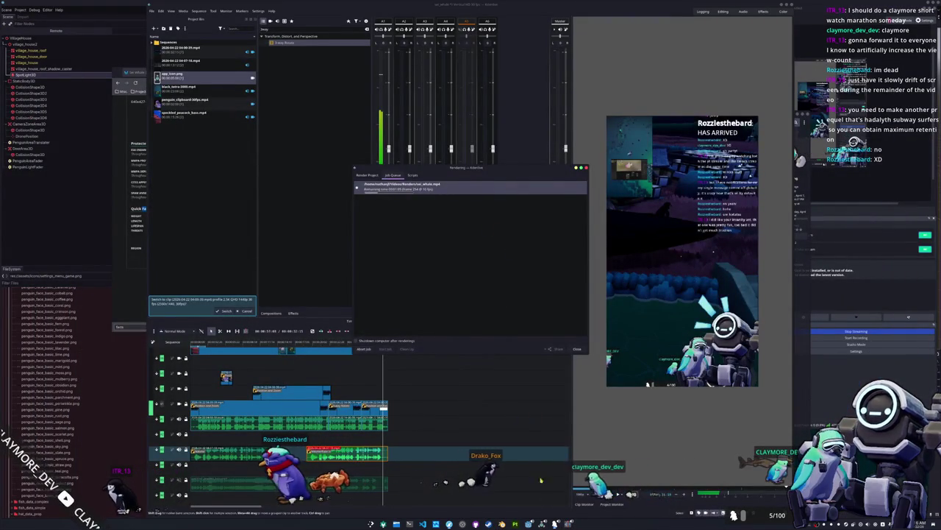
left_click(578, 349)
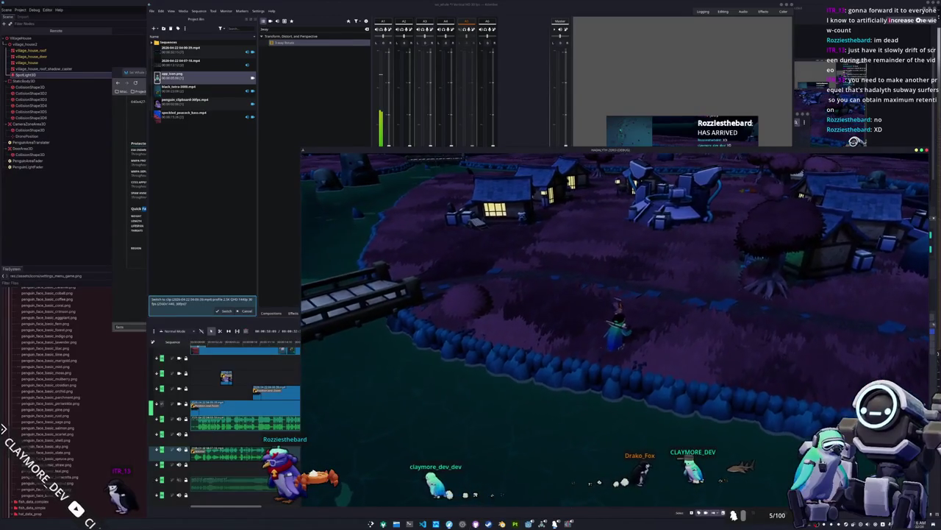
Check on the OBS stream, return to the HADALYTH game, then switch back to YouTube Studio.
left_click(462, 523)
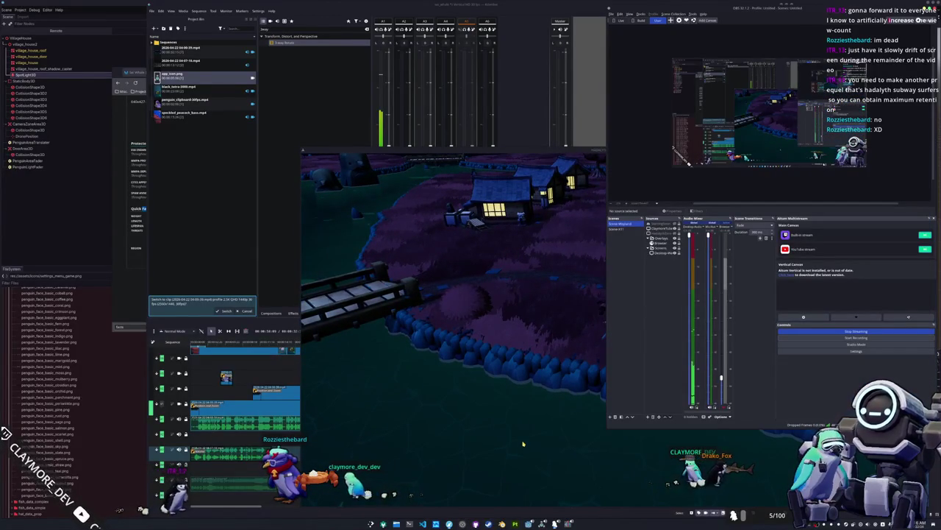
left_click(566, 366)
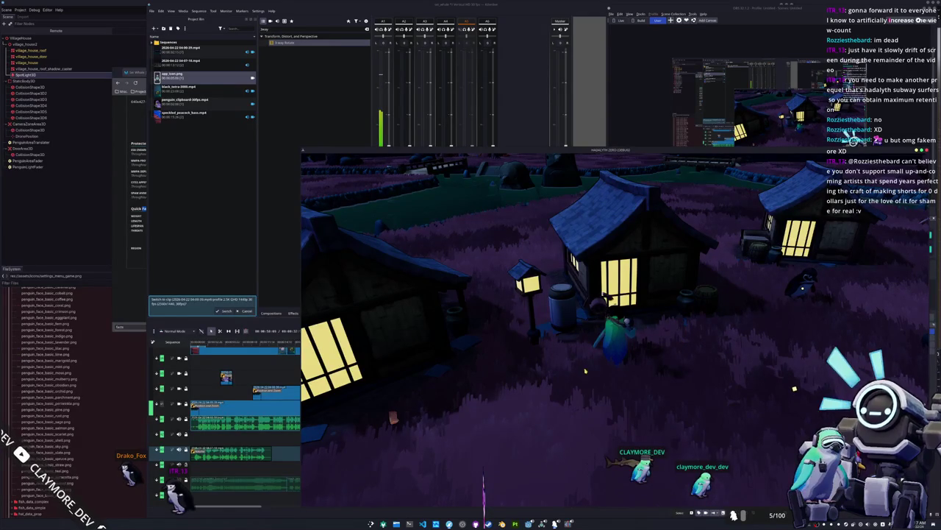
key("alt+Tab")
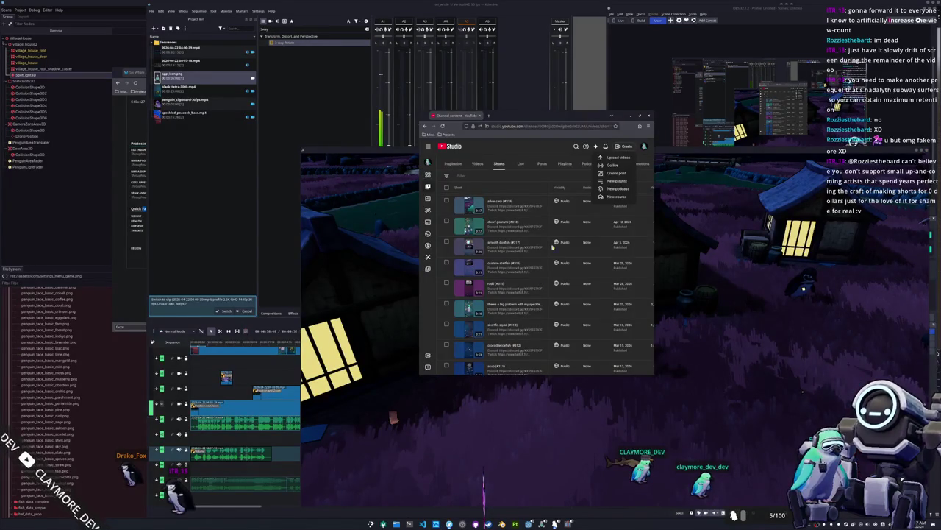
Start a new YouTube upload and browse the file picker into the Videos folder's shorts folder.
left_click(623, 160)
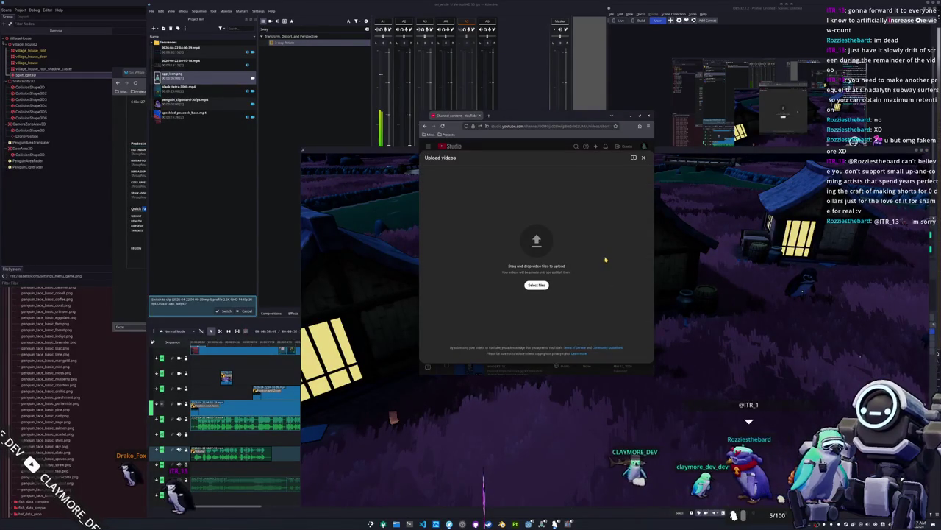
left_click(535, 285)
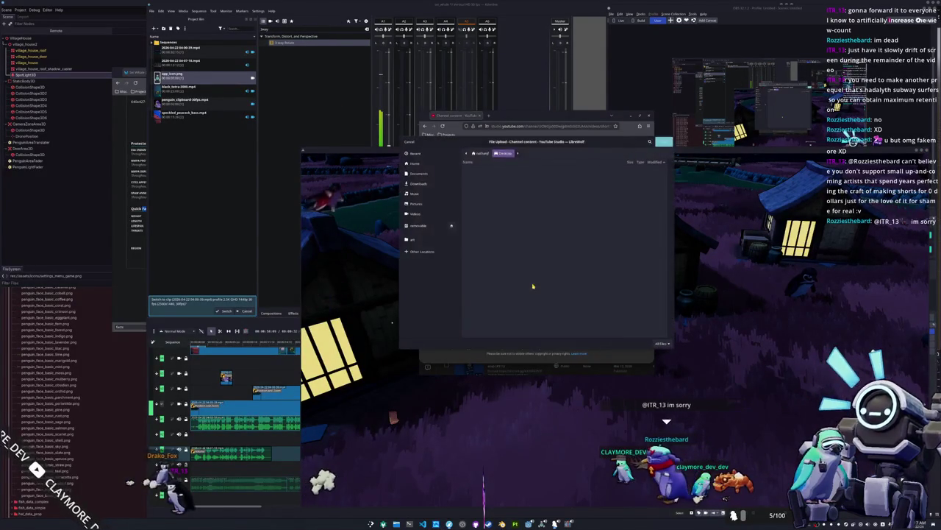
left_click(420, 193)
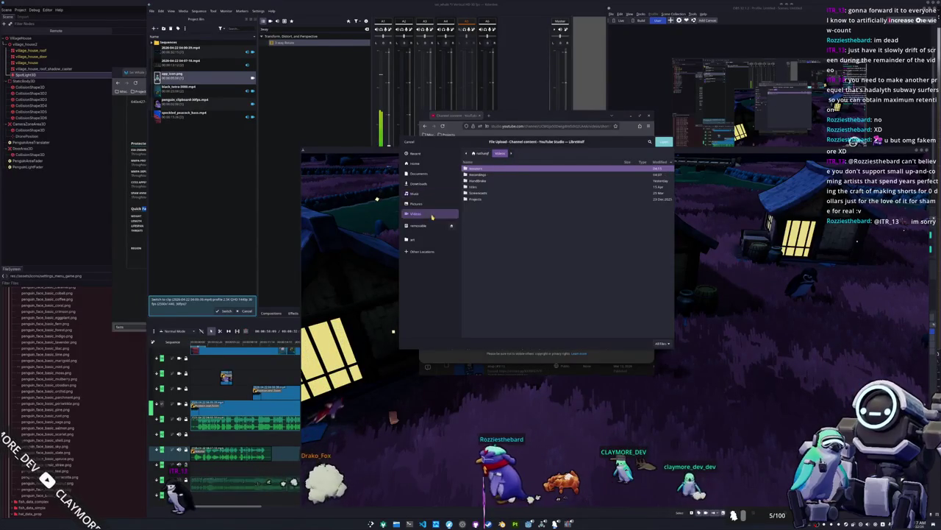
left_click(416, 213)
left_click(482, 198)
left_click(485, 193)
left_click(485, 186)
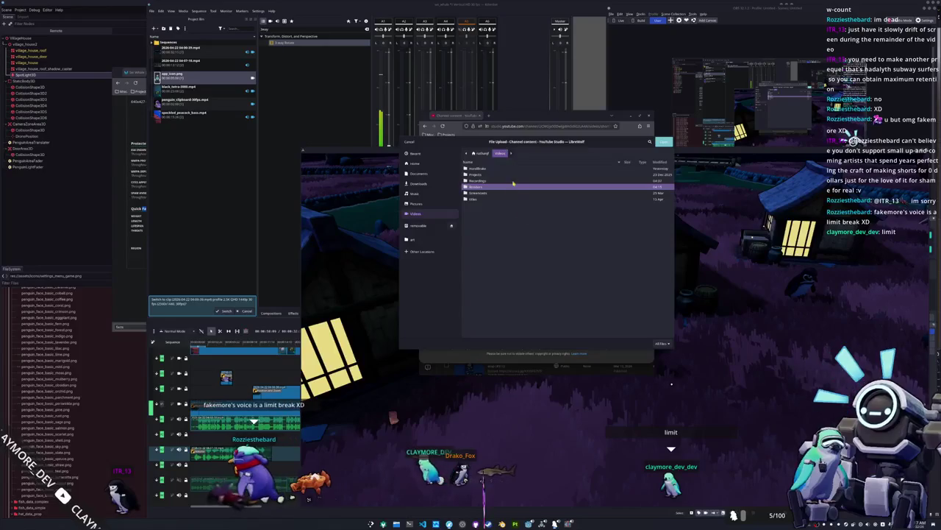
double_click(483, 174)
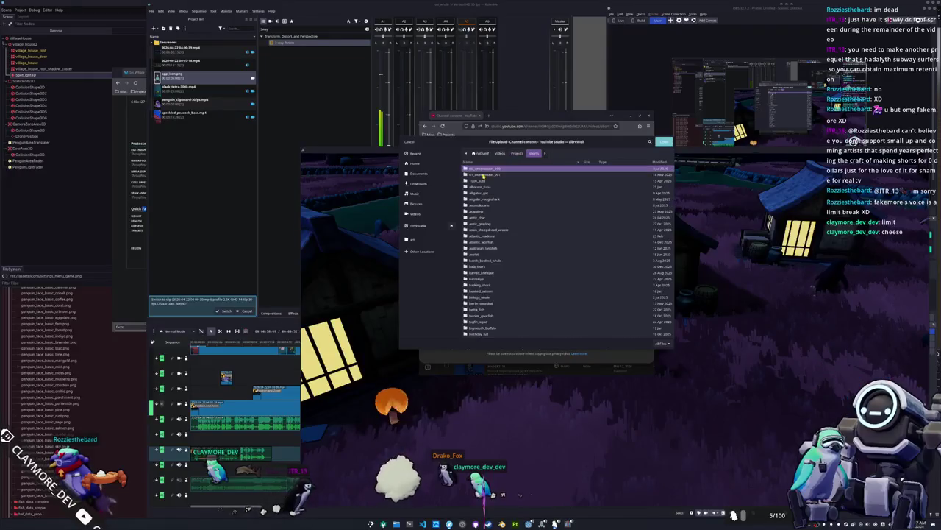
Go back up a level and open the Renders folder.
scroll(513, 225, "down", 10)
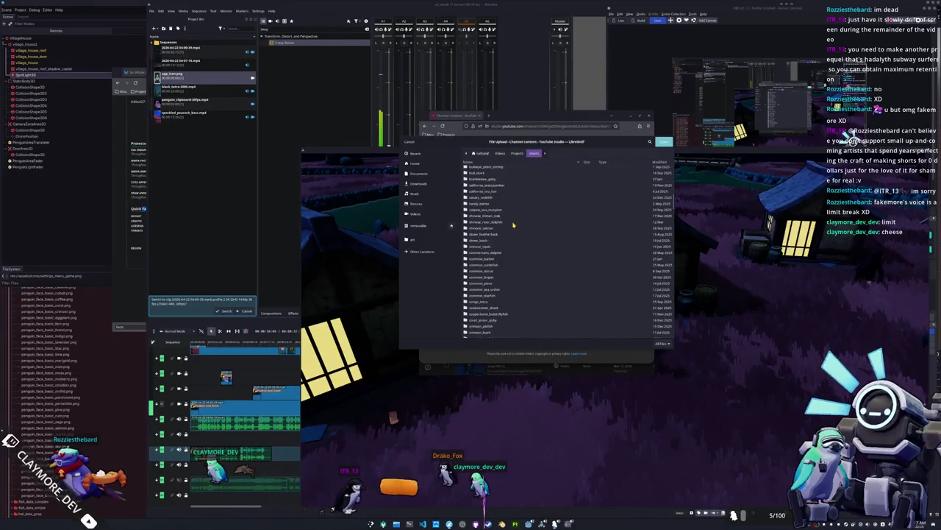
scroll(515, 223, "down", 4)
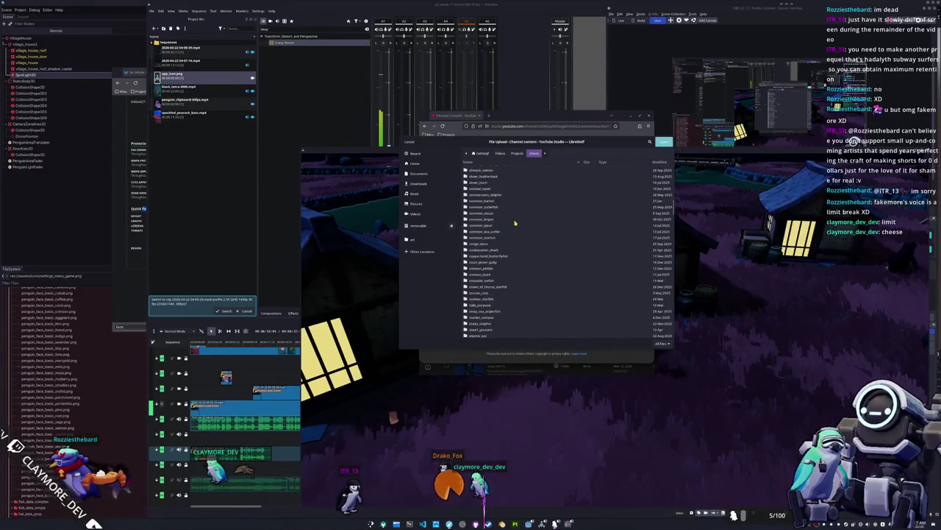
left_click(518, 153)
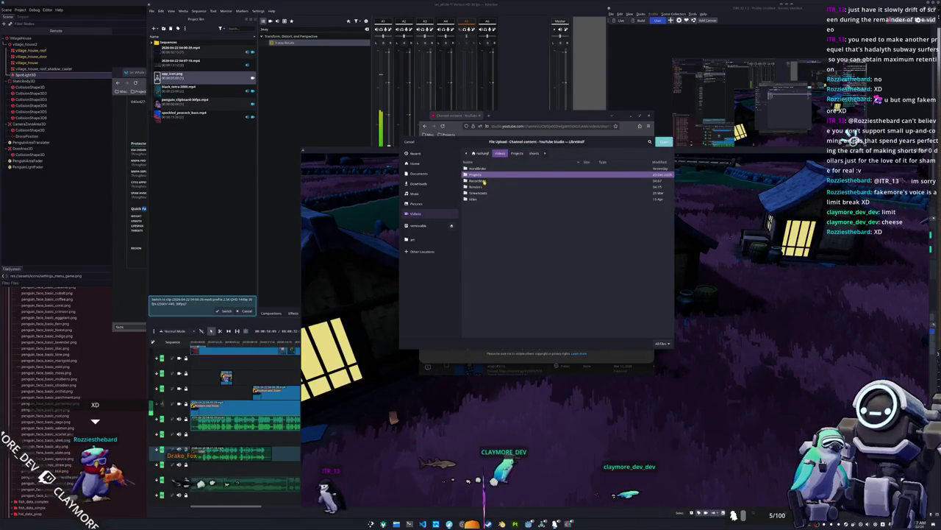
double_click(478, 188)
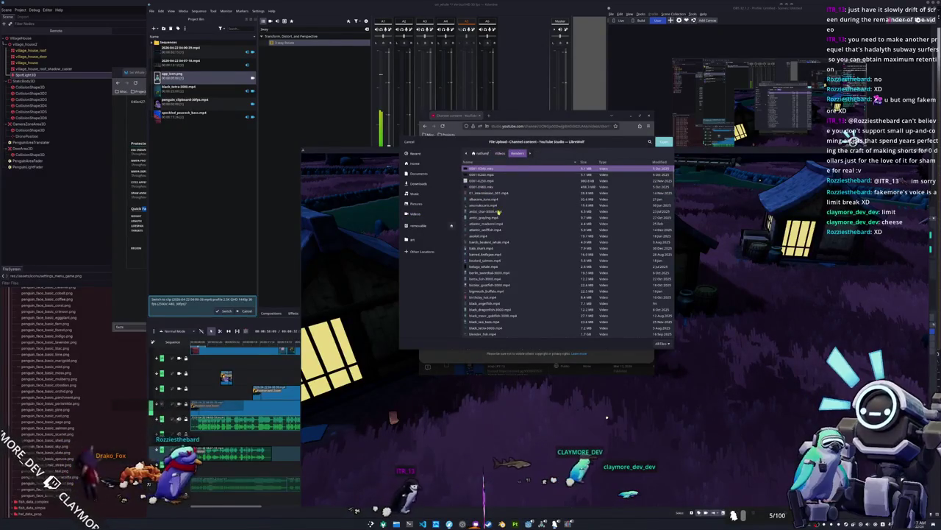
Sort the Renders files by modification date, newest first, and dismiss Kdenlive's finished render queue.
left_click(654, 160)
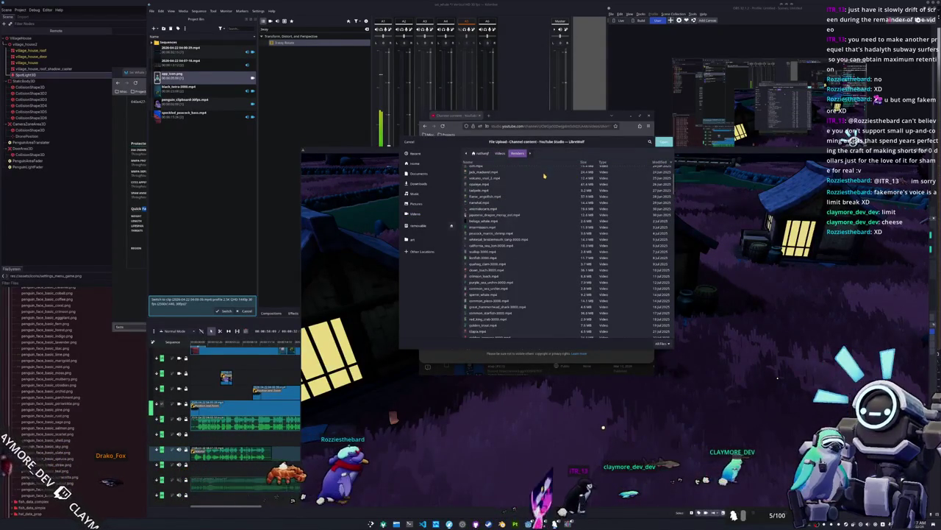
left_click(654, 160)
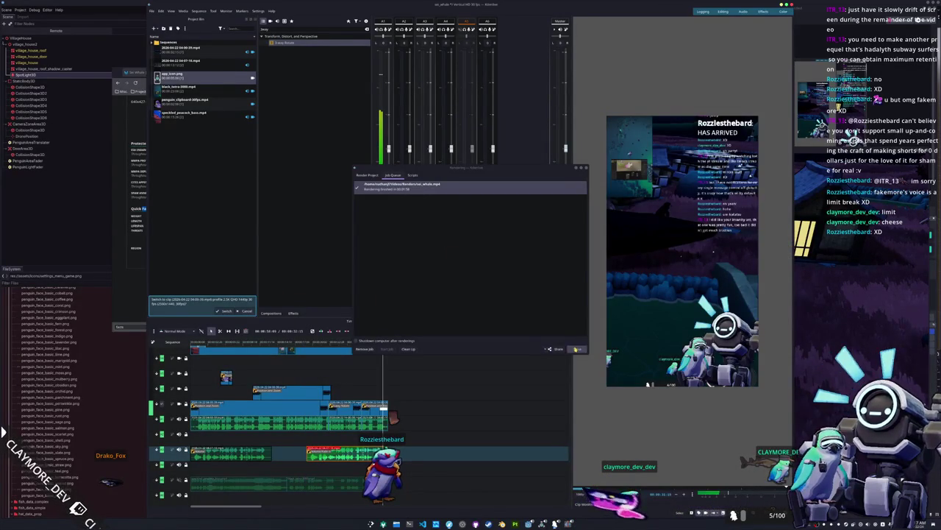
left_click(576, 348)
key("alt+Tab")
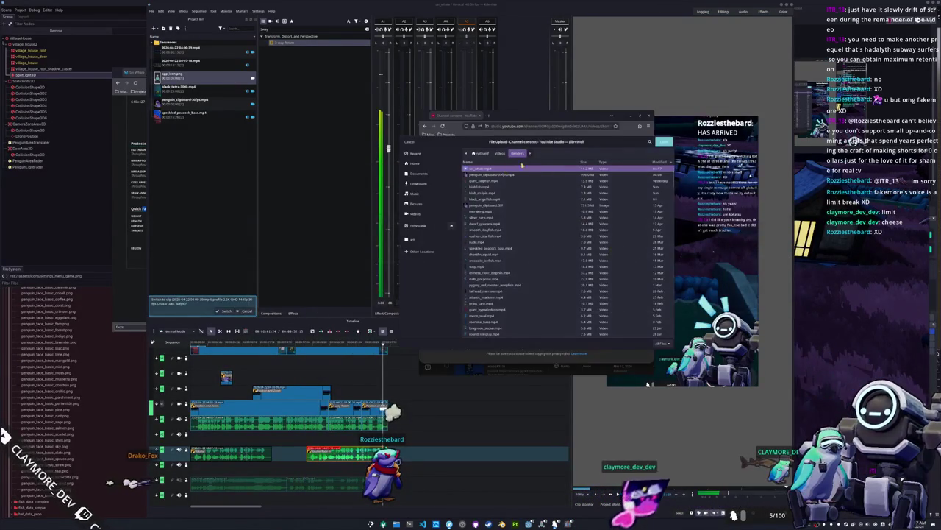
Upload sei_whale.mp4, start its title, and link giant kelpfish (#324) as the related video.
double_click(507, 170)
type("sei whale (")
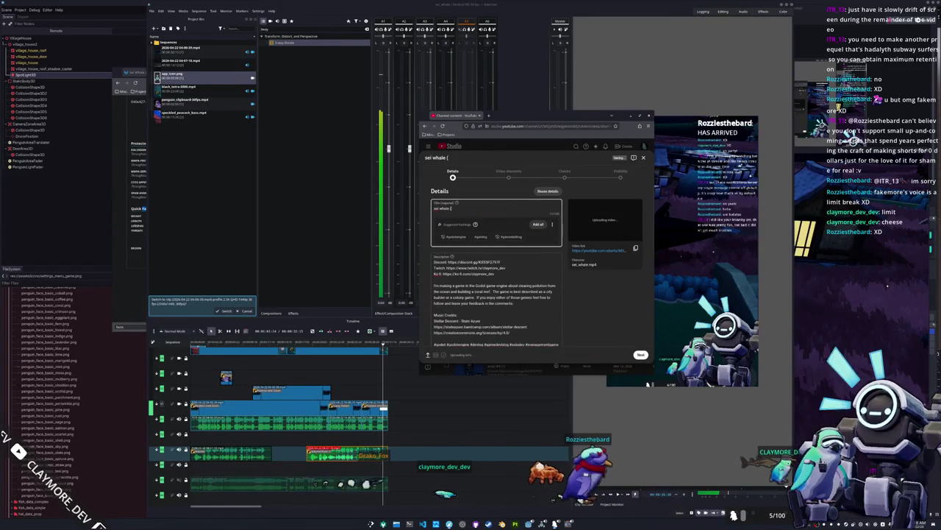
type("#324)")
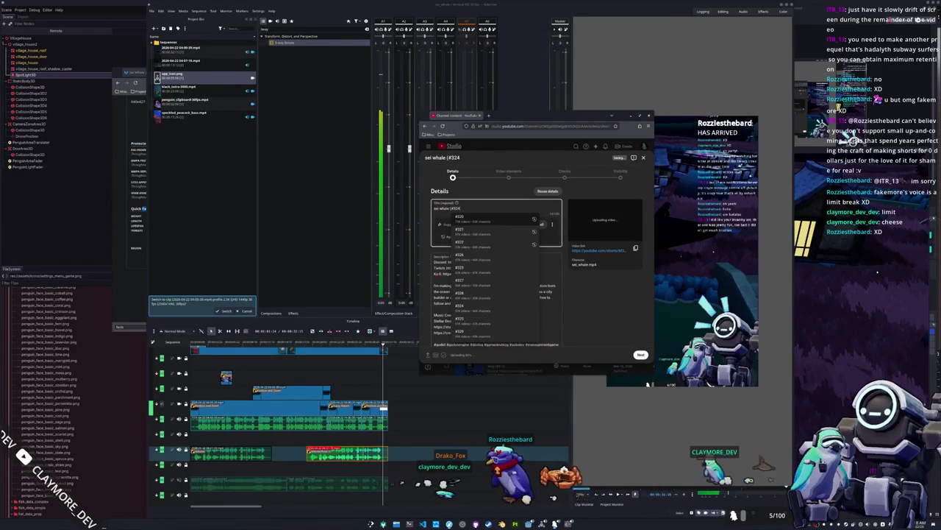
left_click(640, 354)
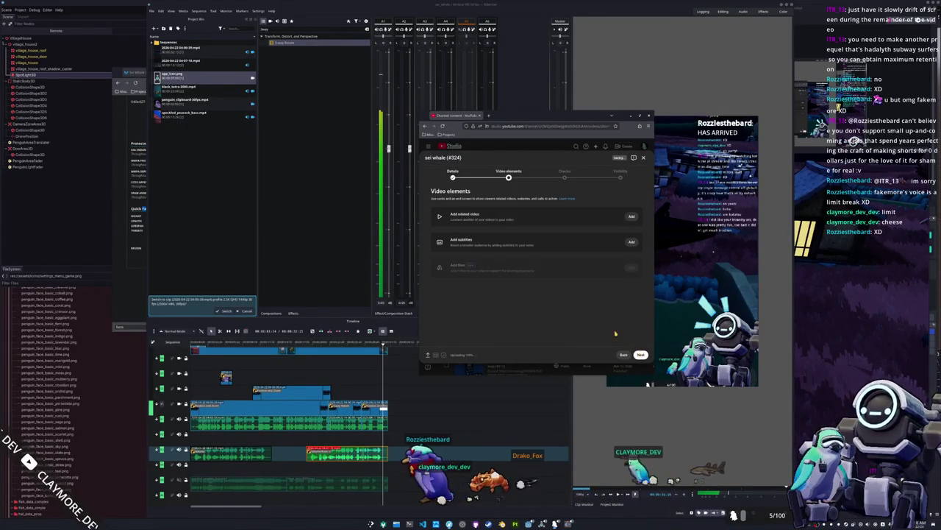
left_click(631, 217)
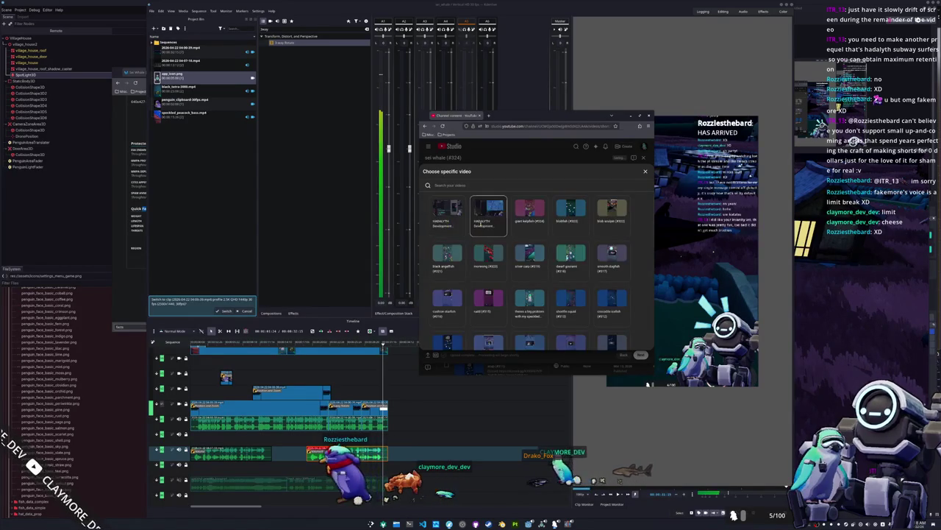
left_click(530, 213)
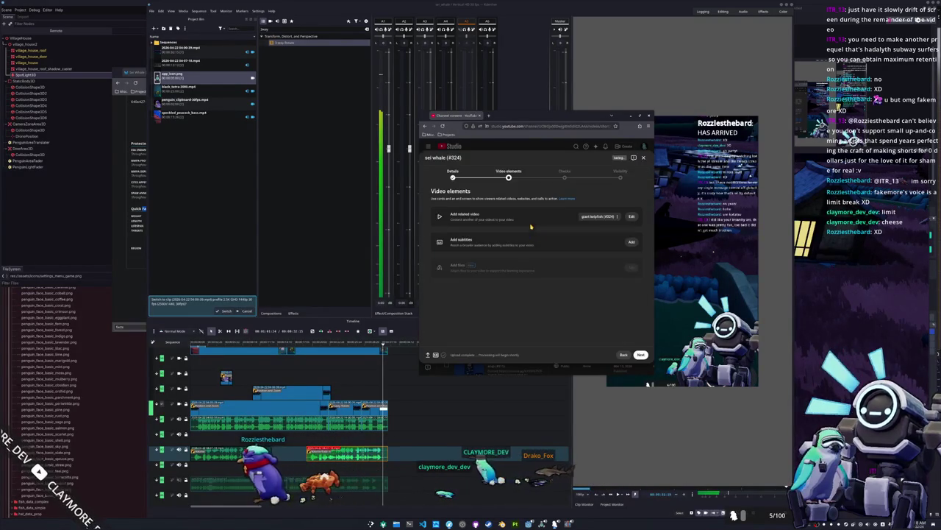
left_click(624, 355)
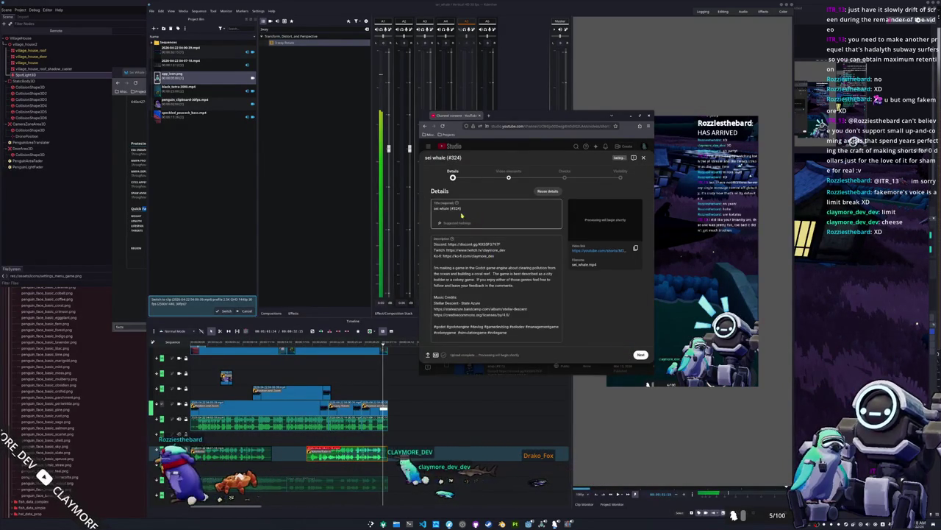
Finish the title as 'sei whale (#325)' and add the Short to the HADALYTH Shorts playlist.
type("5")
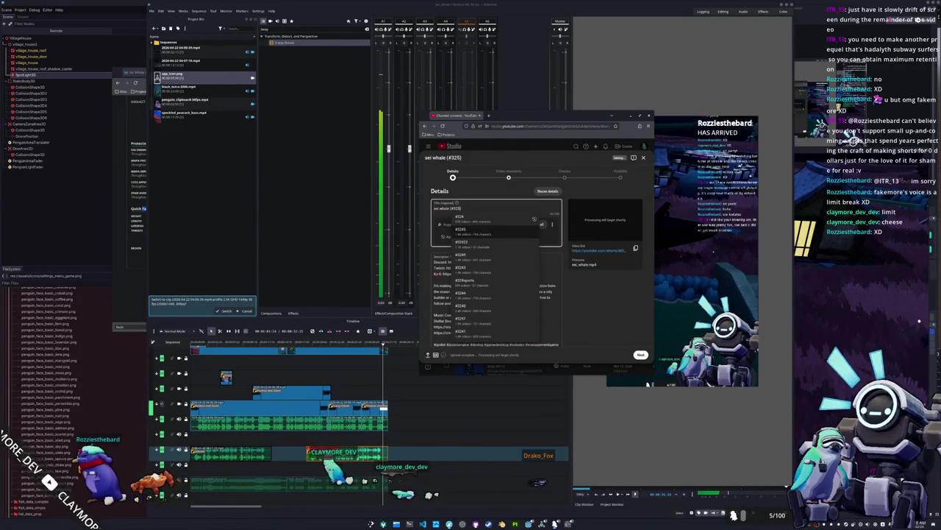
key("Escape")
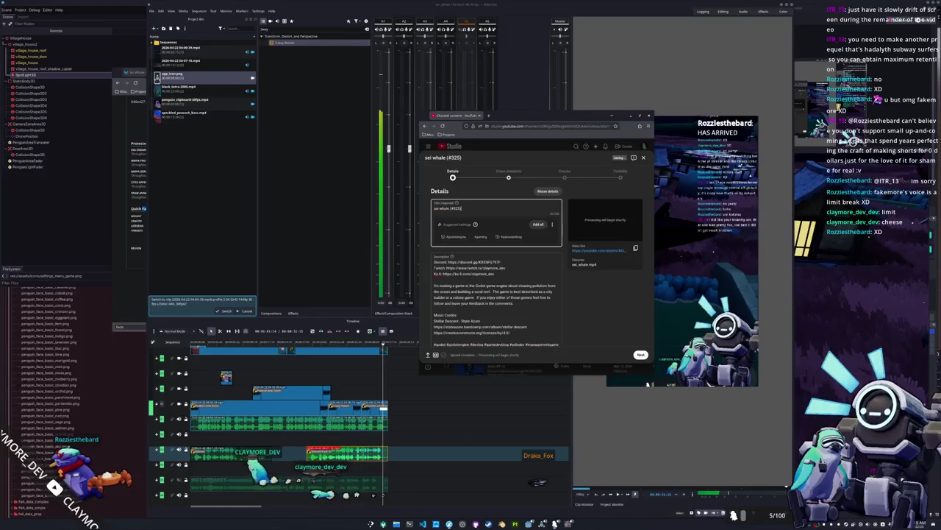
scroll(522, 279, "down", 5)
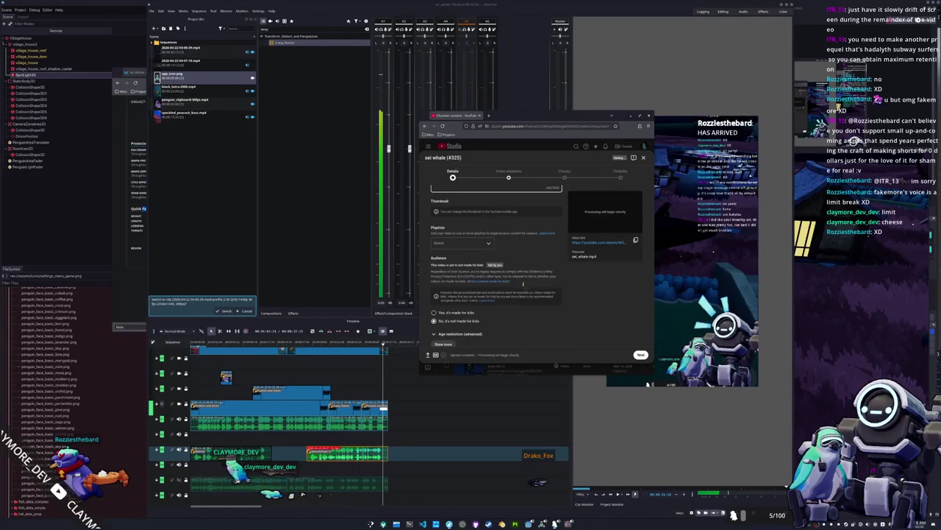
left_click(467, 242)
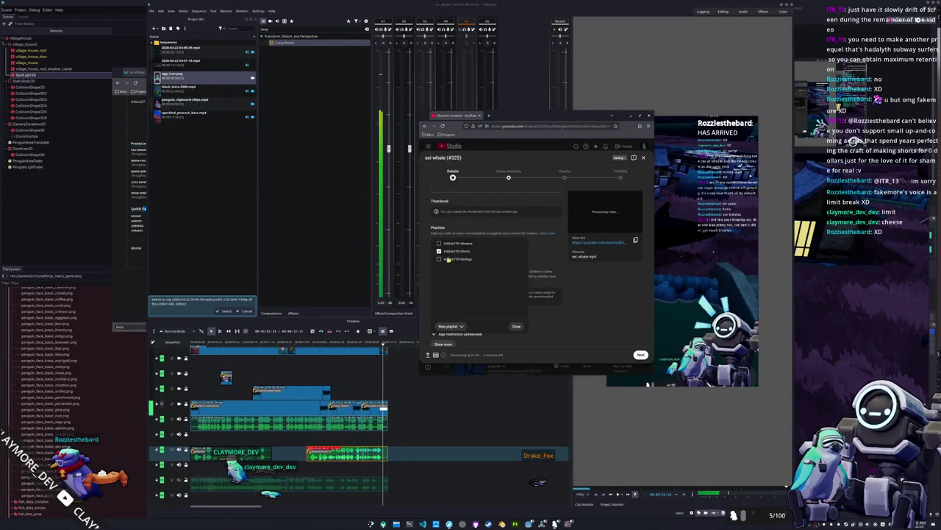
left_click(520, 326)
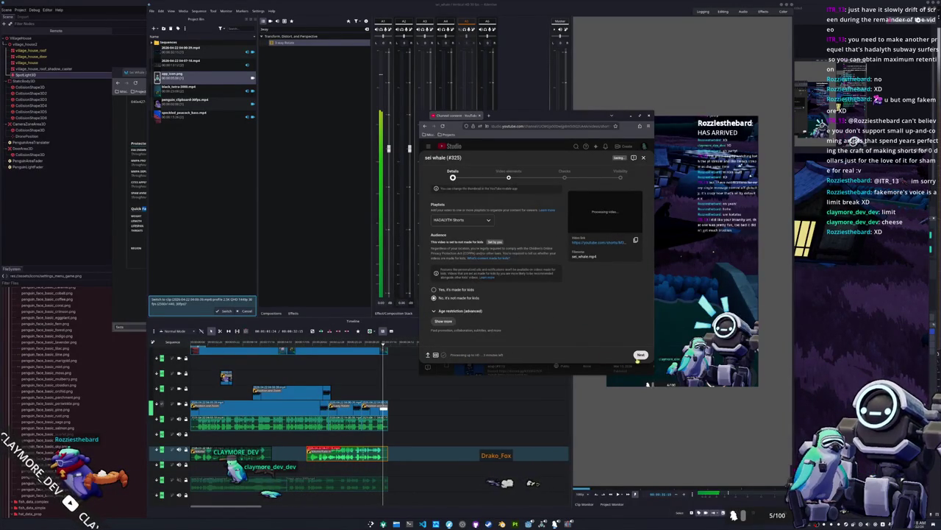
Step through to visibility, publish the Short as Public, and close the processing notice.
left_click(639, 355)
left_click(640, 355)
left_click(641, 356)
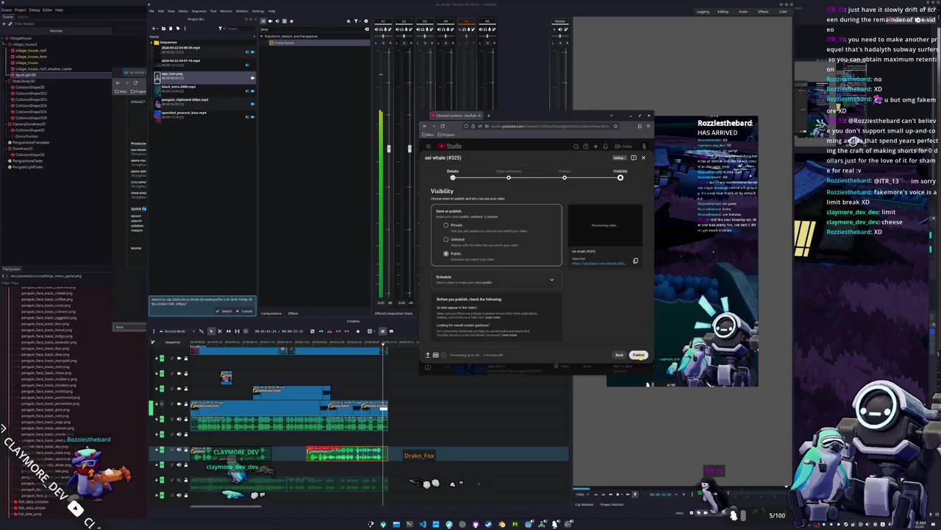
left_click(640, 355)
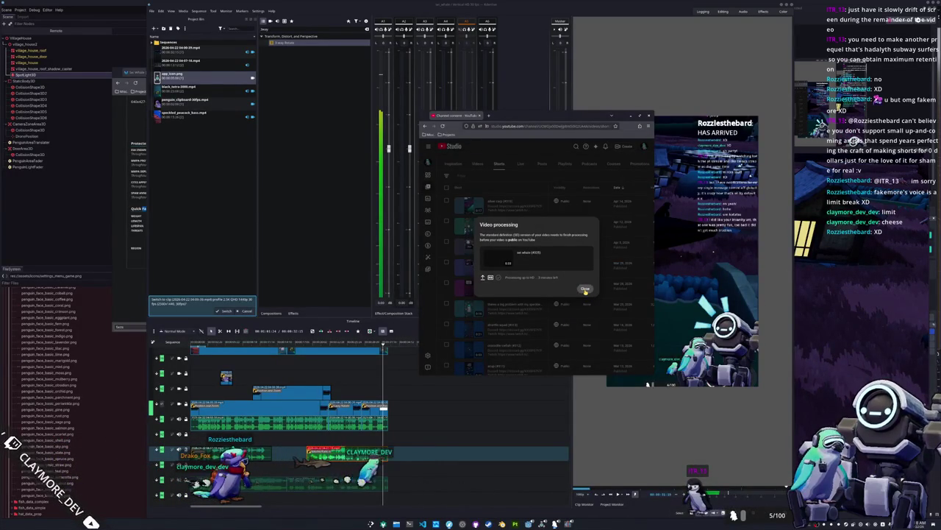
left_click(586, 289)
mouse_move(449, 523)
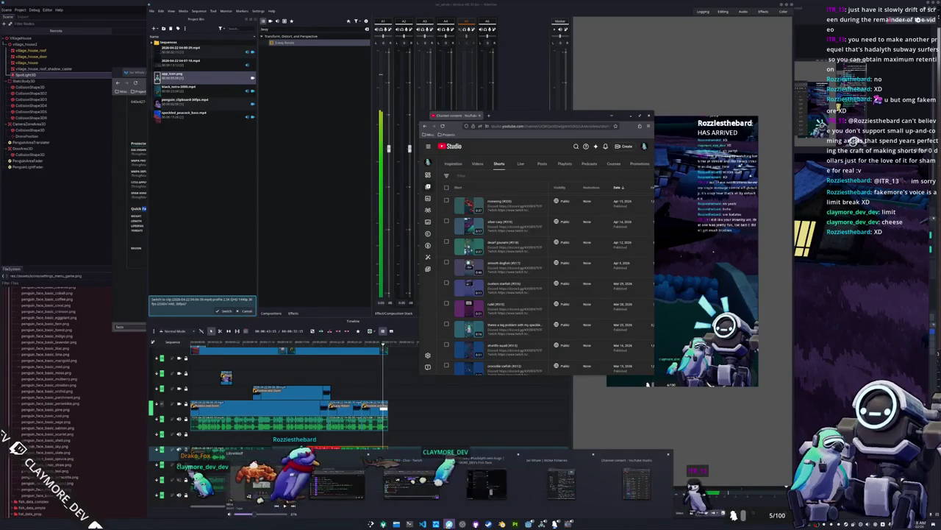
left_click(456, 476)
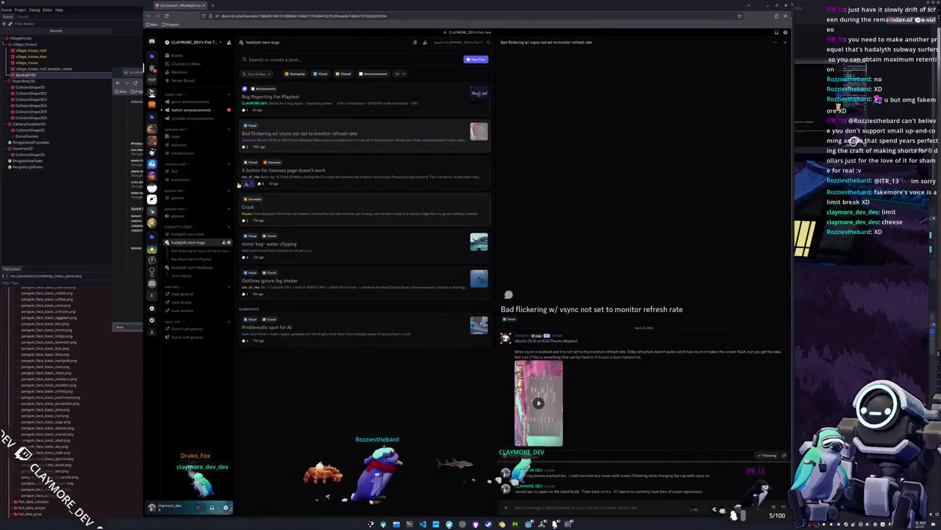
Post 'Sw Whale' in #fish, look over #twitch-announcements, and minimize Discord.
left_click(177, 170)
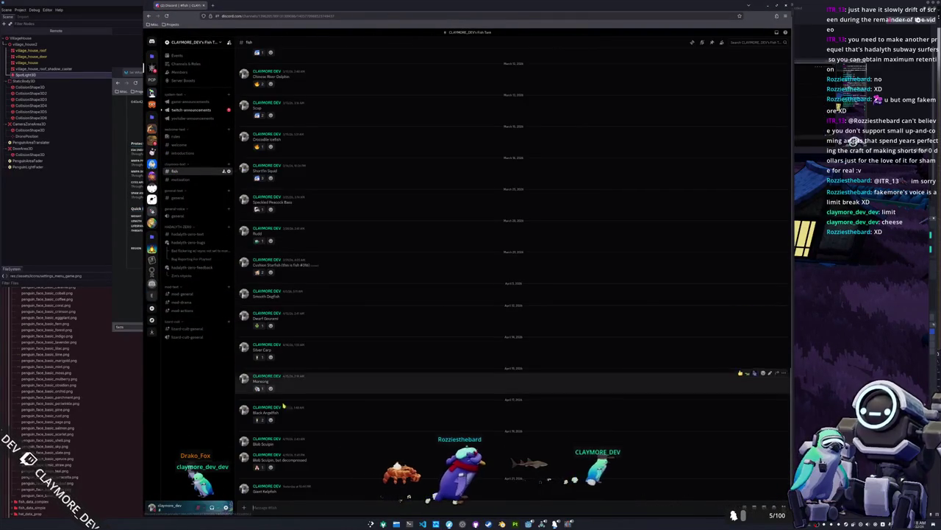
type("Sw Whale")
key("Return")
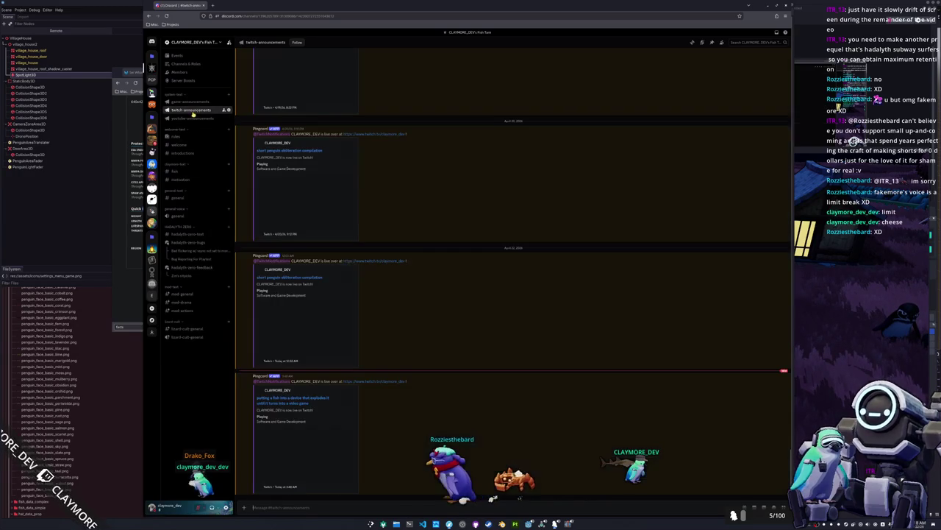
left_click(193, 111)
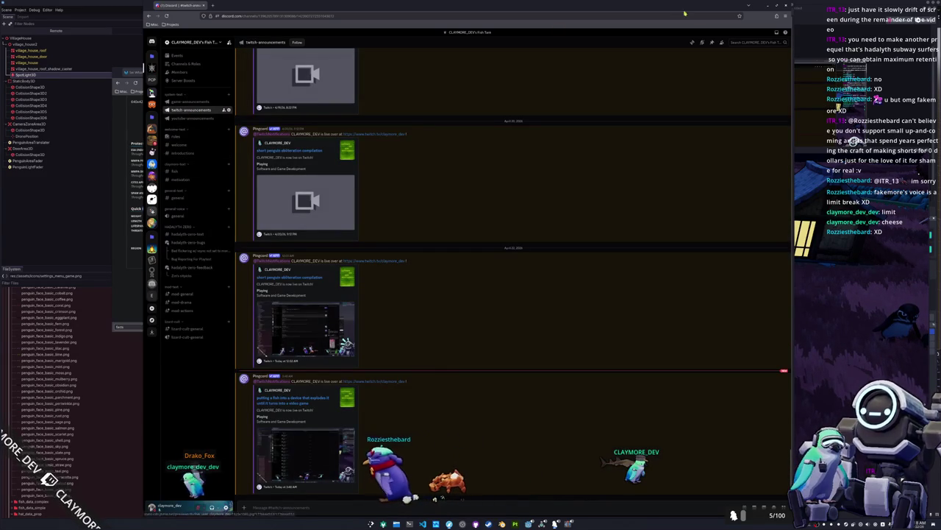
left_click(749, 5)
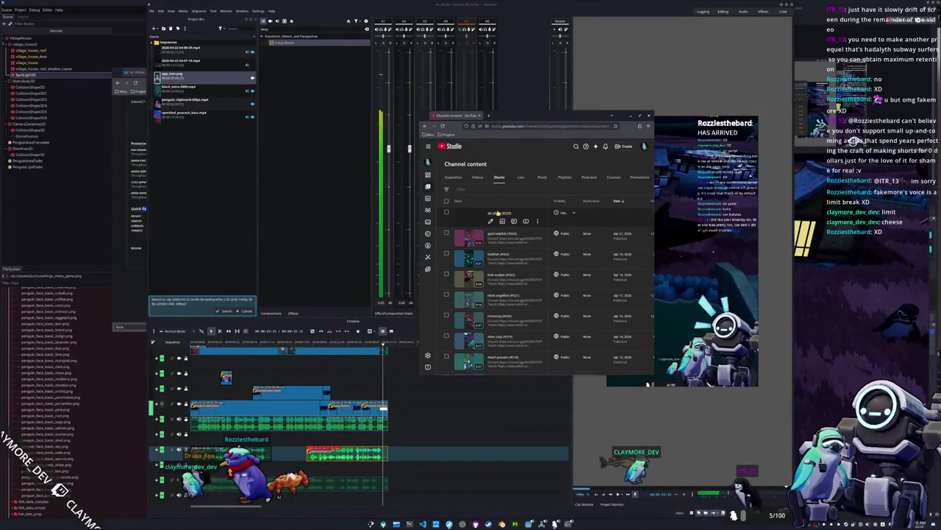
Open sei whale (#325) from the Shorts list, watch it play, then close its tab.
left_click(499, 213)
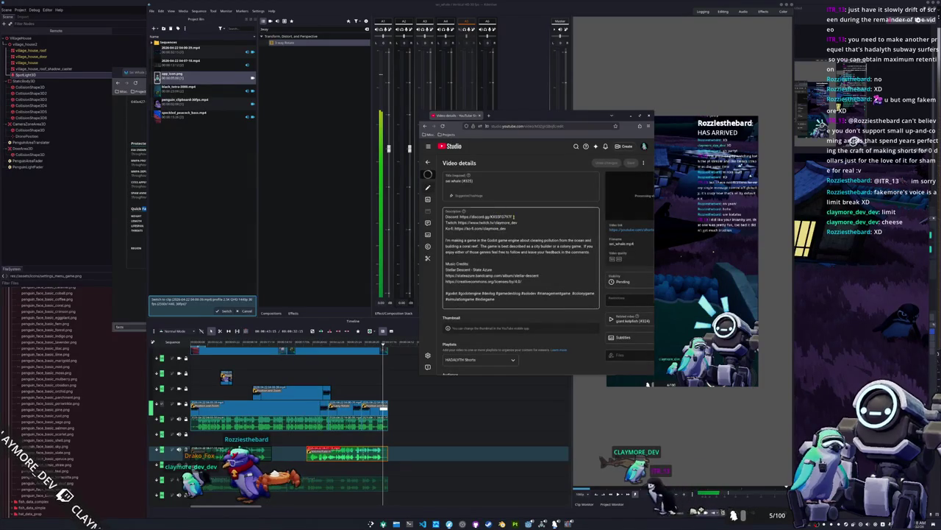
left_click_drag(418, 198, 284, 205)
left_click(571, 233)
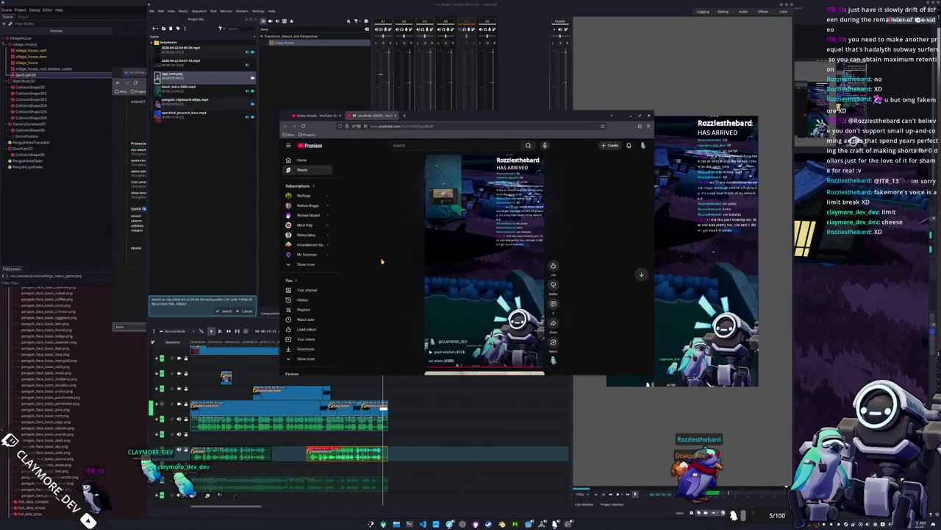
left_click(445, 281)
middle_click(360, 118)
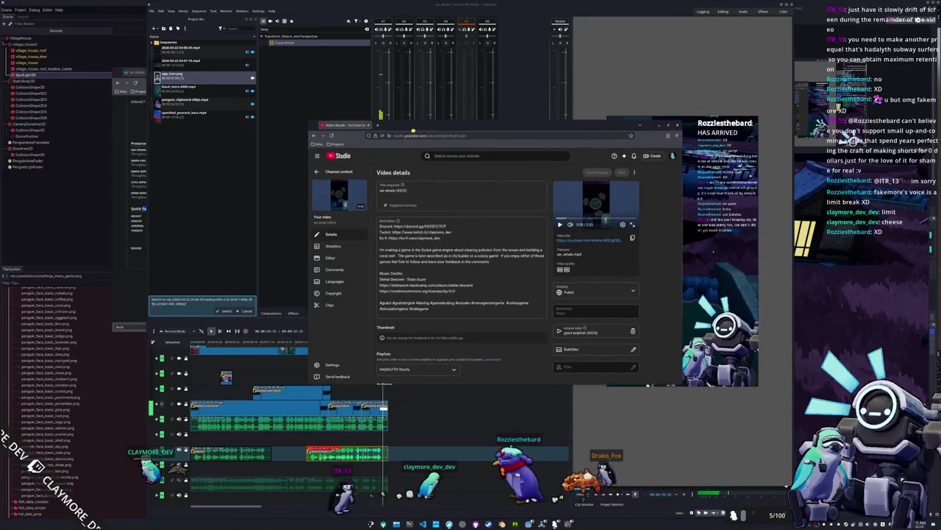
Return to the channel's Shorts list, then minimize the browser and Kdenlive to reveal Godot.
left_click(387, 177)
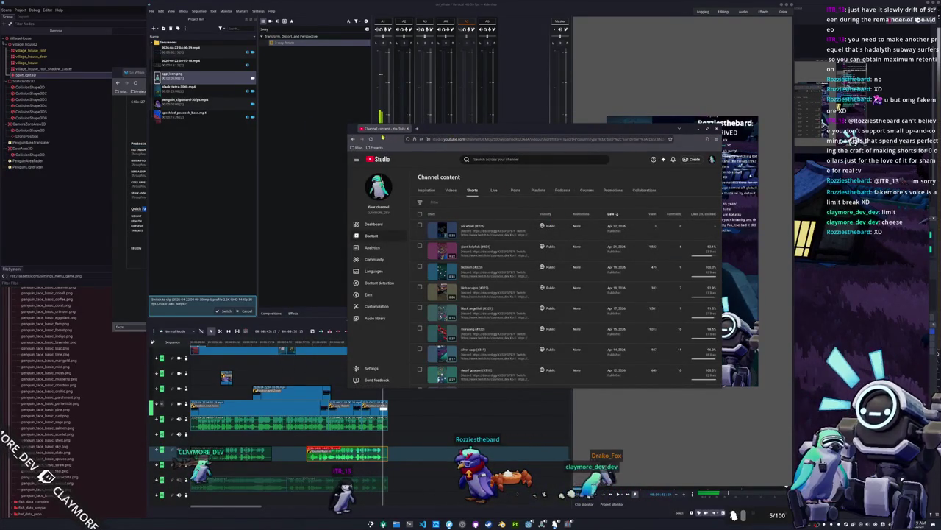
left_click(417, 128)
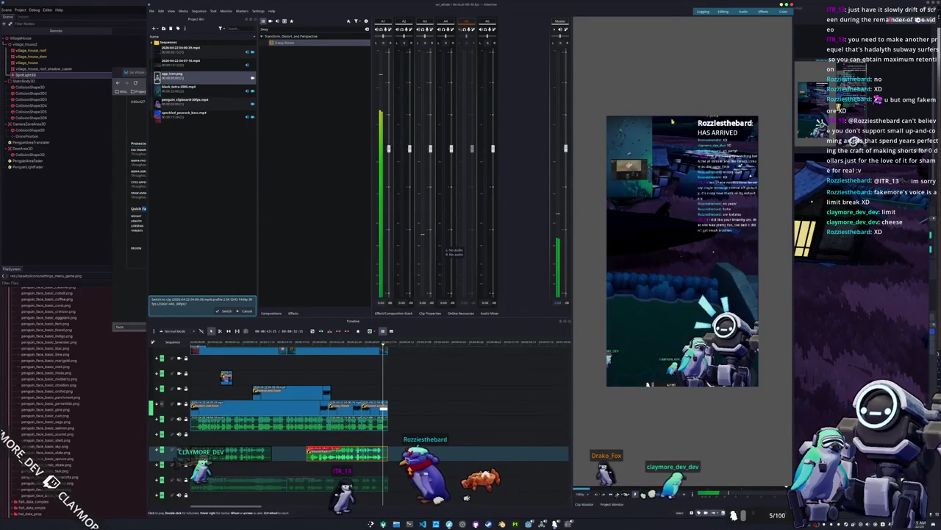
left_click(783, 4)
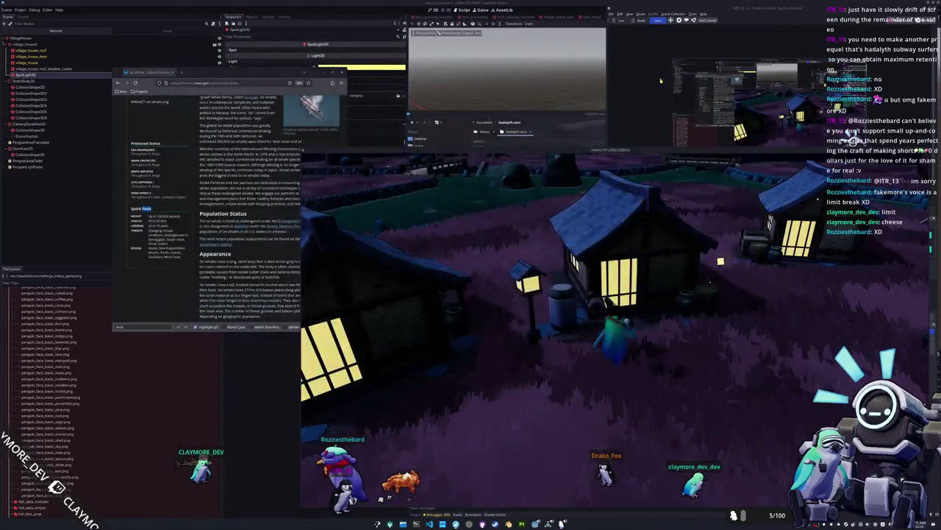
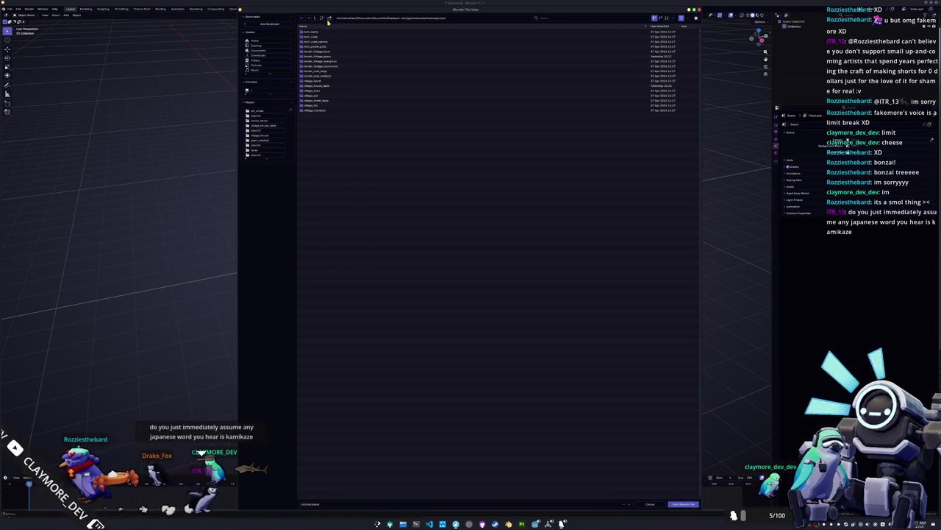
Create a village_house_chair folder among the props and save village_house_chair.blend inside it.
left_click(329, 19)
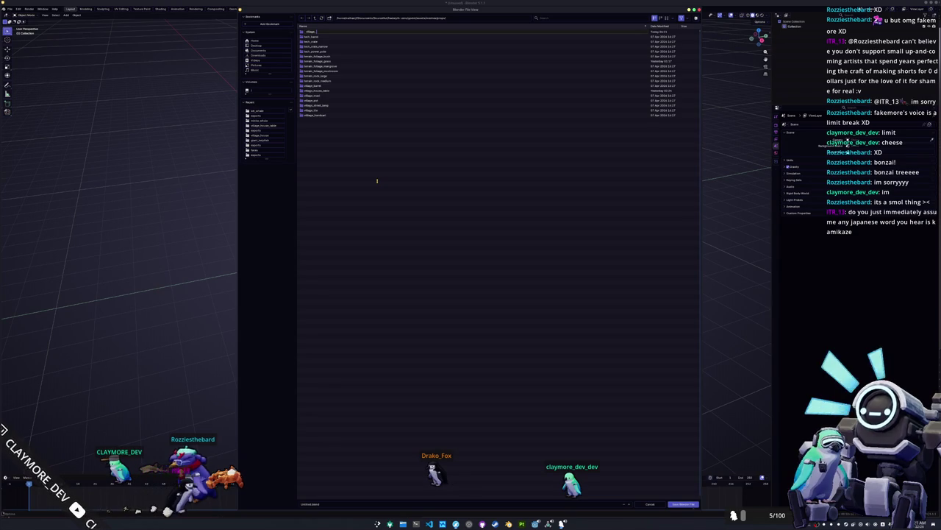
type("house_chair")
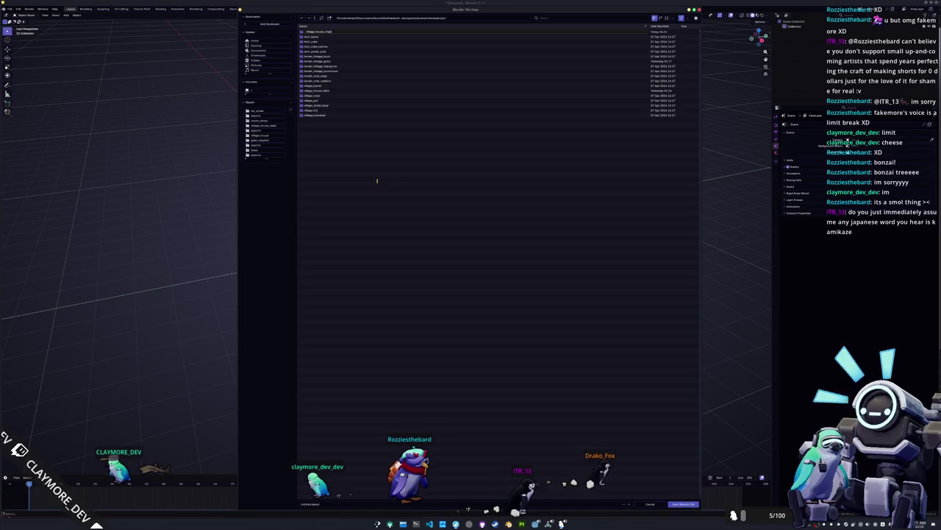
double_click(331, 86)
type("village_house_chair")
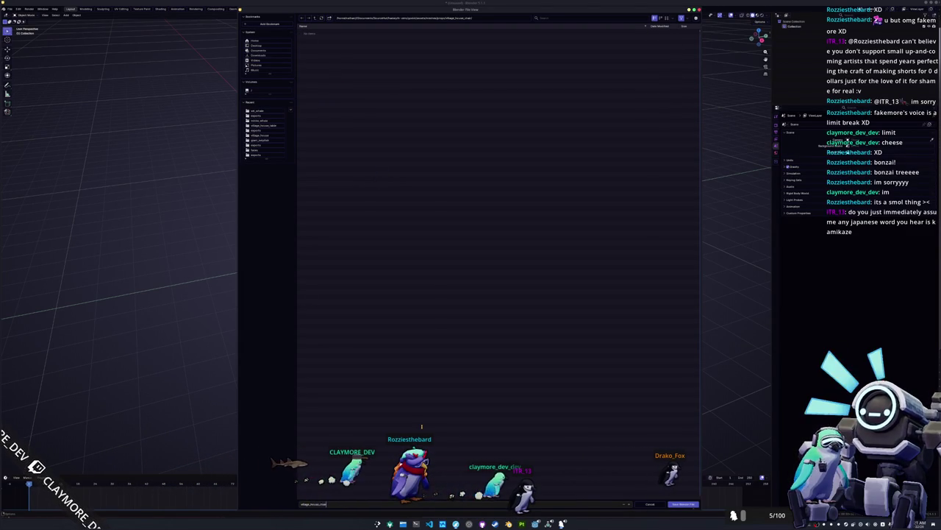
type(".blend")
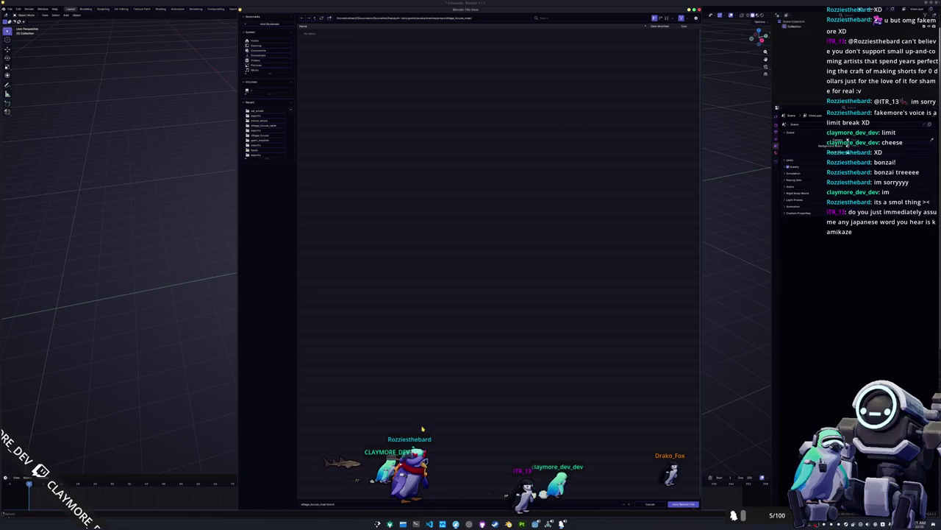
key("Return")
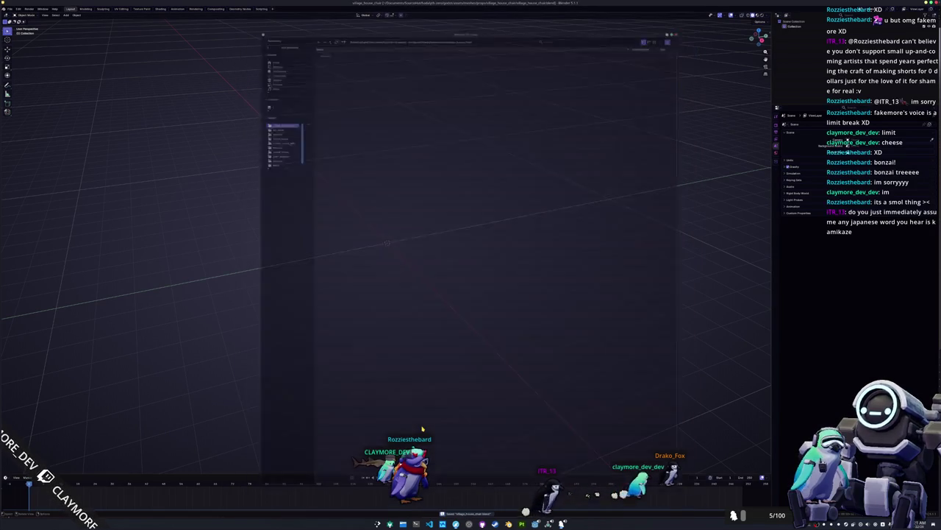
Append penguin_beak_lower, penguin_beak_upper, penguin_eyes and penguin_feet from village_house_table.blend.
left_click(9, 8)
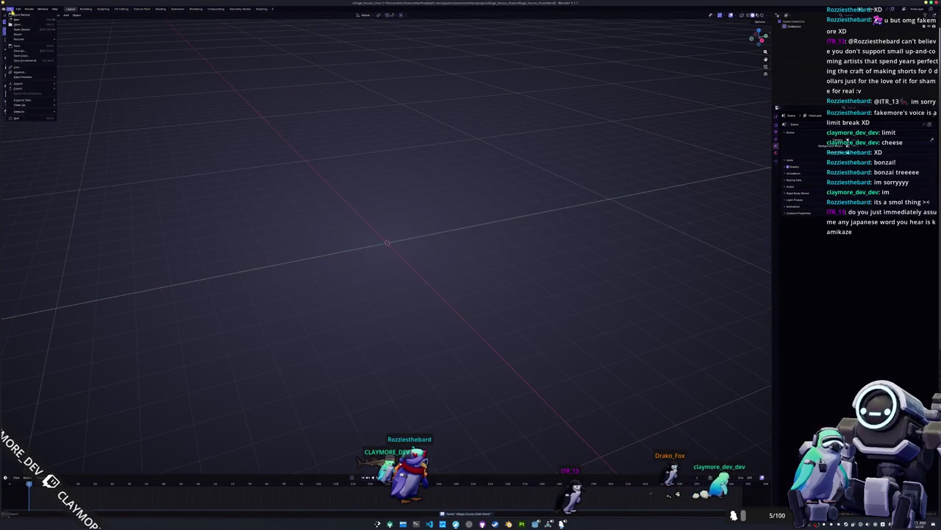
left_click(32, 67)
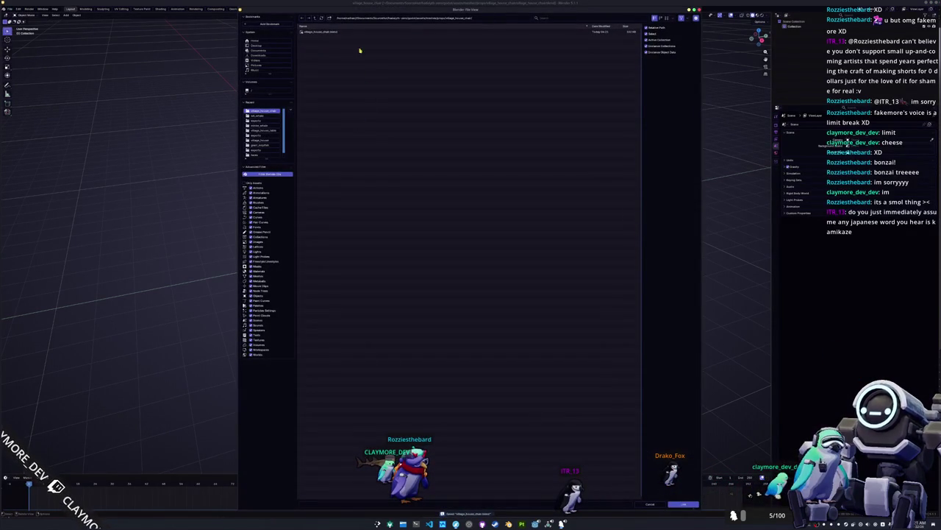
left_click(318, 19)
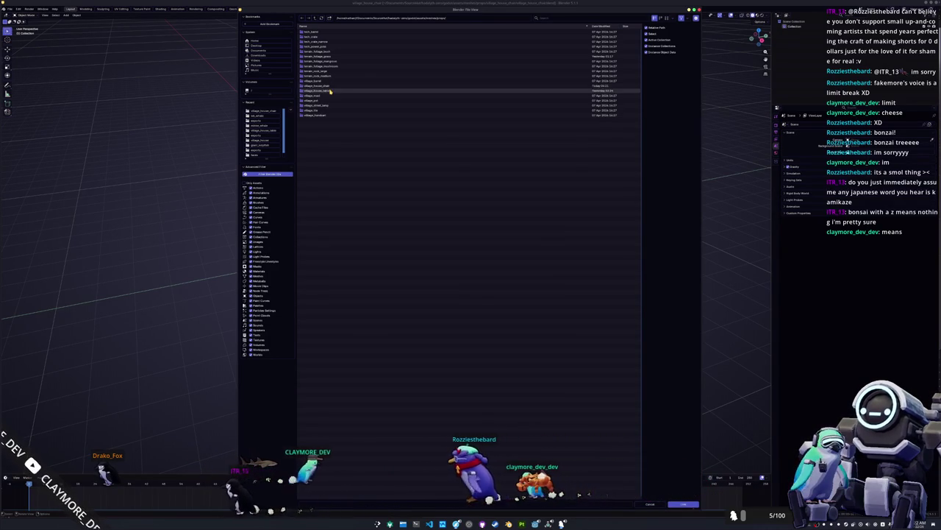
left_click(331, 89)
left_click(325, 47)
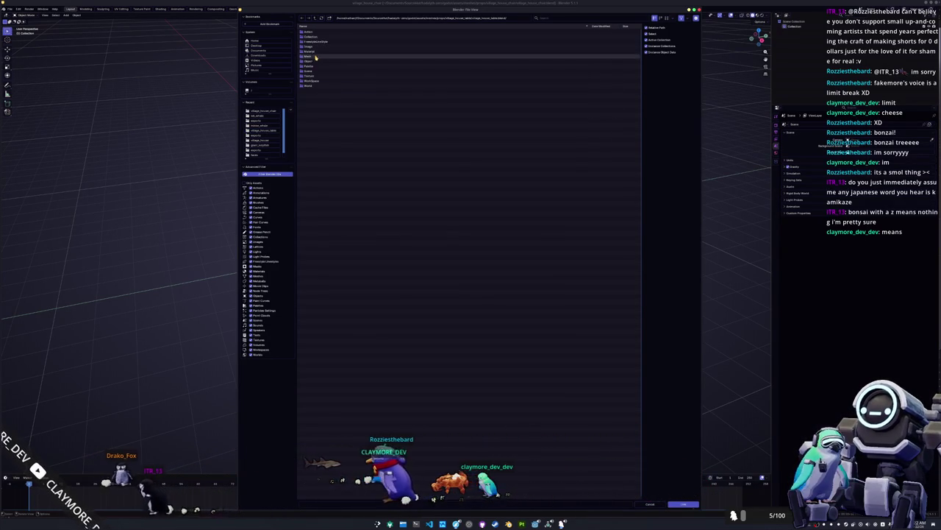
left_click(318, 60)
left_click(323, 61)
left_click(324, 91, "ctrl")
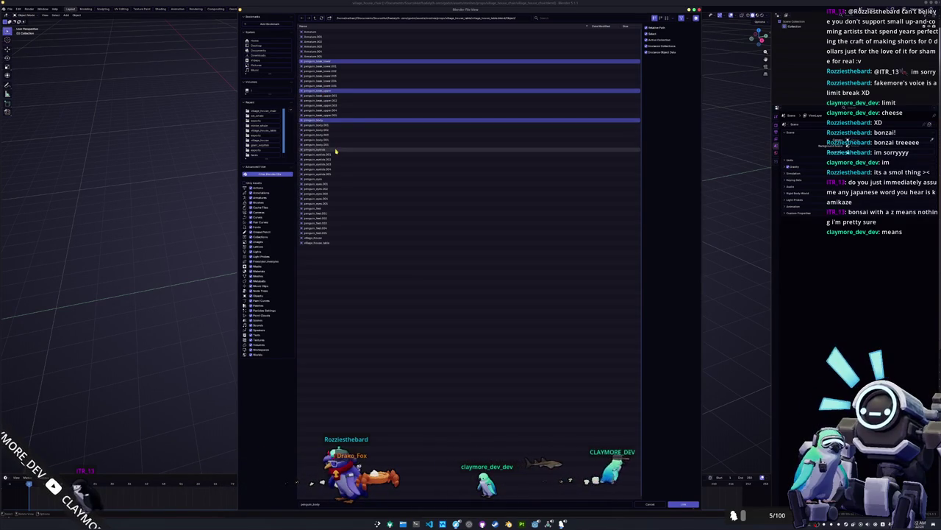
left_click(335, 179, "ctrl")
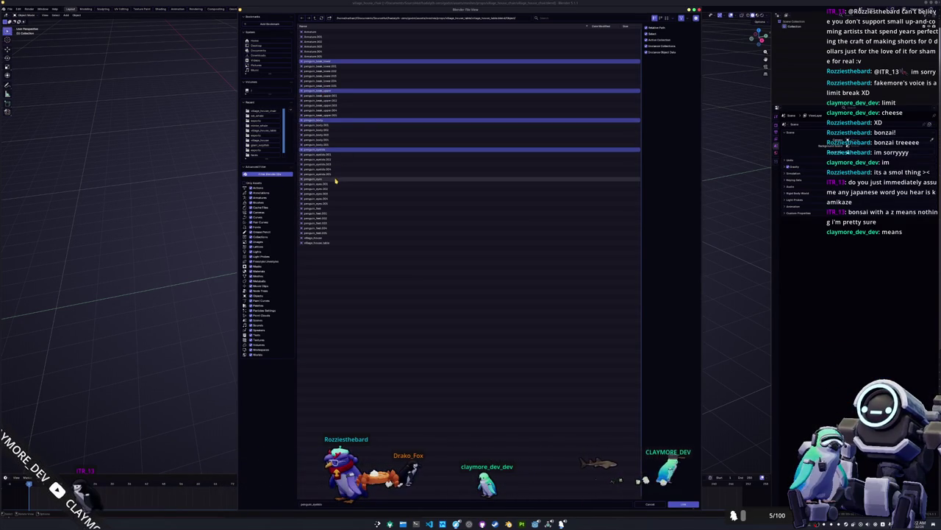
left_click(326, 208, "ctrl")
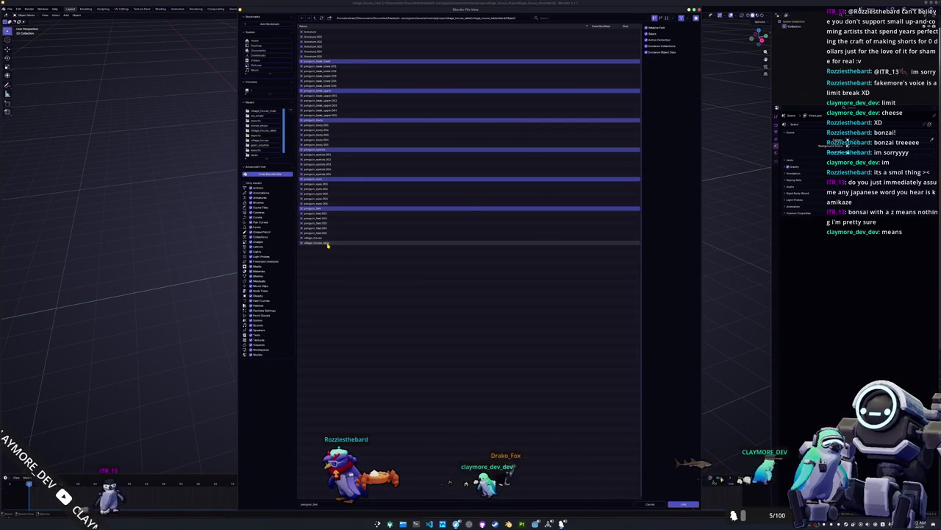
key("Return")
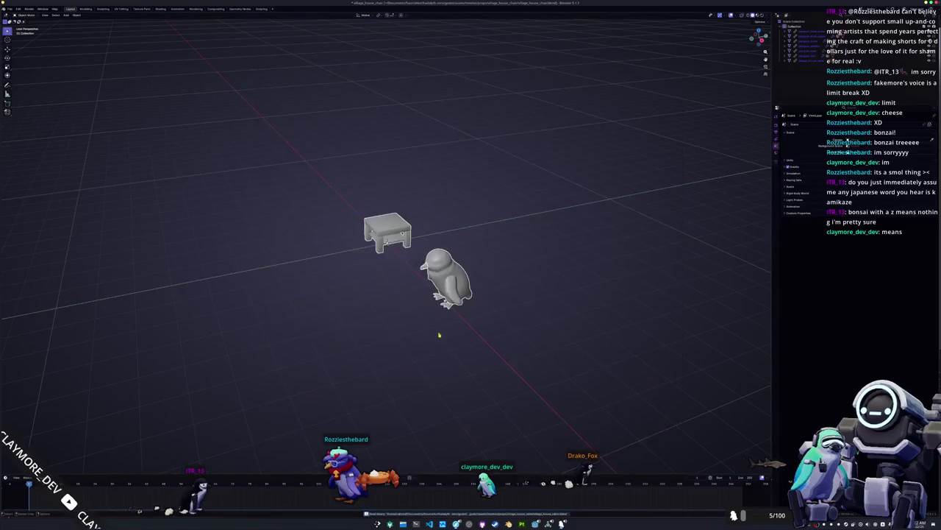
Move the table further left along the X axis.
left_click_drag(433, 269, 336, 162)
scroll(486, 191, "up", 3)
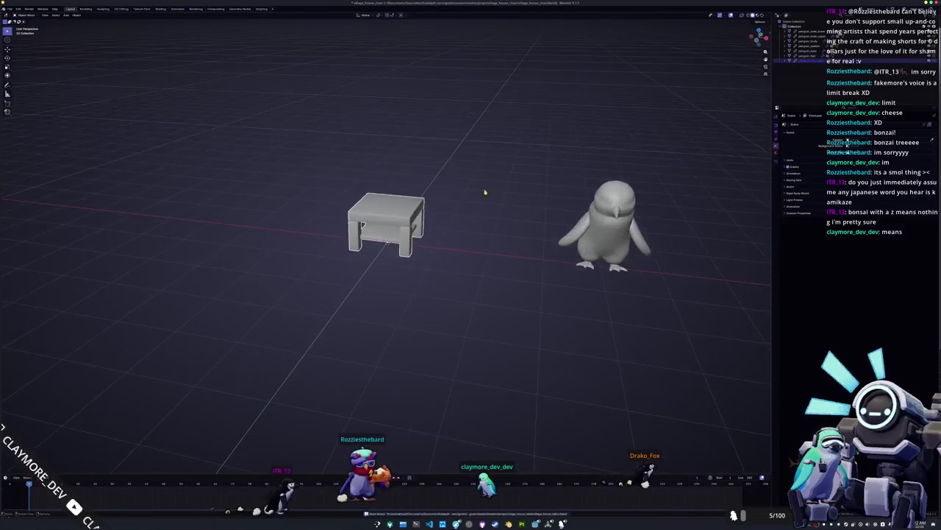
left_click(811, 62)
right_click(811, 62)
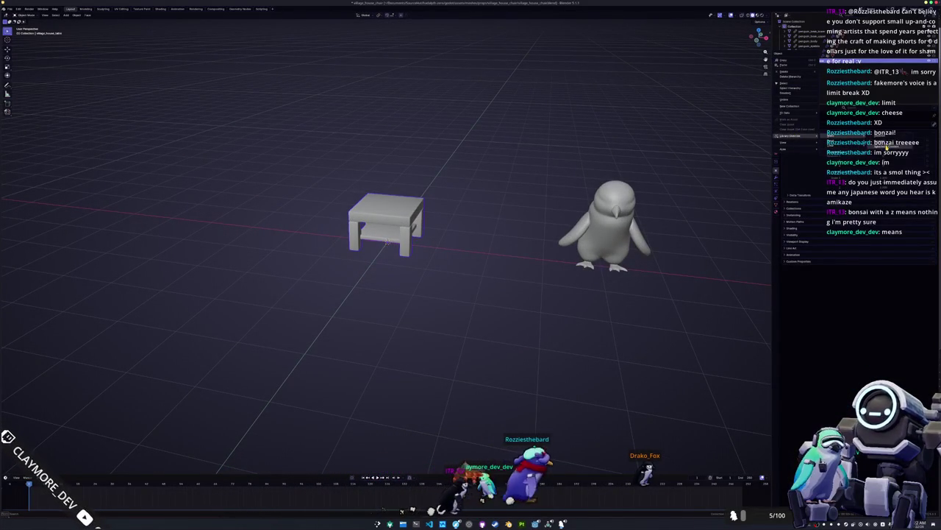
scroll(559, 181, "up", 3)
key("g")
key("x")
left_click(419, 197)
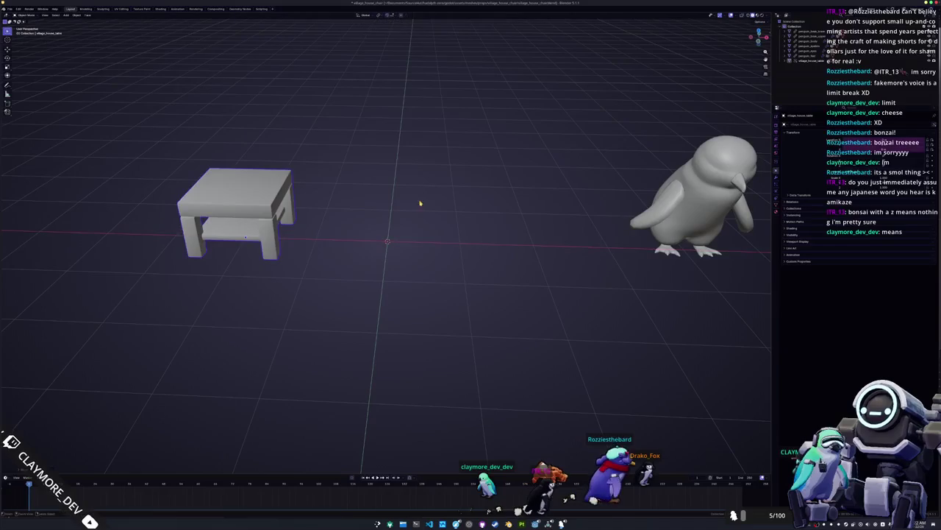
Add a cube and flatten it vertically into a thin square seat slab.
mouse_move(433, 235)
left_mouse_down()
mouse_move(418, 223)
mouse_move(706, 307)
left_mouse_up()
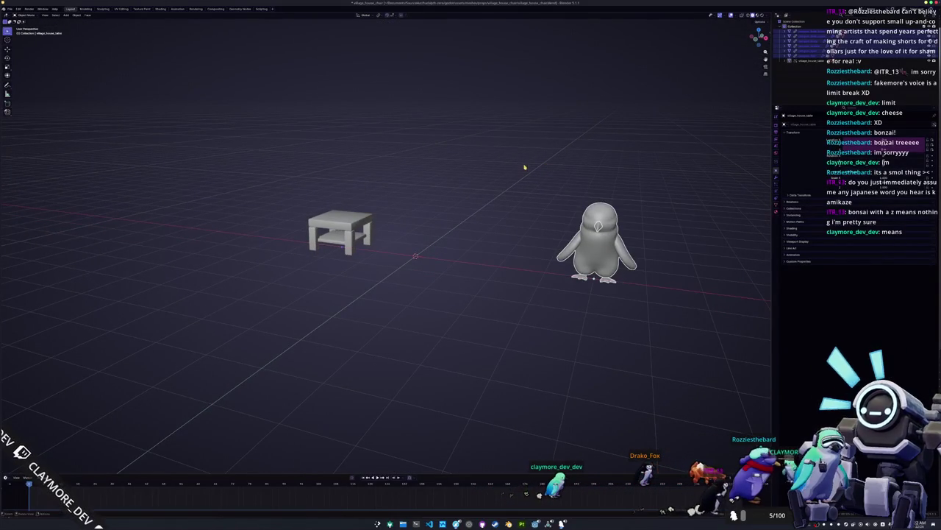
scroll(500, 194, "up", 2)
key("shift+a")
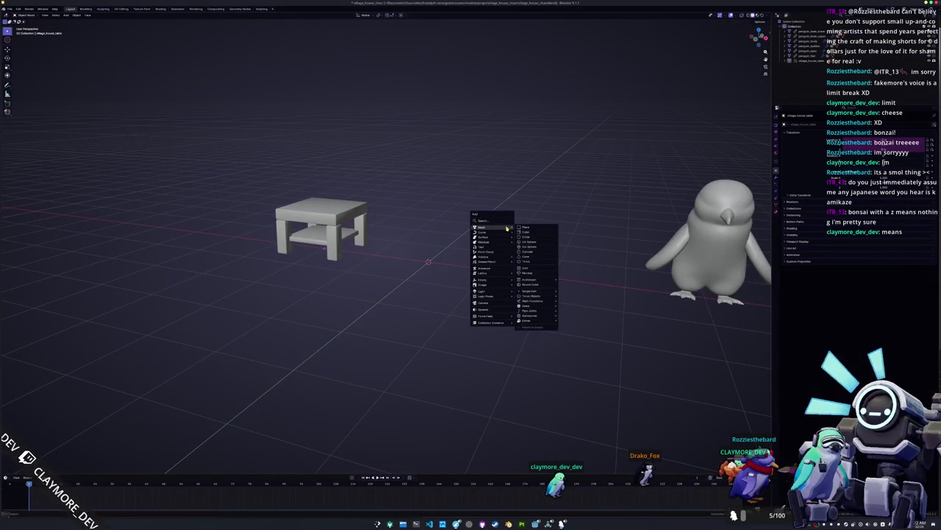
left_click(528, 234)
key("KP_1")
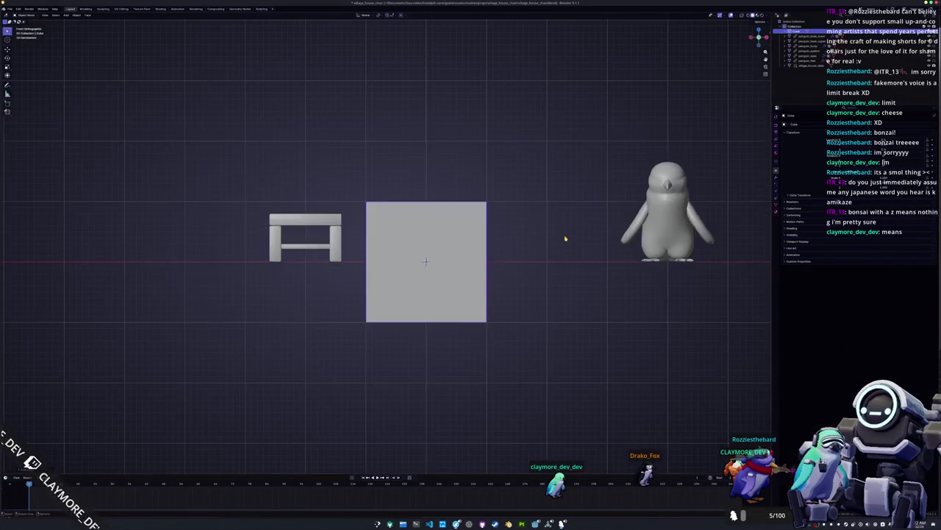
key("z")
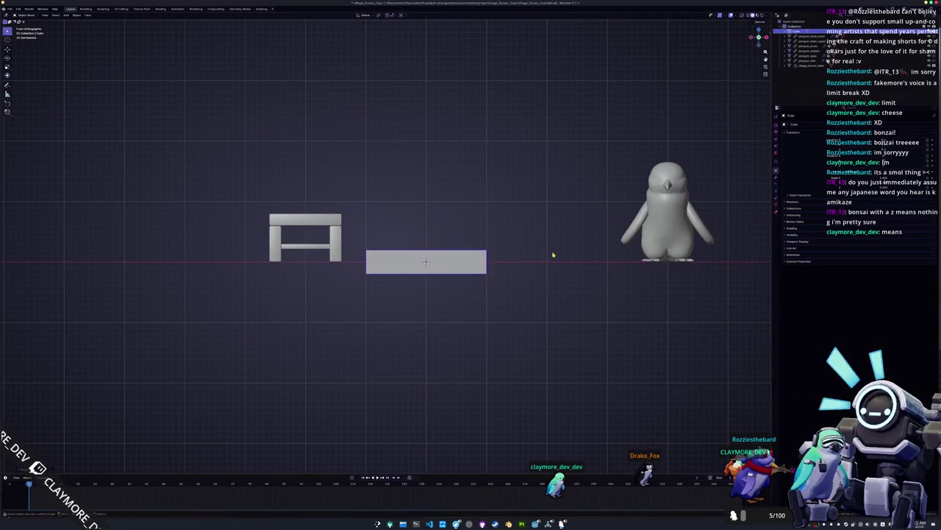
key("g")
key("z")
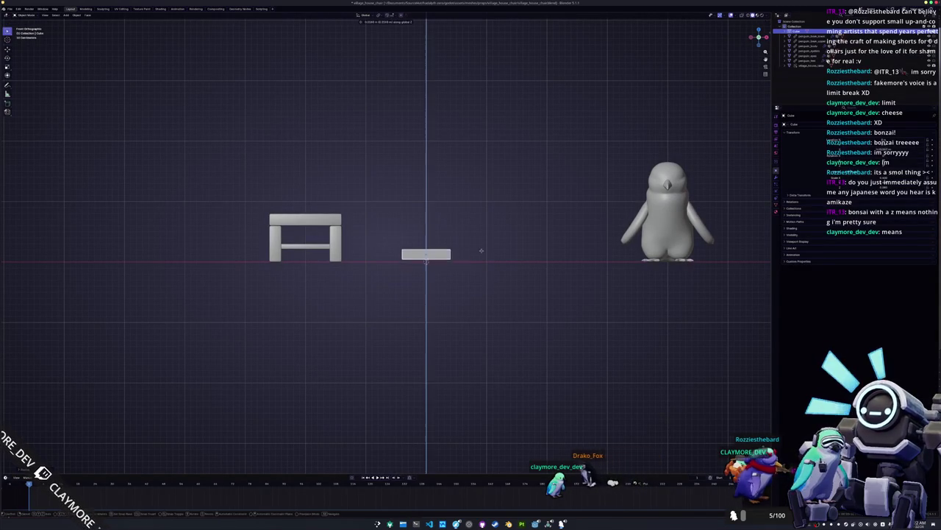
left_click_drag(498, 245, 540, 242)
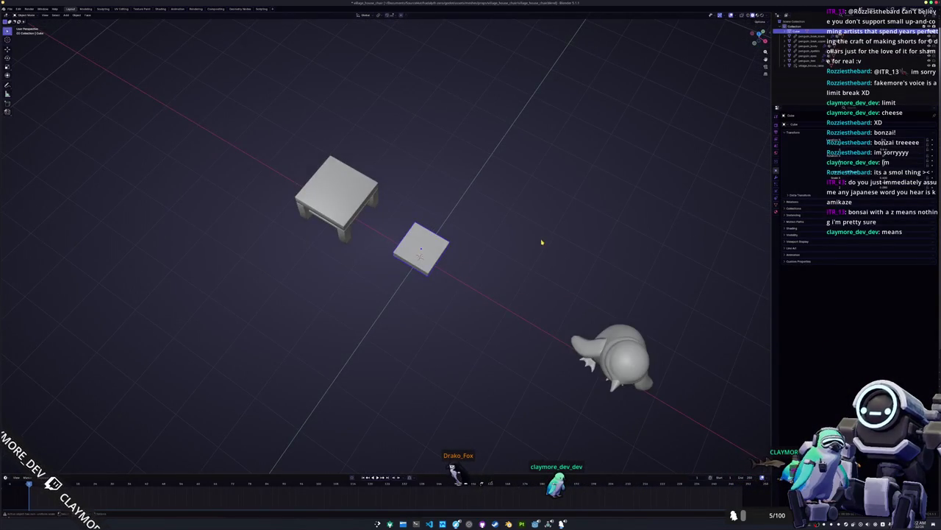
key("KP_7")
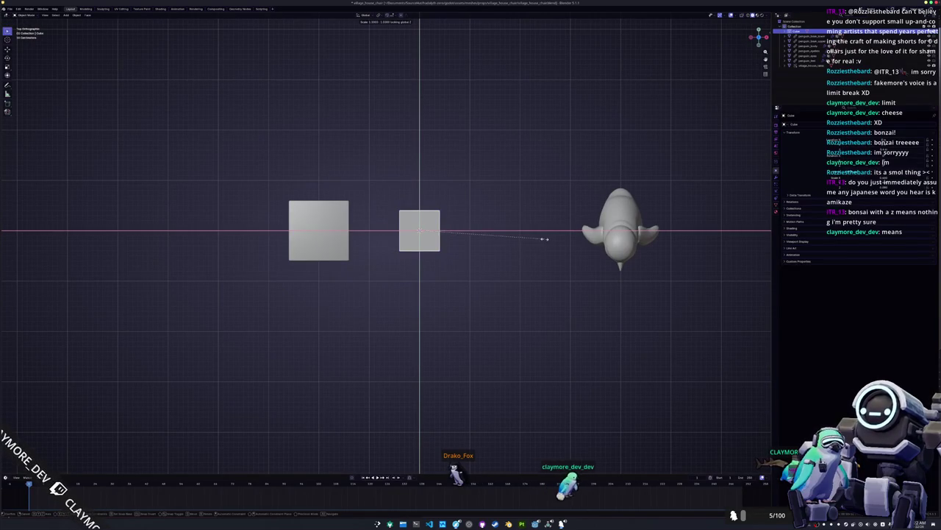
left_click(569, 234)
mouse_move(504, 252)
left_mouse_down()
mouse_move(500, 213)
mouse_move(534, 233)
left_mouse_up()
key("shift+a")
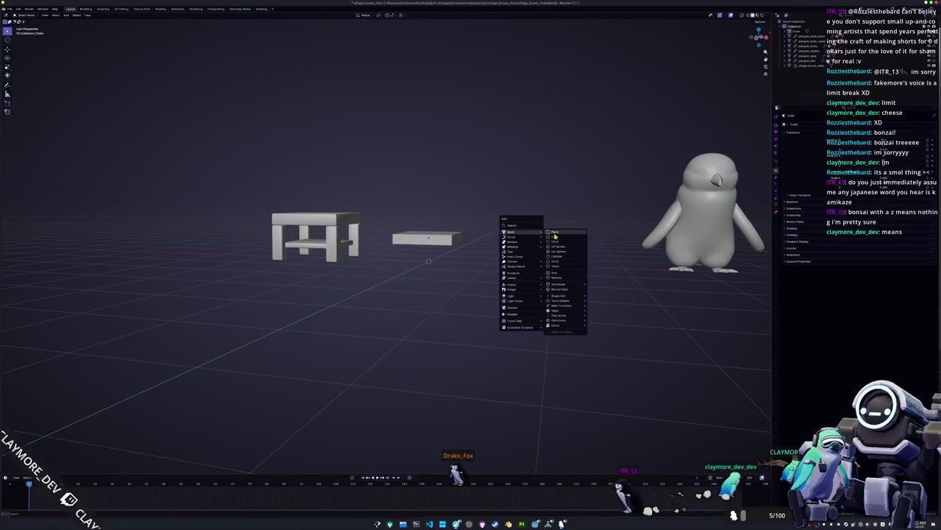
Add a small cube and place it under the seat's corner as a leg.
left_click(555, 237)
key("KP_7")
key("s")
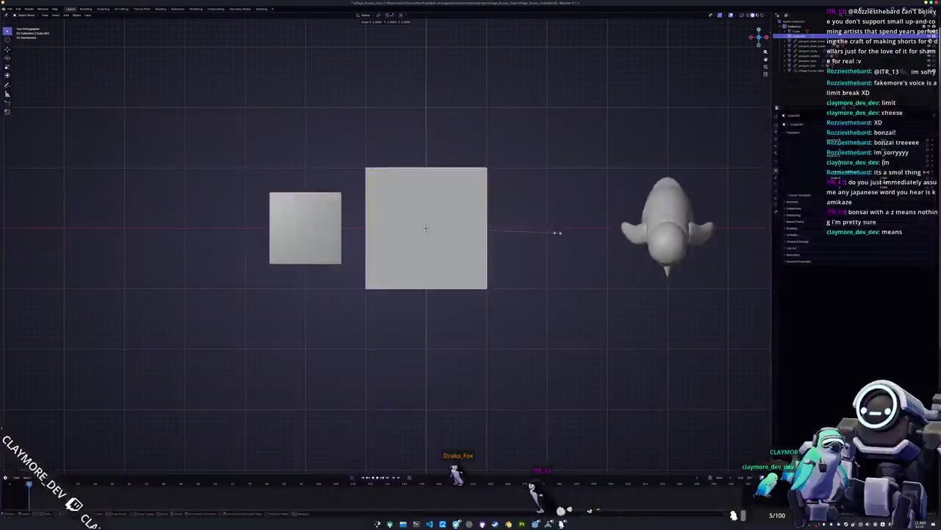
scroll(436, 233, "up", 1)
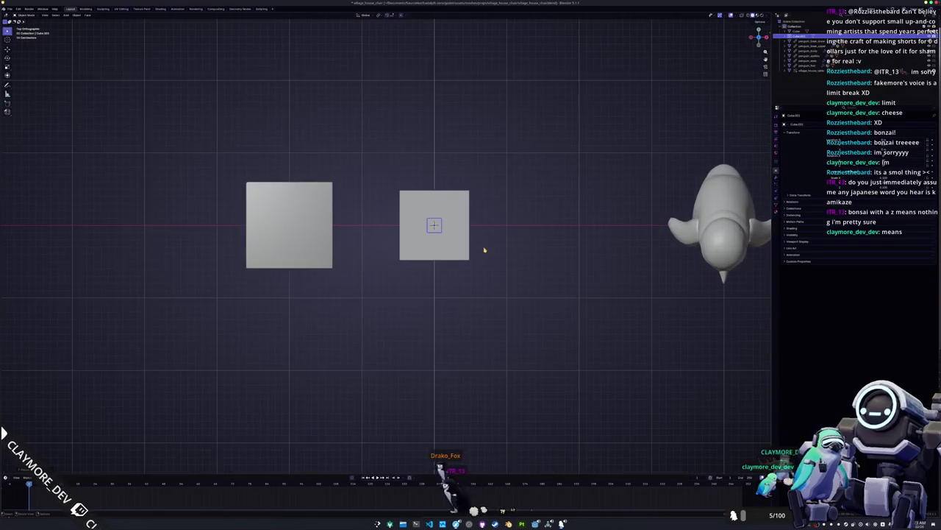
left_click_drag(486, 244, 488, 212)
key("KP_1")
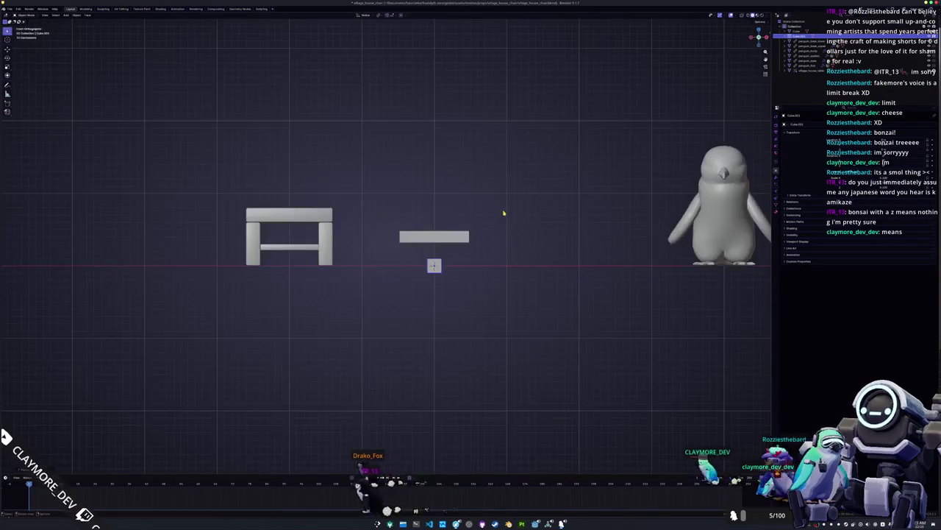
scroll(502, 210, "up", 3)
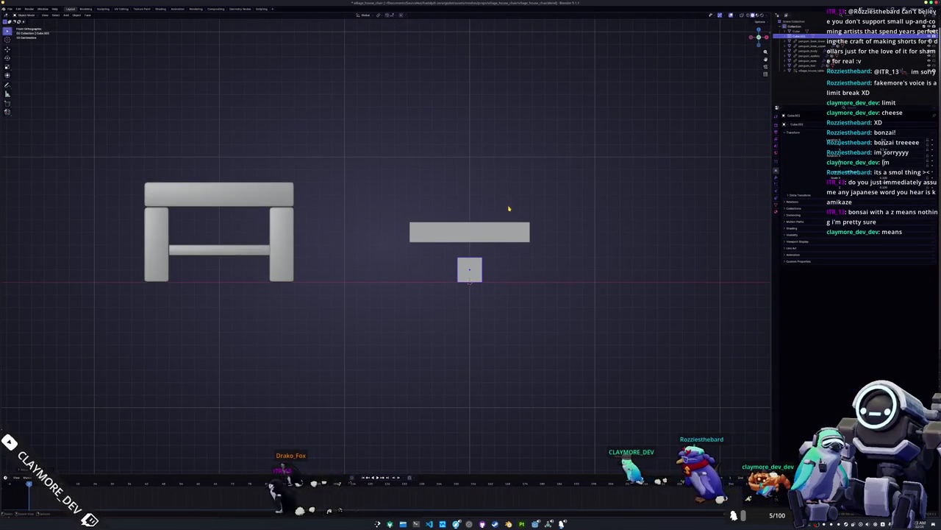
key("KP_7")
key("g")
key("shift+z")
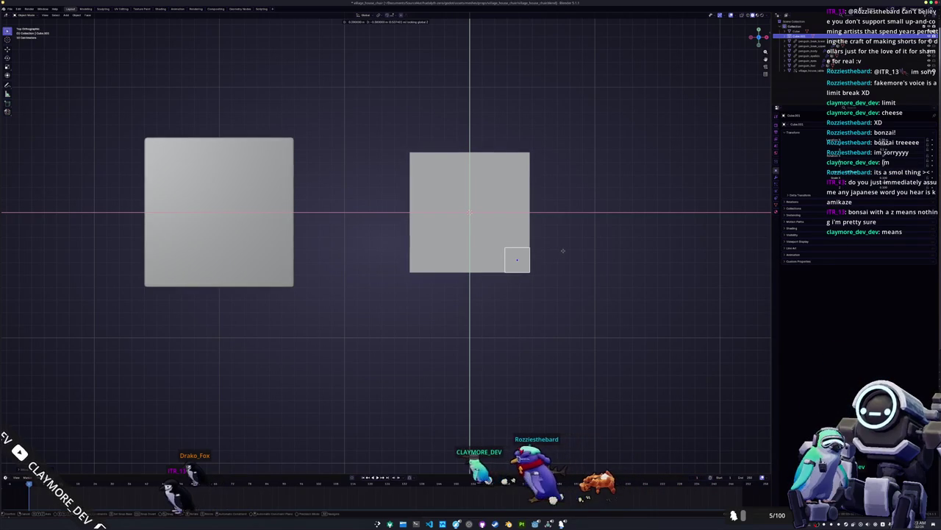
left_click(562, 255)
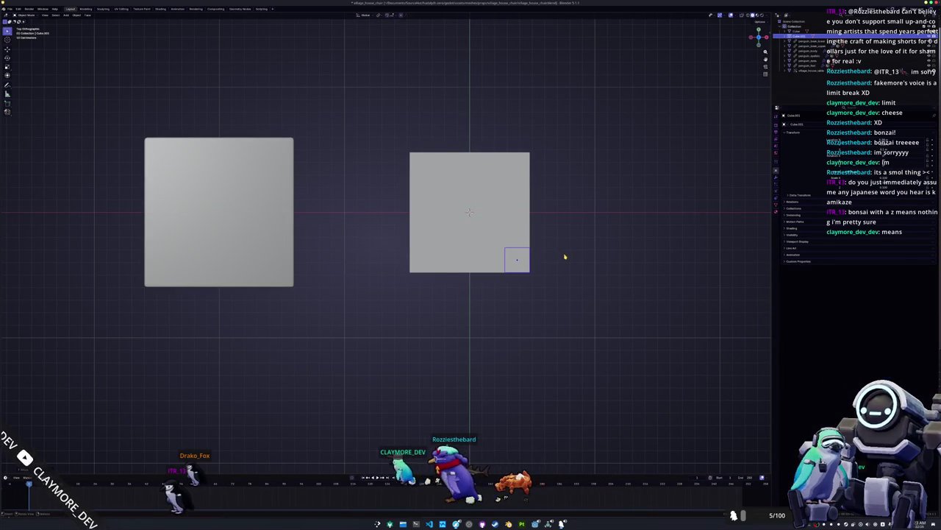
In Edit Mode, raise the leg's top straight up to meet the seat.
key("KP_1")
key("Tab")
key("g")
key("z")
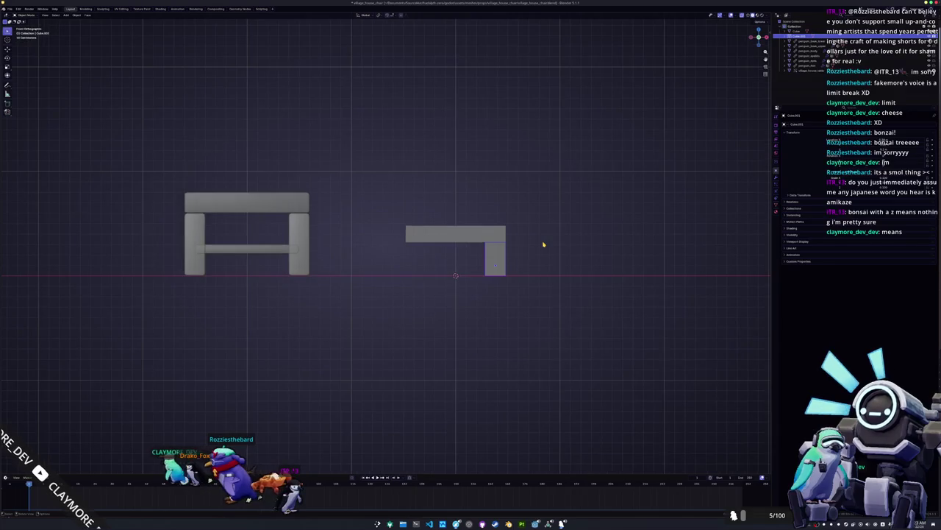
key("KP_8")
key("KP_8")
key("KP_4")
key("KP_4")
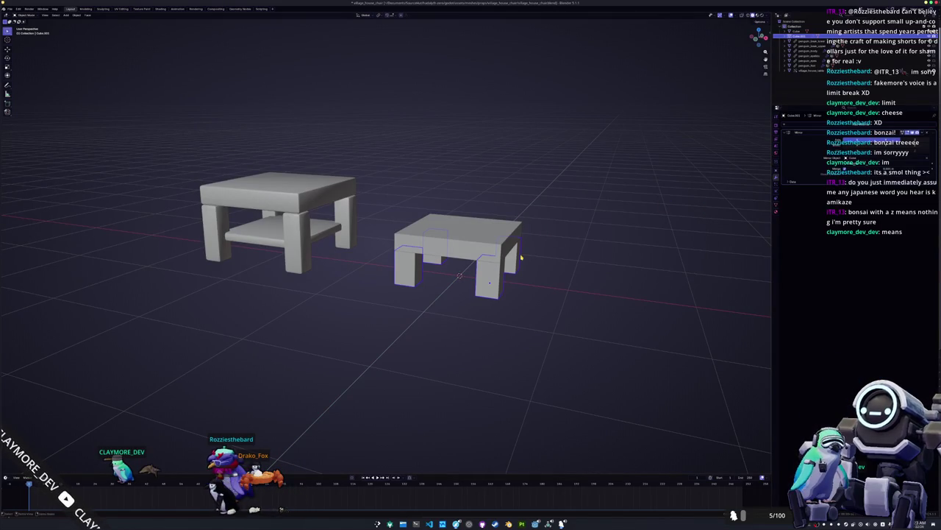
Apply all transforms to the table object.
key("ctrl+a")
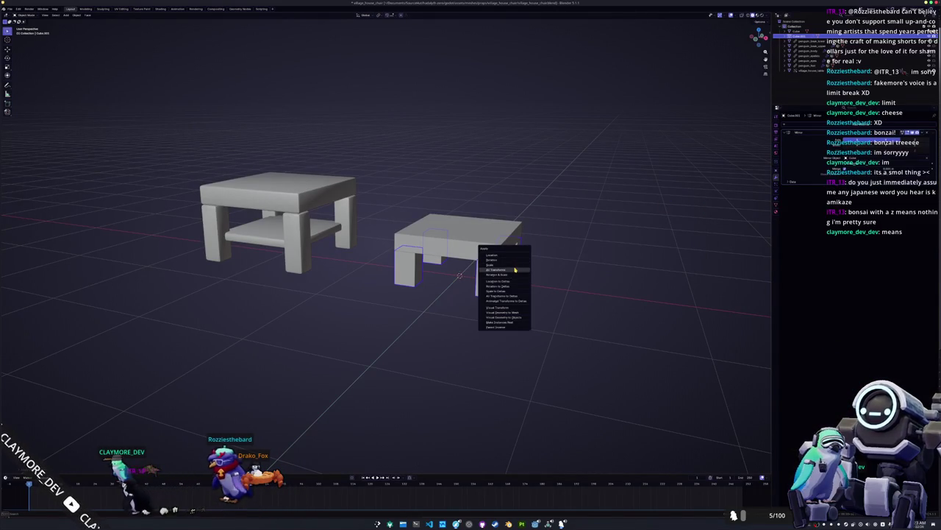
left_click(516, 271)
key("ctrl+a")
left_click(473, 256)
scroll(510, 267, "down", 3)
Add a new cube and scale it down in the front view.
key("shift+a")
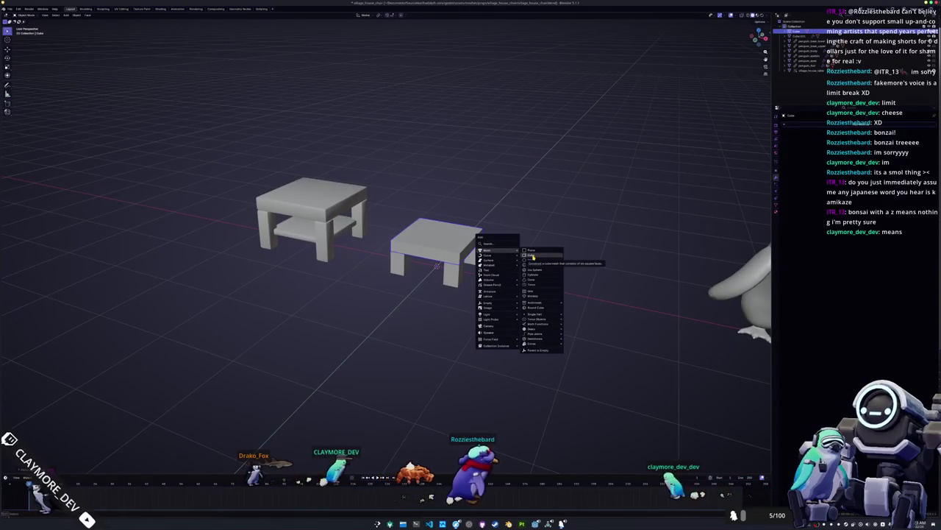
left_click(533, 256)
key("KP_1")
key("s")
left_click(465, 275)
scroll(465, 275, "up", 1)
scroll(465, 276, "up", 2)
Position the small cube above the seat's rear edge, checking it from the side view.
key("g")
key("z")
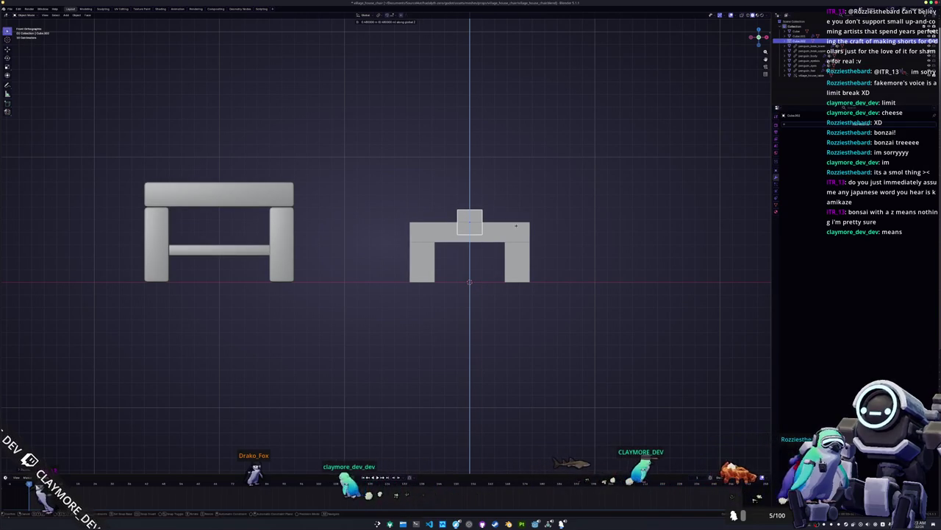
key("x")
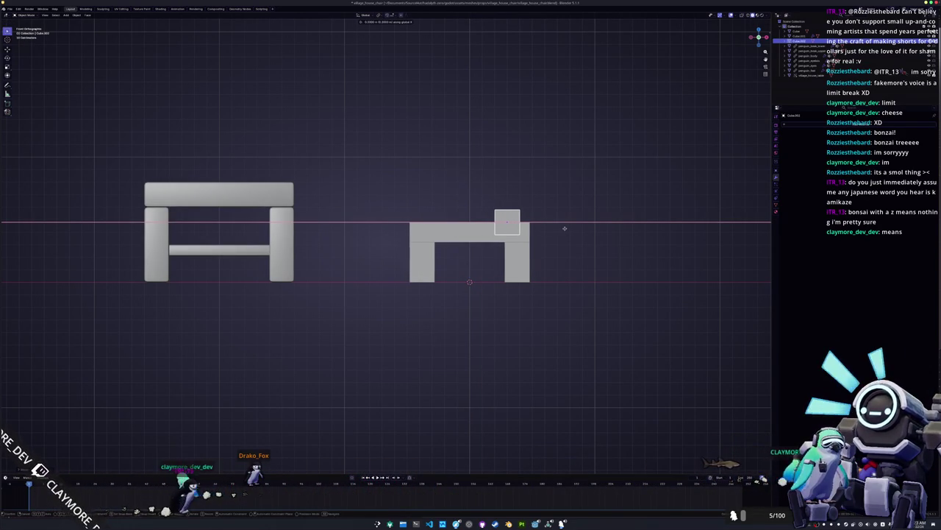
mouse_move(567, 228)
left_mouse_down()
mouse_move(545, 221)
mouse_move(512, 258)
left_mouse_up()
key("y")
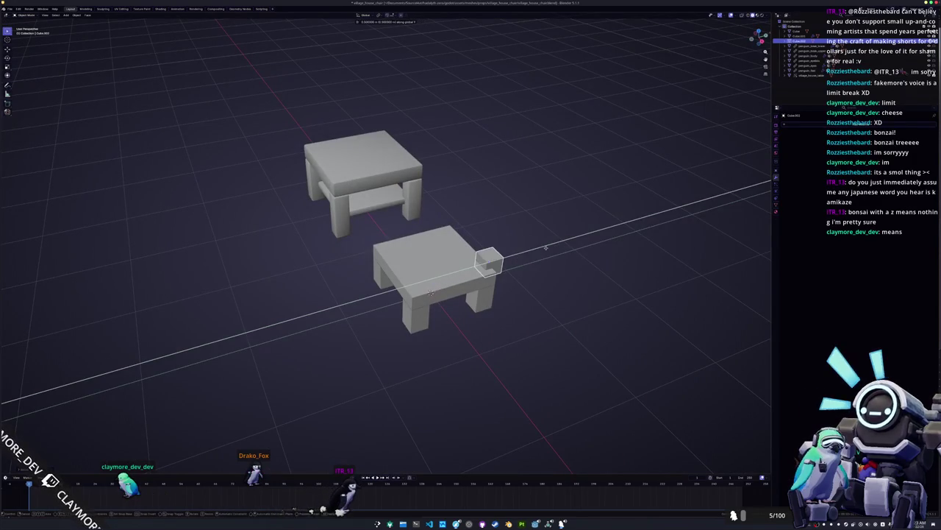
key("KP_Divide")
key("ctrl+KP_3")
scroll(547, 250, "up", 5)
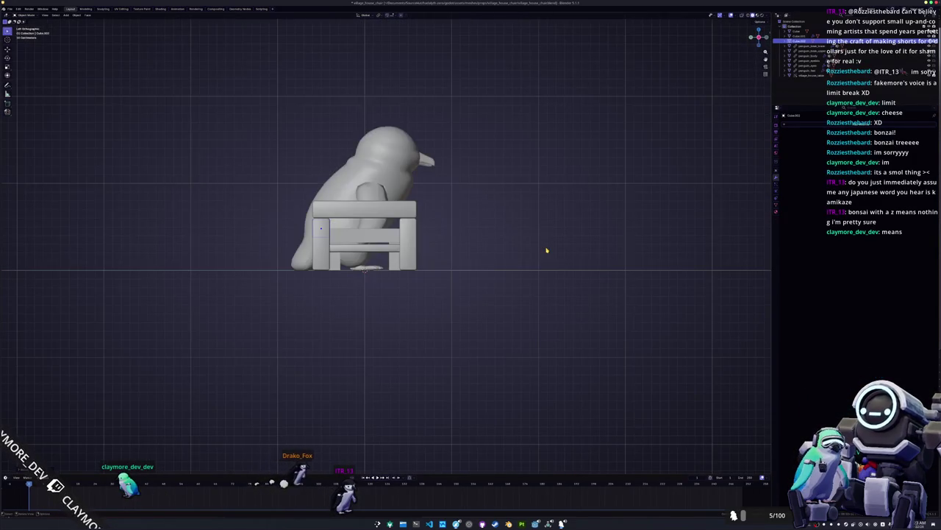
left_click_drag(331, 220, 515, 218)
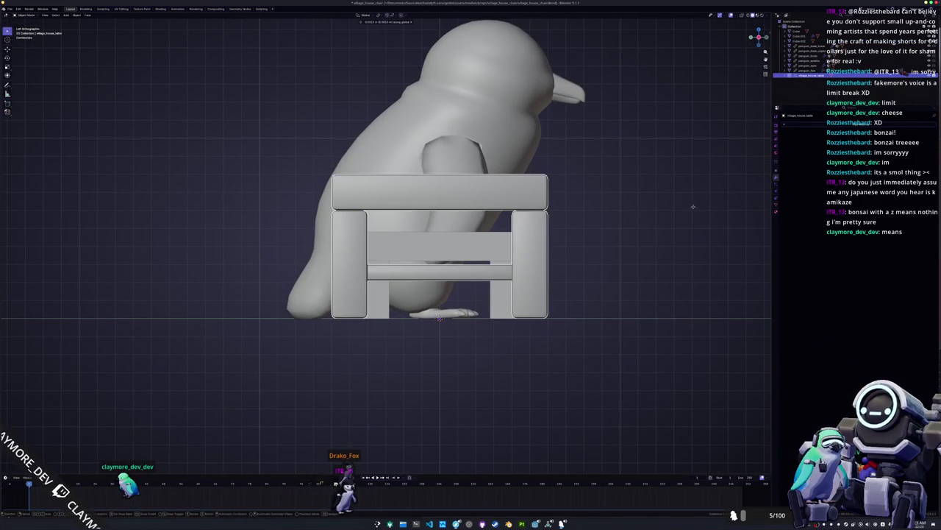
mouse_move(689, 206)
left_mouse_down()
mouse_move(544, 256)
mouse_move(355, 212)
left_mouse_up()
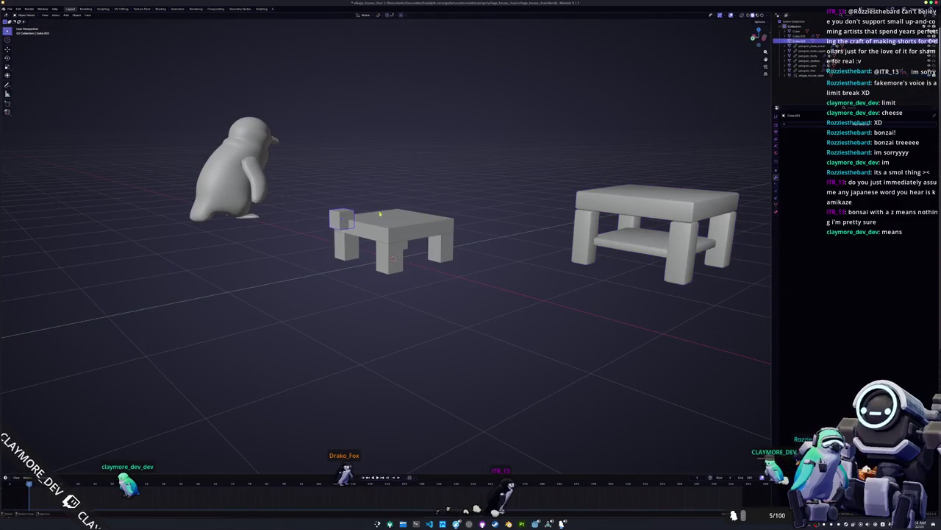
key("KP_3")
key("ctrl+KP_3")
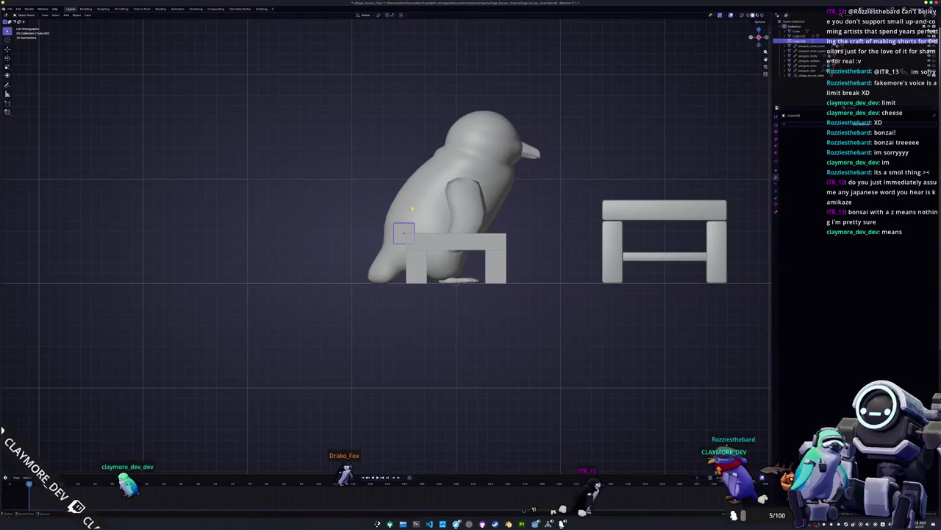
scroll(412, 209, "up", 2)
Tilt the small cube by -15 degrees, then delete it.
key("r")
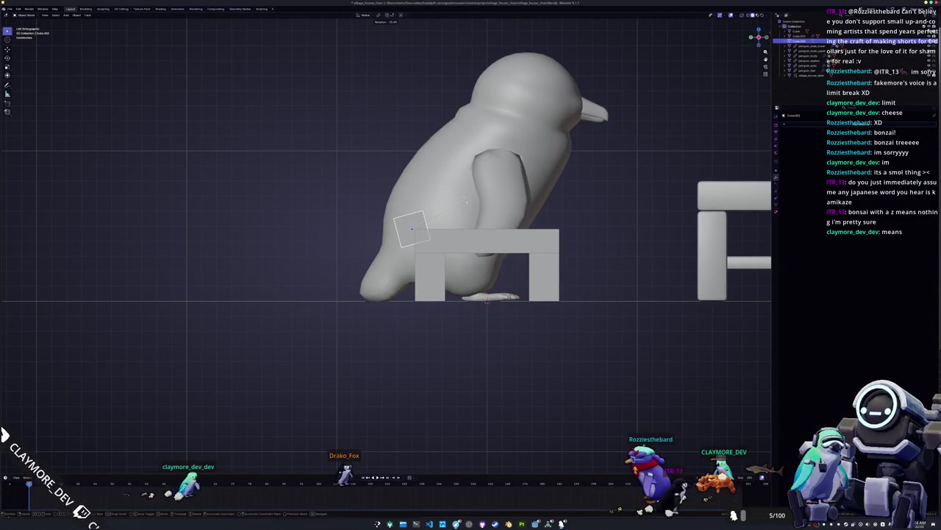
key("x")
left_click(465, 210)
In Edit Mode, extend the rear legs' tops vertically above the seat.
key("Tab")
scroll(486, 300, "down", 3)
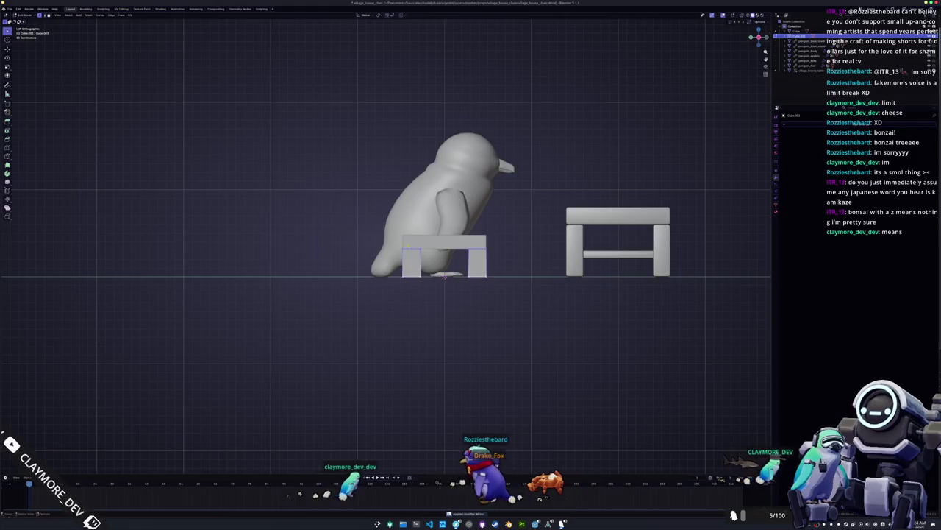
scroll(384, 242, "up", 2)
key("g")
key("z")
key("z")
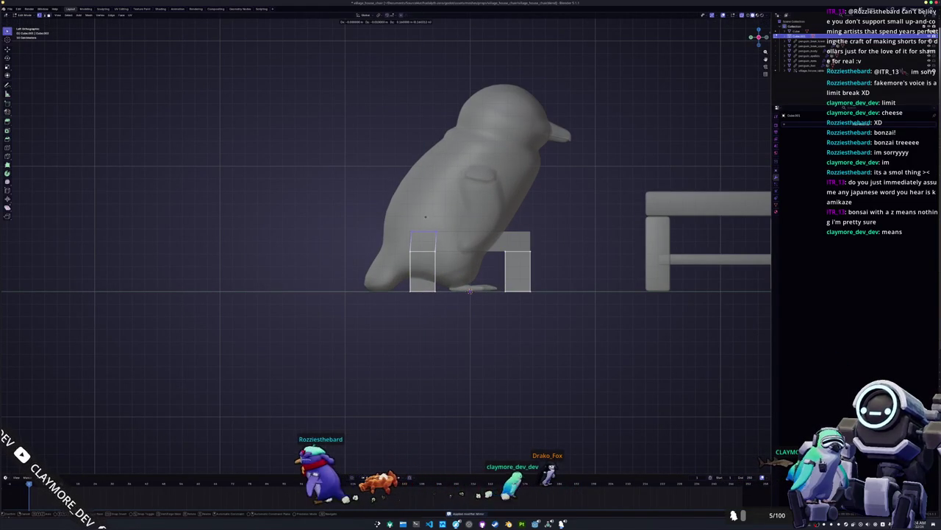
scroll(425, 196, "up", 3)
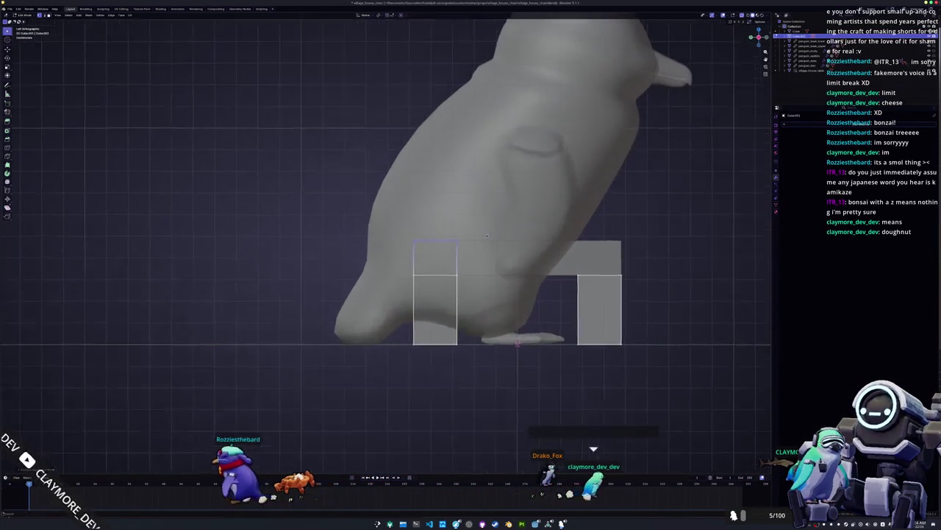
scroll(412, 207, "up", 2)
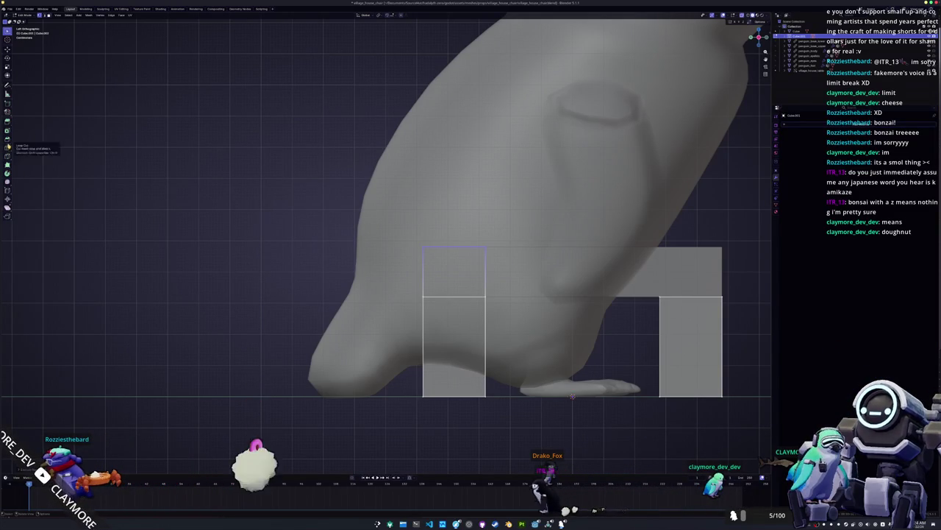
scroll(390, 245, "down", 2)
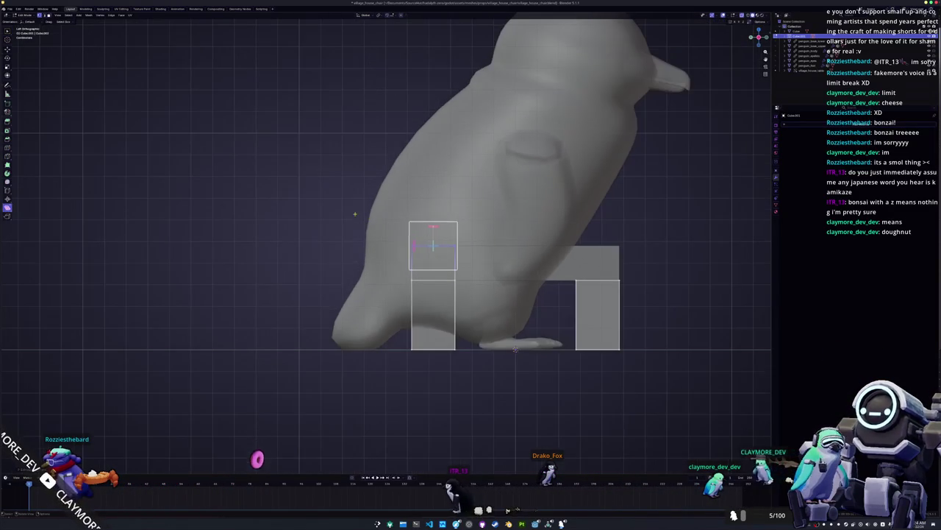
left_click(546, 216)
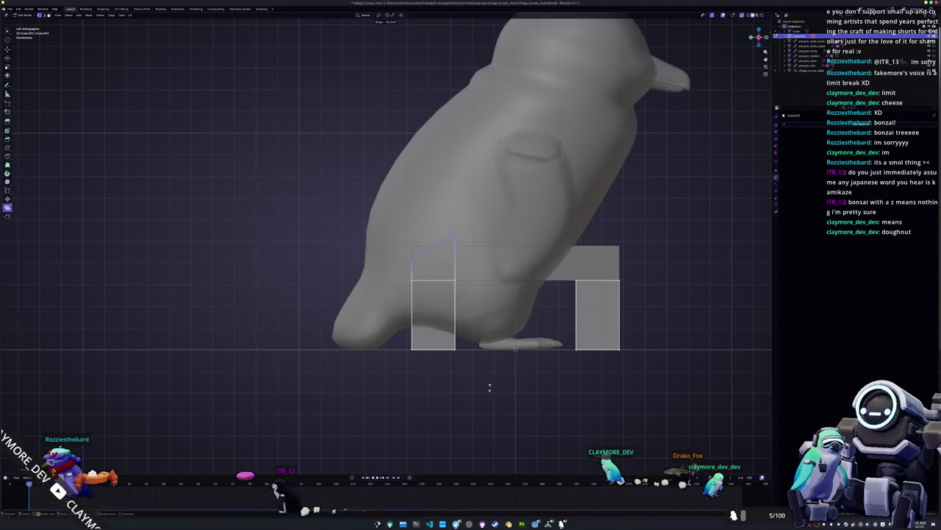
scroll(487, 379, "down", 3)
mouse_move(487, 378)
left_mouse_down()
mouse_move(416, 223)
mouse_move(441, 242)
mouse_move(478, 246)
mouse_move(413, 250)
left_mouse_up()
Rework the rear leg extensions into backward-slanted backrest posts and leave Edit Mode.
key("Tab")
key("Tab")
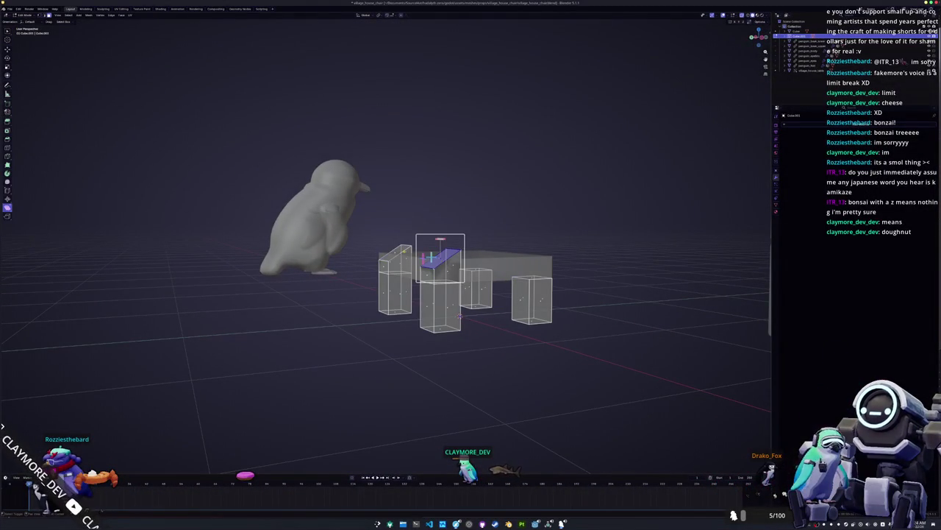
key("KP_3")
key("KP_1")
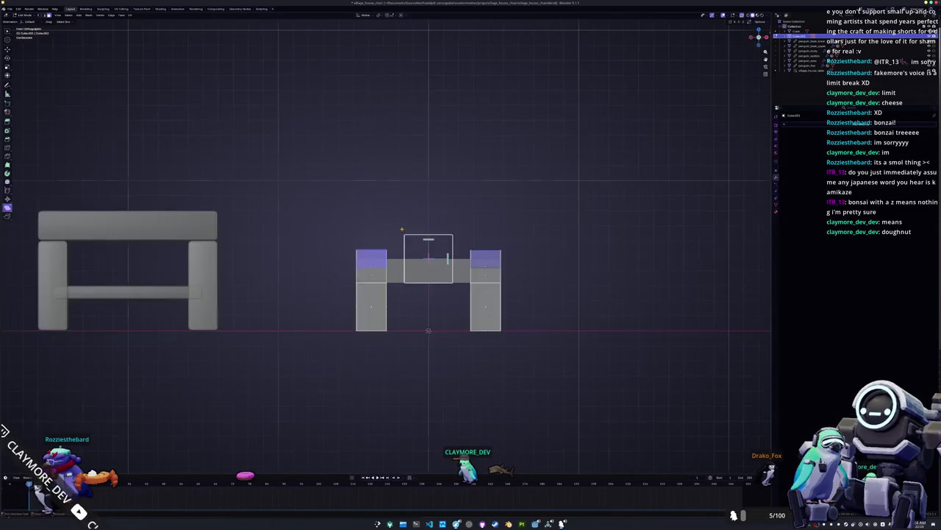
key("ctrl+KP_3")
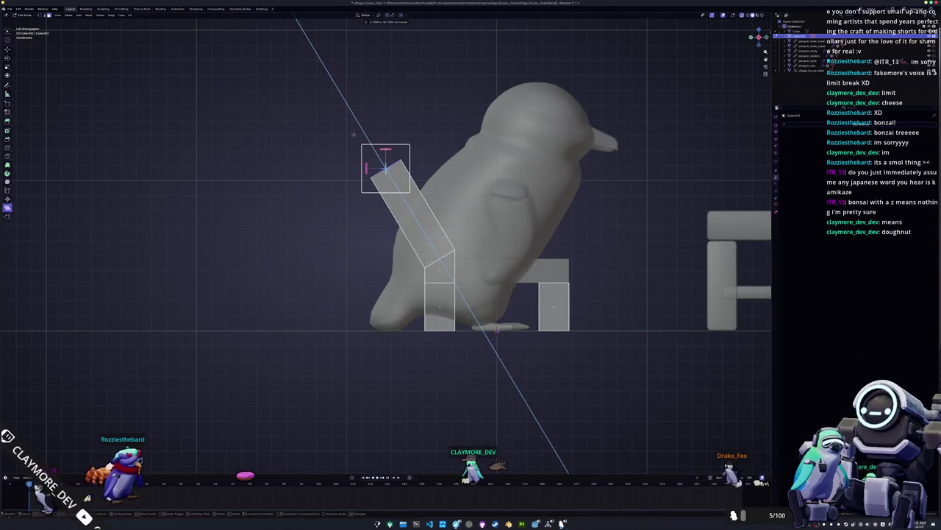
key("Escape")
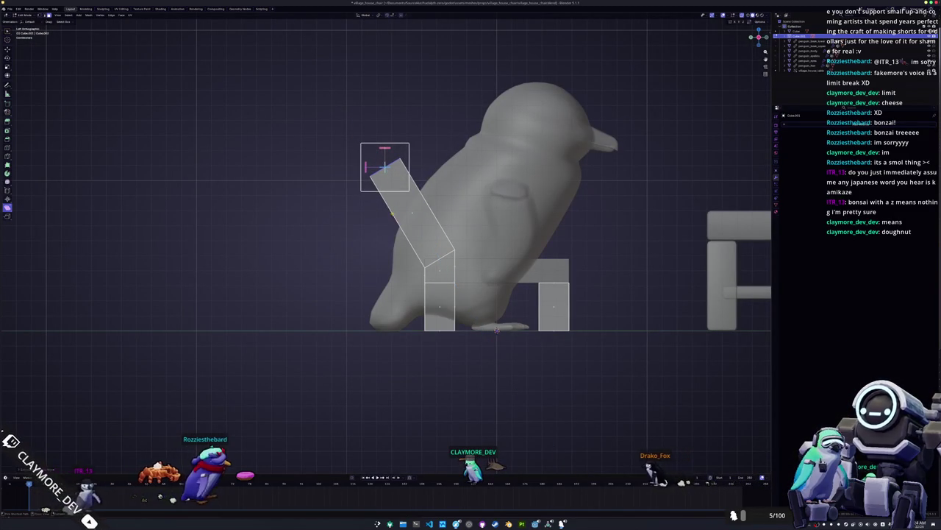
key("ctrl+z")
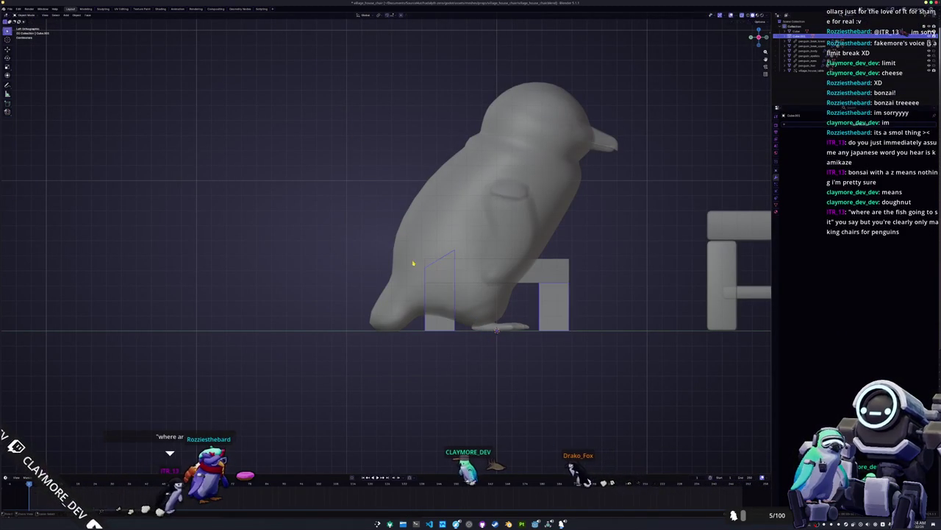
key("g")
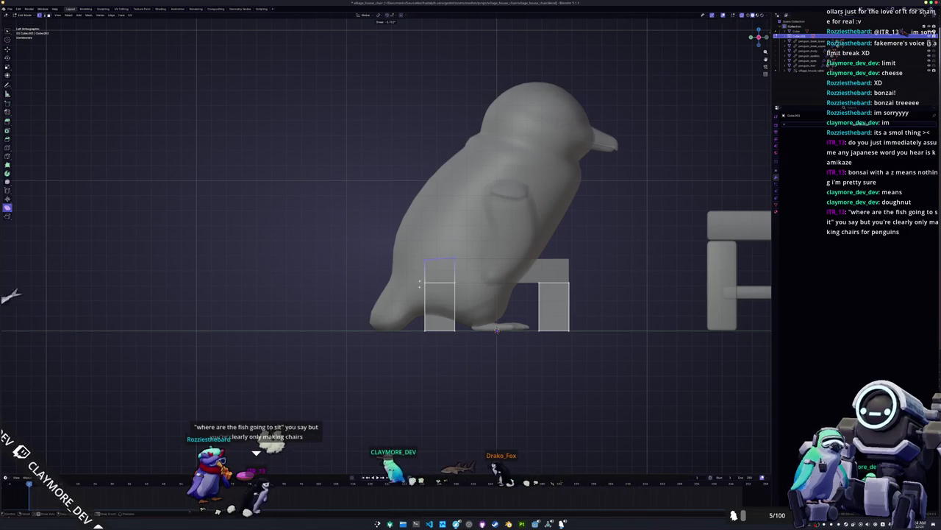
key("z")
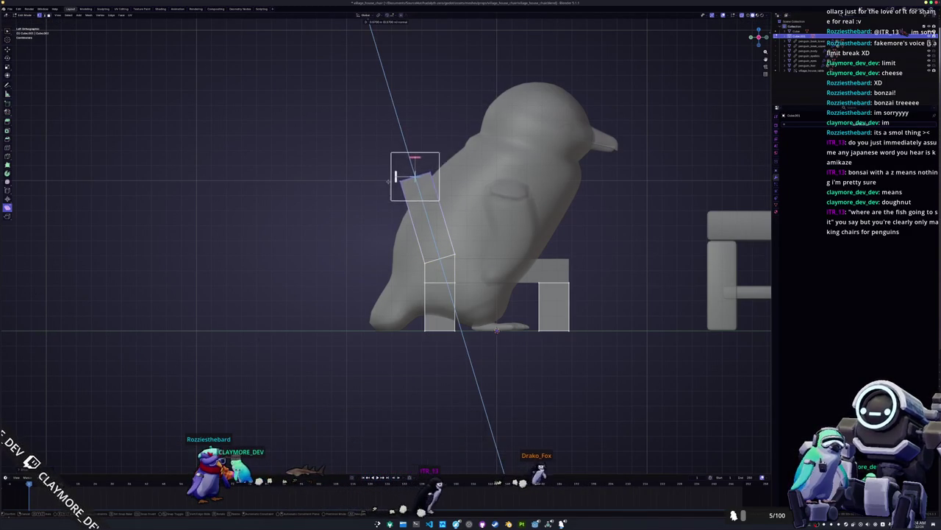
key("Escape")
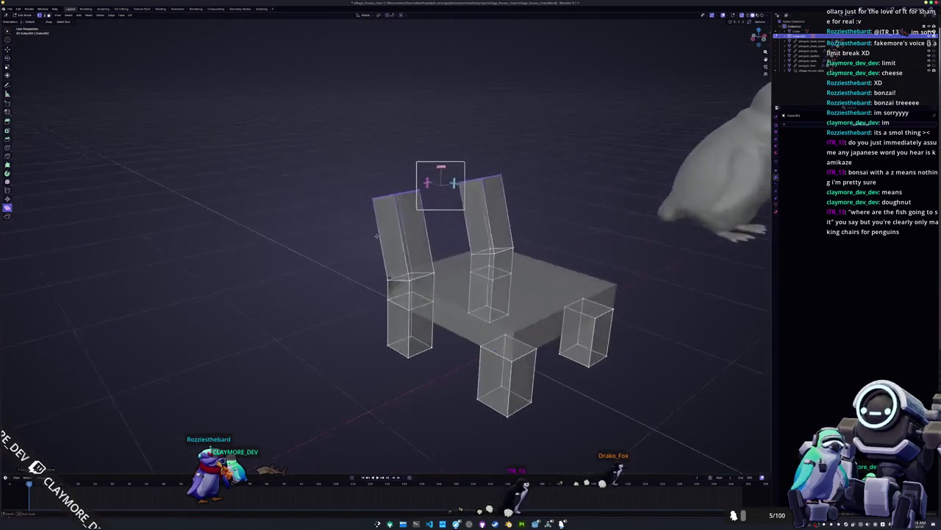
key("Tab")
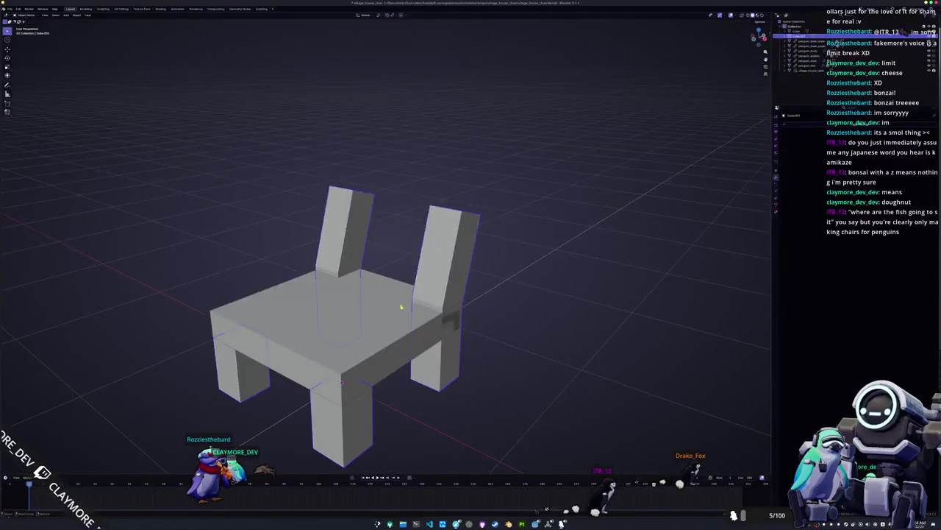
Slide the chair's selected legs side to side along X from the top view.
key("Tab")
key("KP_7")
scroll(504, 389, "up", 2)
key("g")
key("x")
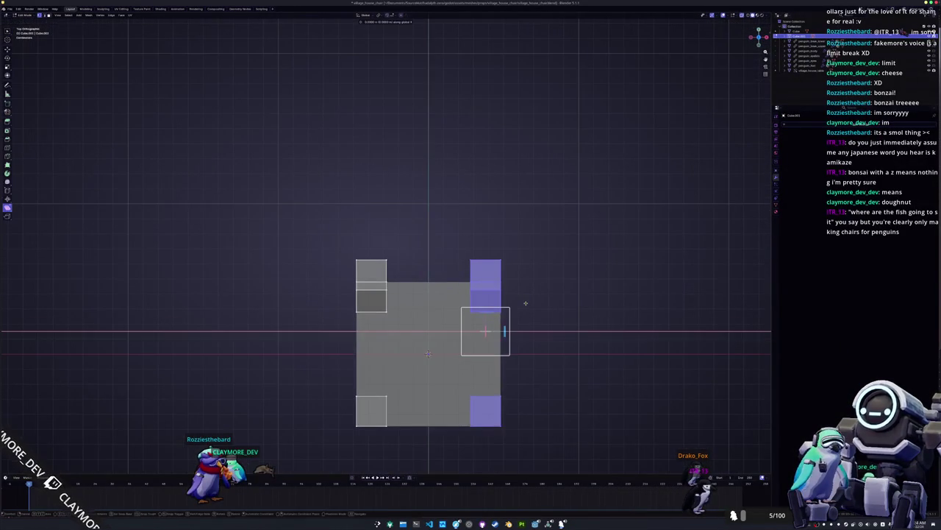
left_click_drag(419, 443, 324, 216)
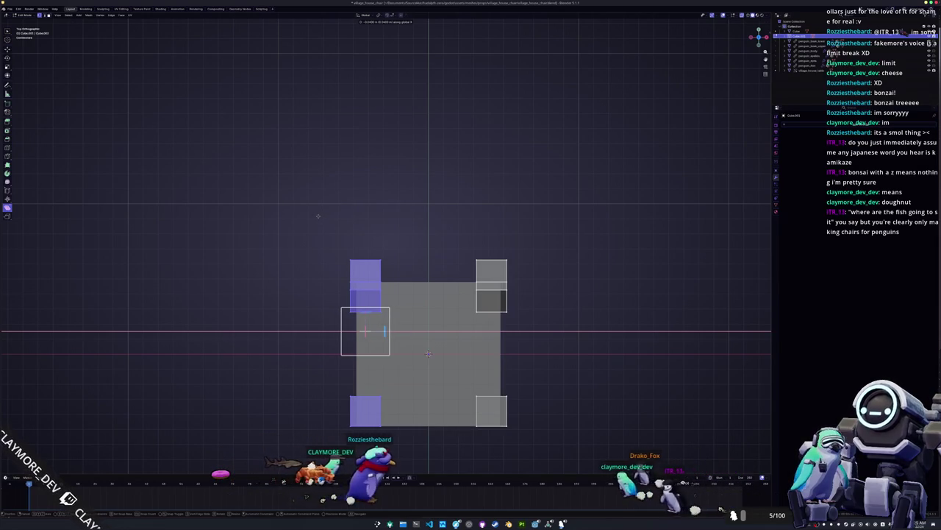
left_click(317, 215)
mouse_move(318, 215)
left_mouse_down()
mouse_move(321, 358)
mouse_move(436, 350)
left_mouse_up()
key("shift+ctrl+m")
key("Tab")
Select the seat and reposition the edge at its corner.
left_click(422, 272)
key("Tab")
scroll(423, 278, "up", 1)
left_click(497, 269)
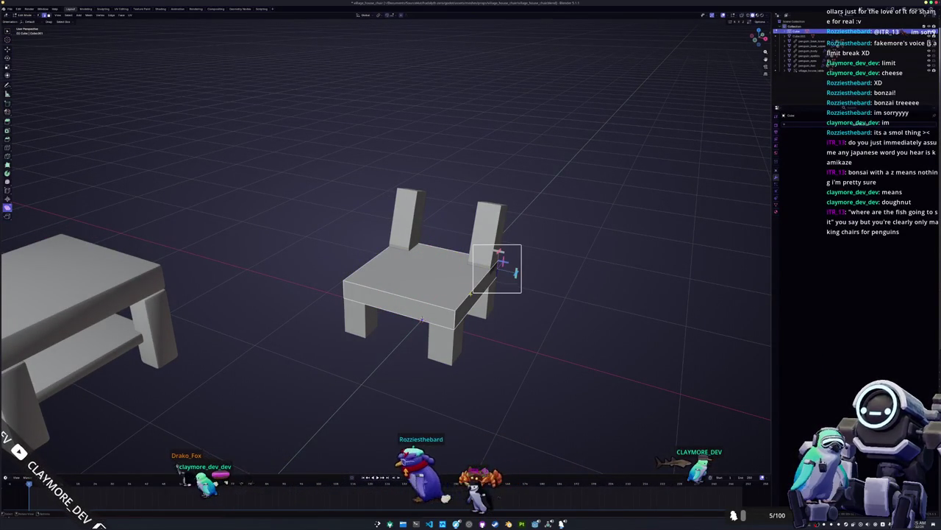
mouse_move(497, 268)
left_mouse_down()
mouse_move(557, 276)
mouse_move(517, 300)
left_mouse_up()
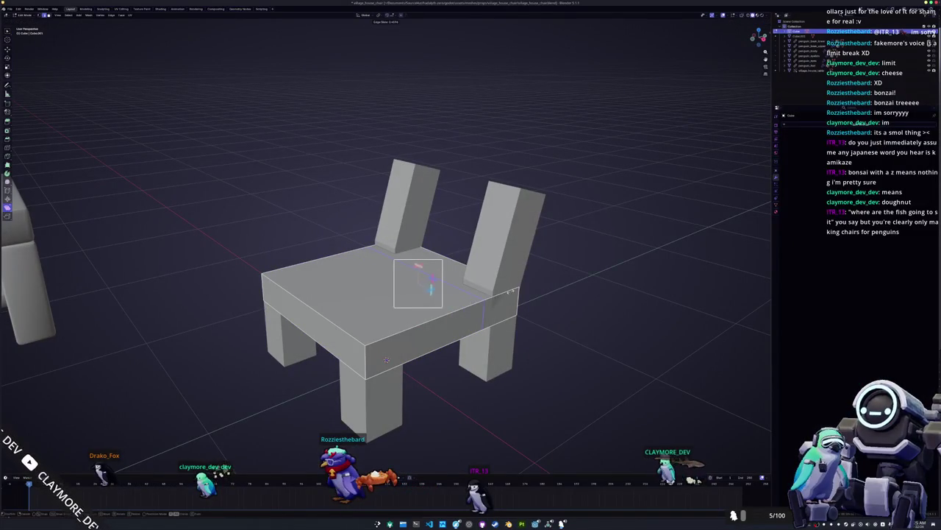
left_click_drag(386, 359, 480, 319)
key("g")
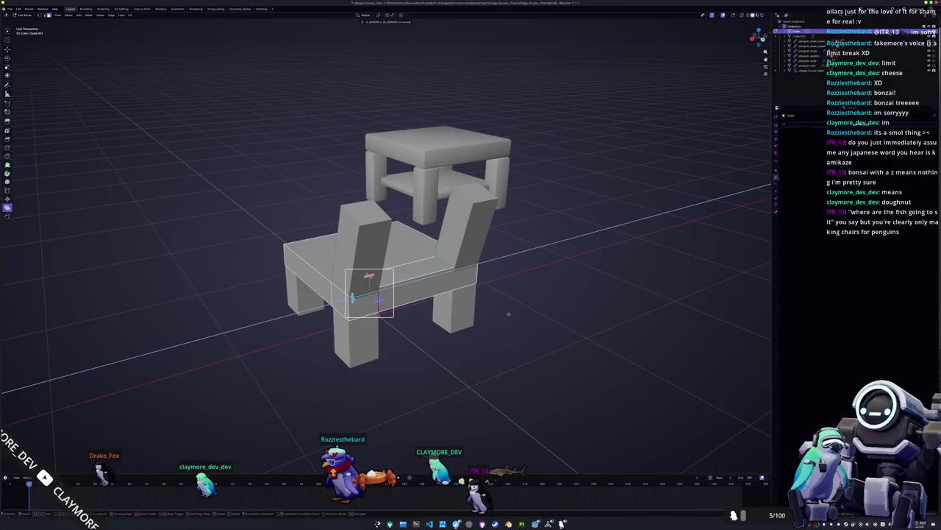
key("Return")
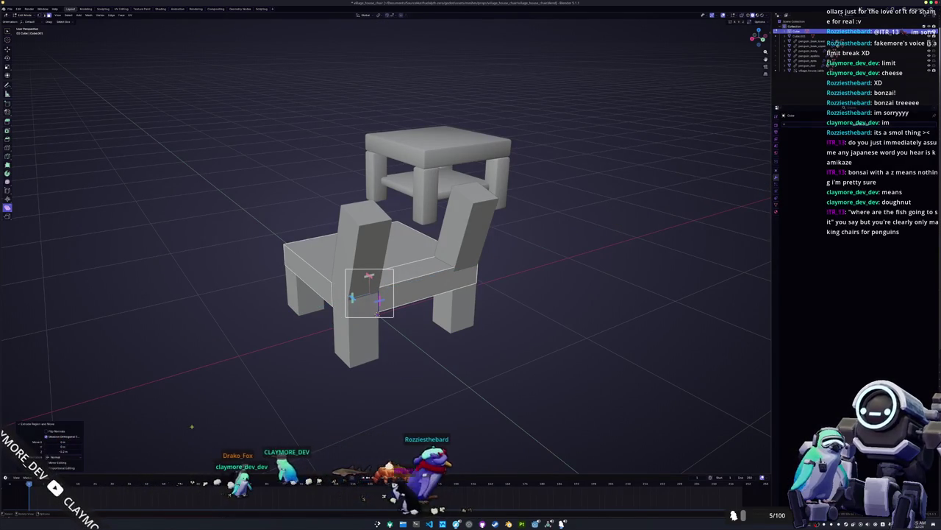
left_click_drag(155, 431, 194, 403)
Extrude the seat's side face inward by -0.2 and return to Object Mode.
left_click(452, 273)
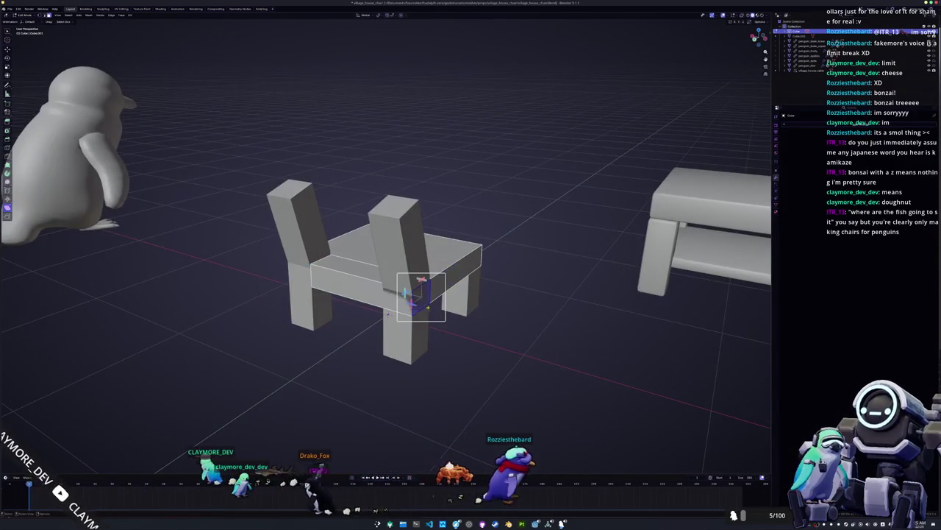
type("e-0.2")
key("Return")
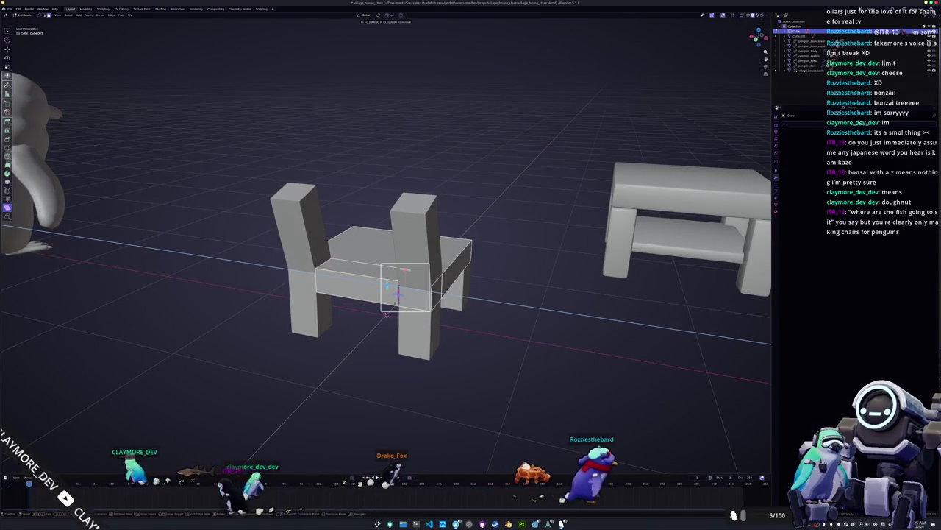
key("Tab")
scroll(298, 372, "up", 3)
mouse_move(298, 371)
left_mouse_down()
mouse_move(284, 244)
mouse_move(371, 360)
left_mouse_up()
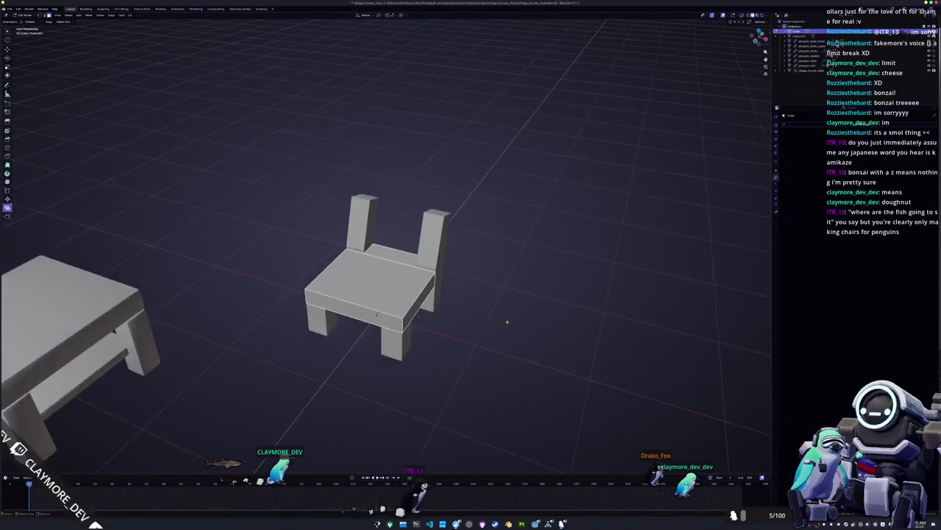
key("Tab")
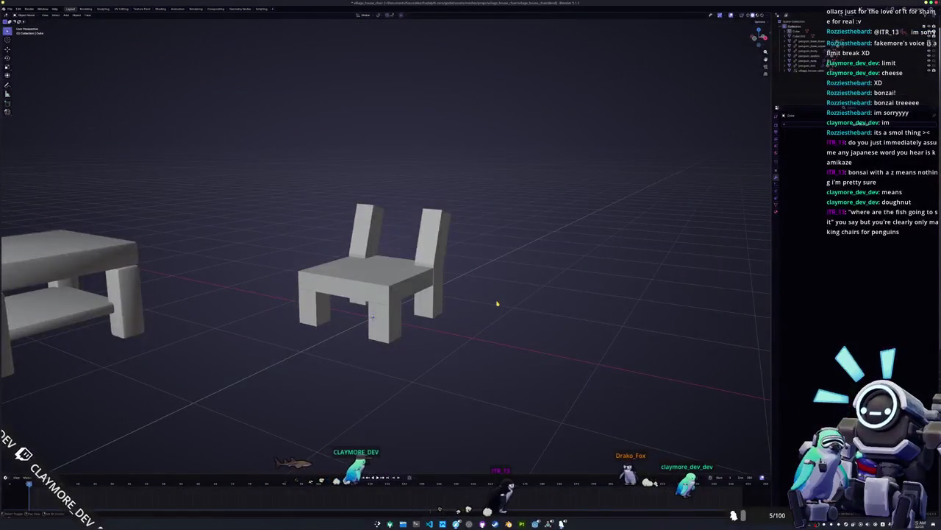
Add a new cube, shrink it, and raise it up to the chair back.
key("shift+a")
left_click(517, 308)
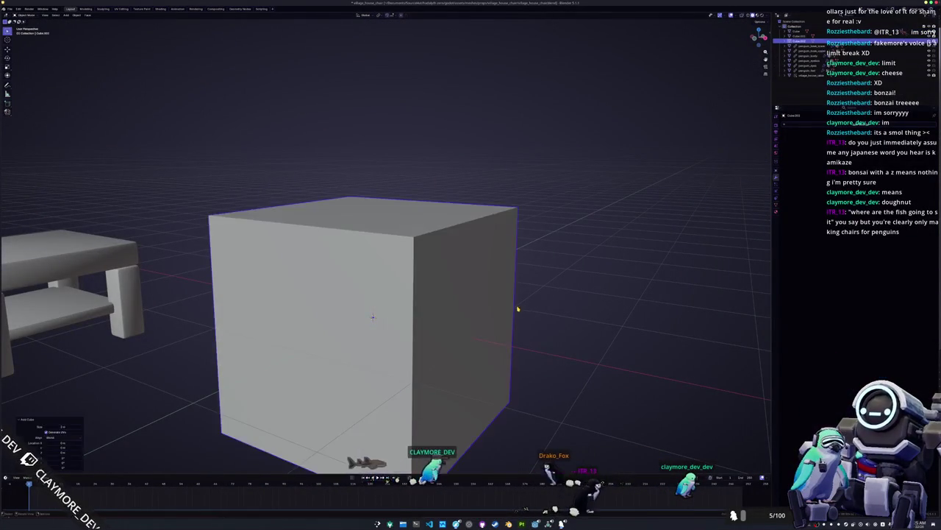
scroll(517, 307, "down", 5)
key("s")
left_click(392, 306)
key("g")
key("z")
left_click(393, 236)
Check the front and back orthographic views, then stretch the cube along X into a bar.
key("KP_1")
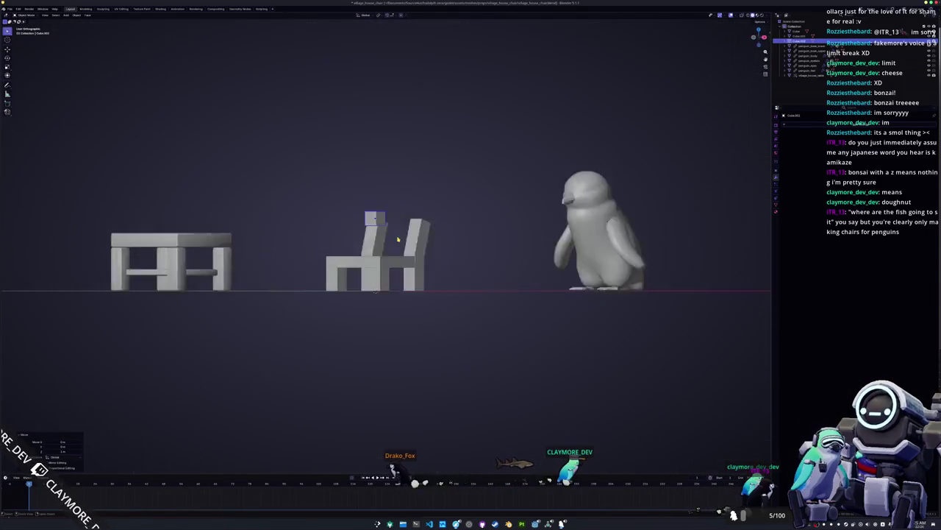
key("ctrl+KP_1")
scroll(417, 222, "up", 3)
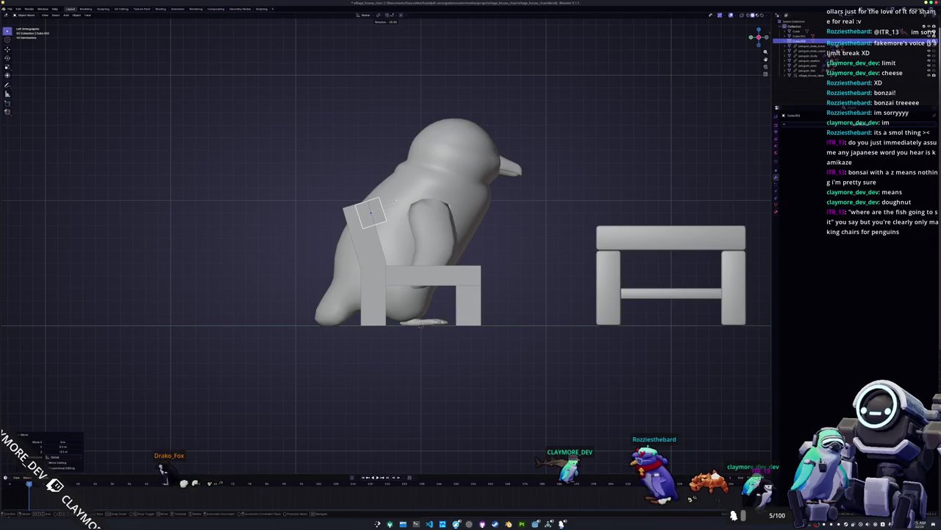
left_click_drag(398, 204, 445, 233)
key("x")
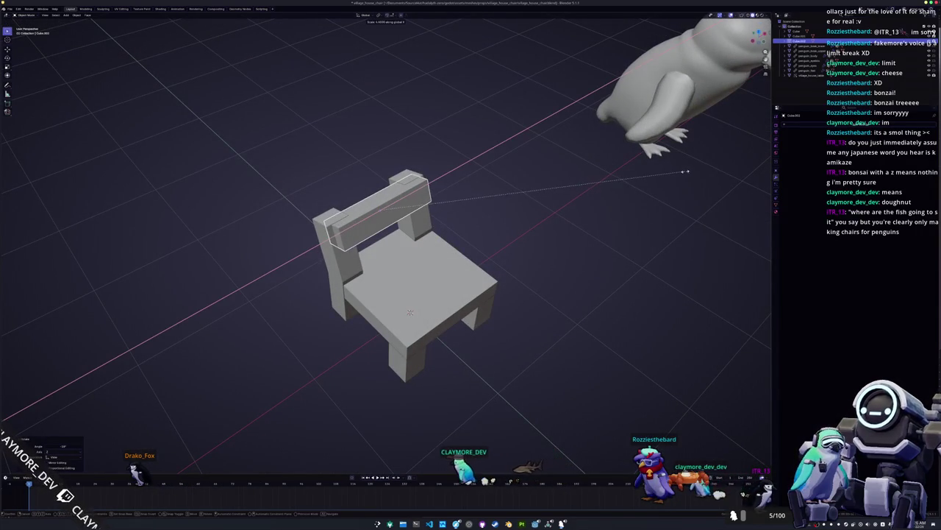
left_click(695, 171)
Extrude a face of the backrest bar in Edit Mode.
key("Tab")
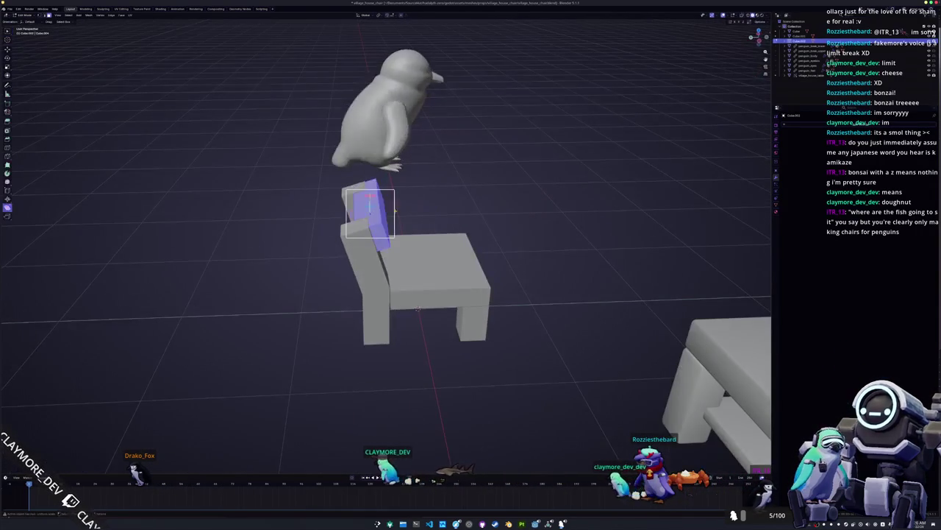
left_click_drag(412, 221, 362, 140)
key("e")
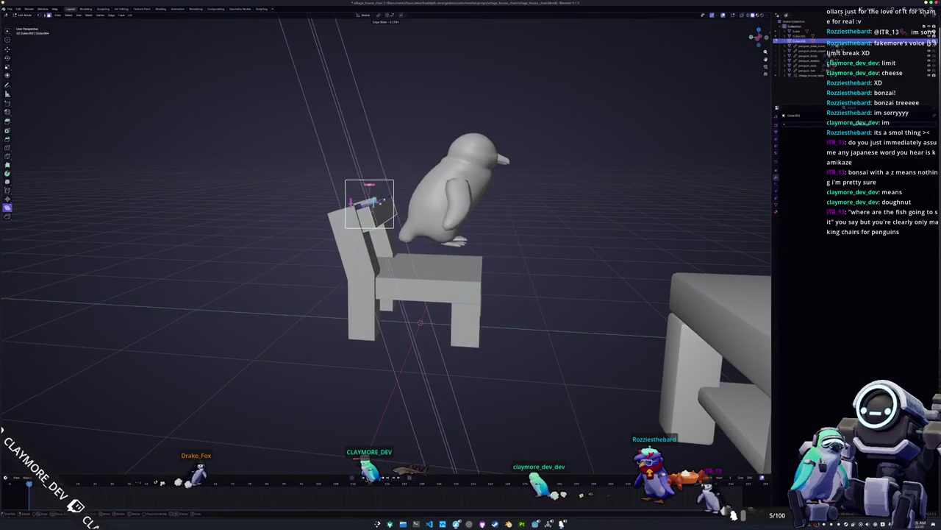
left_click(351, 139)
left_click_drag(351, 138, 498, 268)
left_click_drag(421, 192, 445, 192)
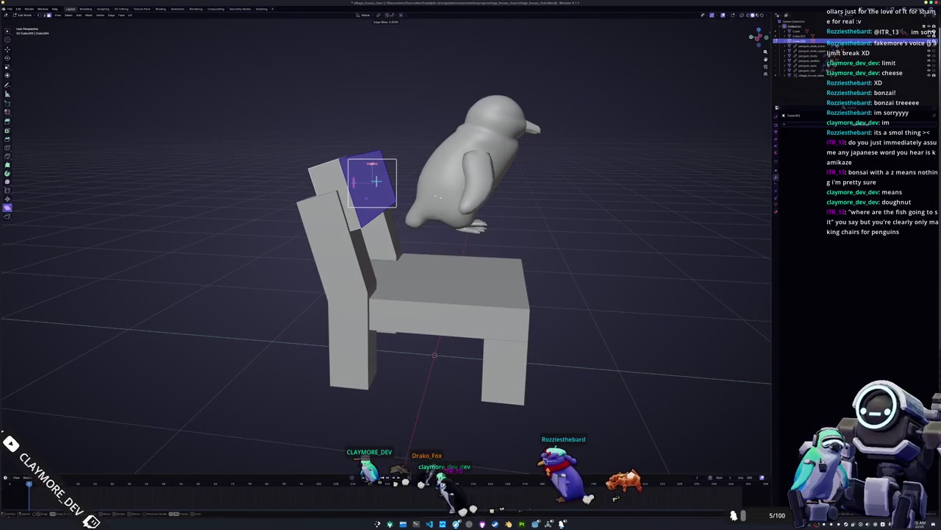
mouse_move(438, 197)
left_mouse_down()
mouse_move(406, 251)
mouse_move(372, 231)
mouse_move(359, 193)
left_mouse_up()
Edge-slide the backrest bar and box-select a region of the chair's faces.
key("Tab")
key("Tab")
key("g")
key("g")
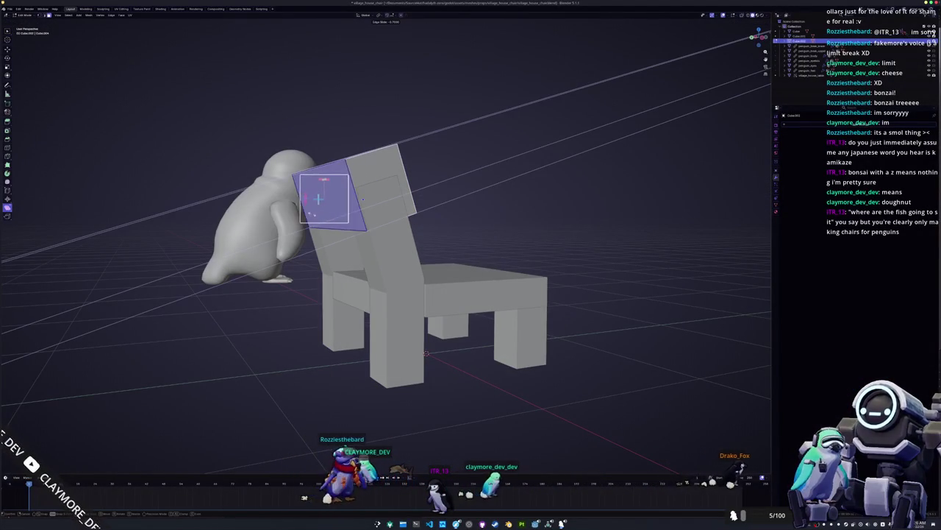
left_click(363, 198)
mouse_move(363, 198)
left_mouse_down()
mouse_move(375, 229)
mouse_move(389, 199)
left_mouse_up()
key("Tab")
key("Tab")
mouse_move(468, 234)
left_mouse_down()
mouse_move(445, 192)
mouse_move(471, 209)
mouse_move(445, 192)
left_mouse_up()
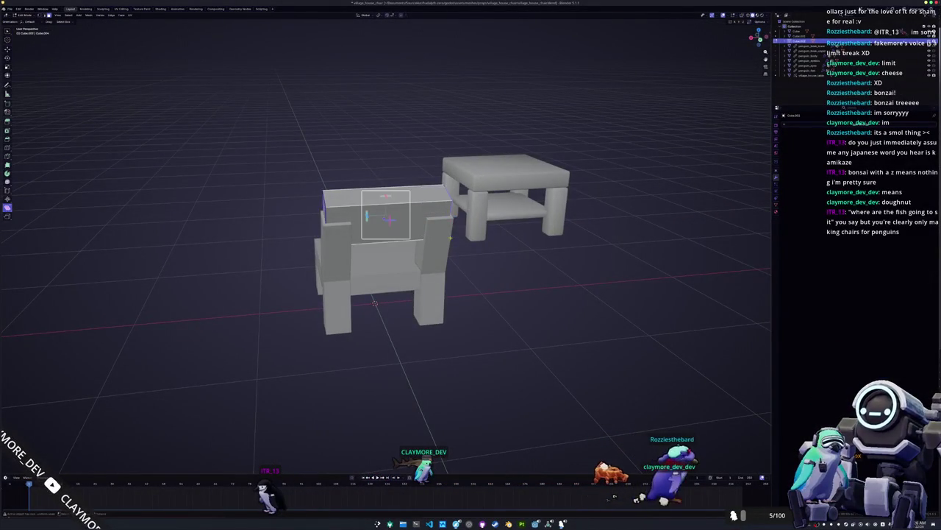
Edge-slide the backrest face's edges to tilt the backrest.
left_click_drag(437, 238, 448, 229)
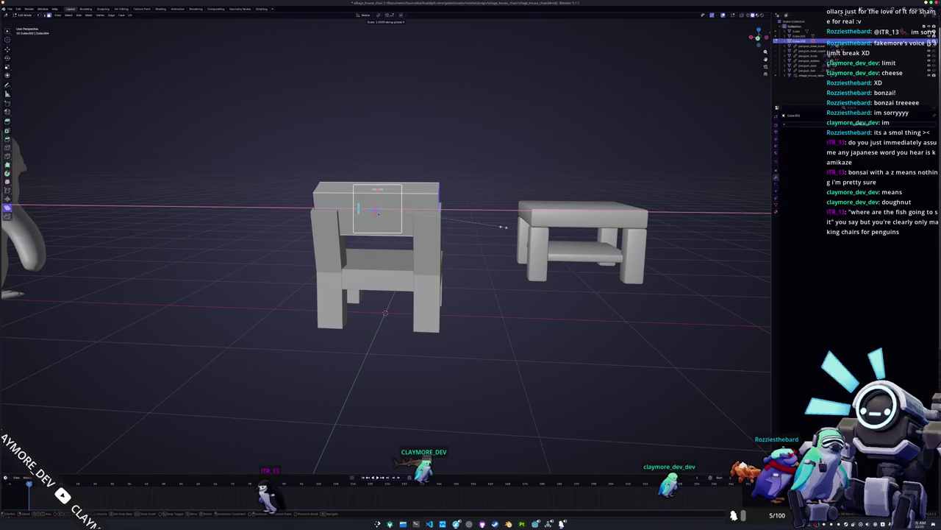
mouse_move(378, 213)
left_mouse_down()
mouse_move(364, 210)
mouse_move(402, 210)
mouse_move(427, 248)
mouse_move(355, 296)
mouse_move(412, 252)
left_mouse_up()
key("Tab")
mouse_move(380, 204)
left_mouse_down()
mouse_move(384, 195)
mouse_move(418, 217)
left_mouse_up()
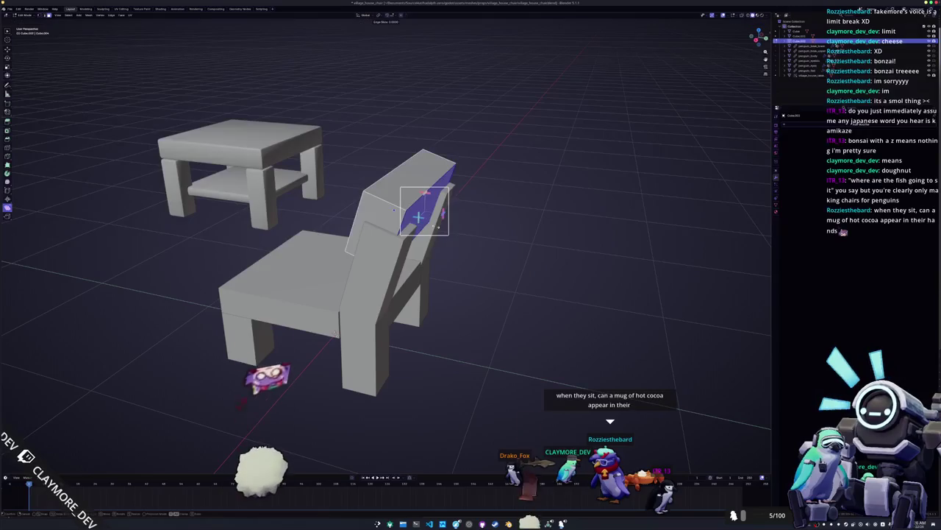
key("g")
key("g")
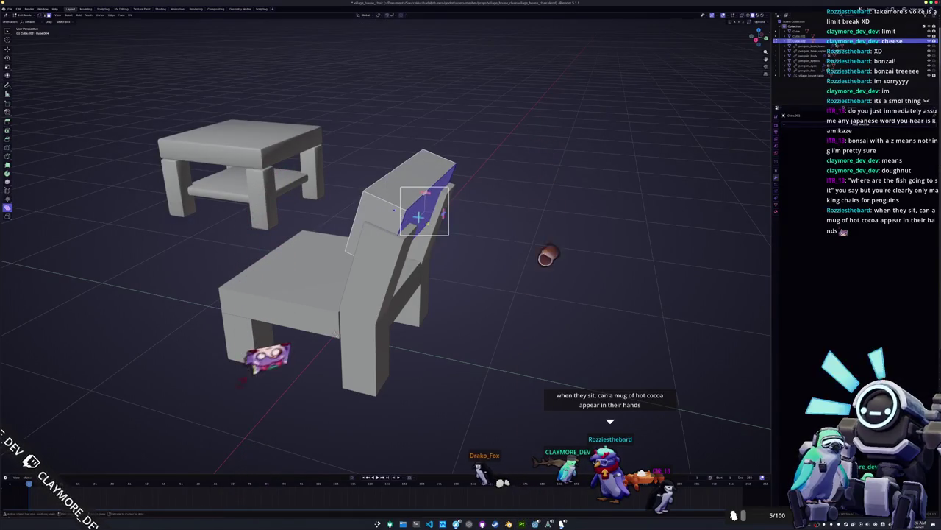
left_click(414, 214)
Rescale the backrest board, checking it from front and rear angles.
left_click_drag(420, 210, 383, 200)
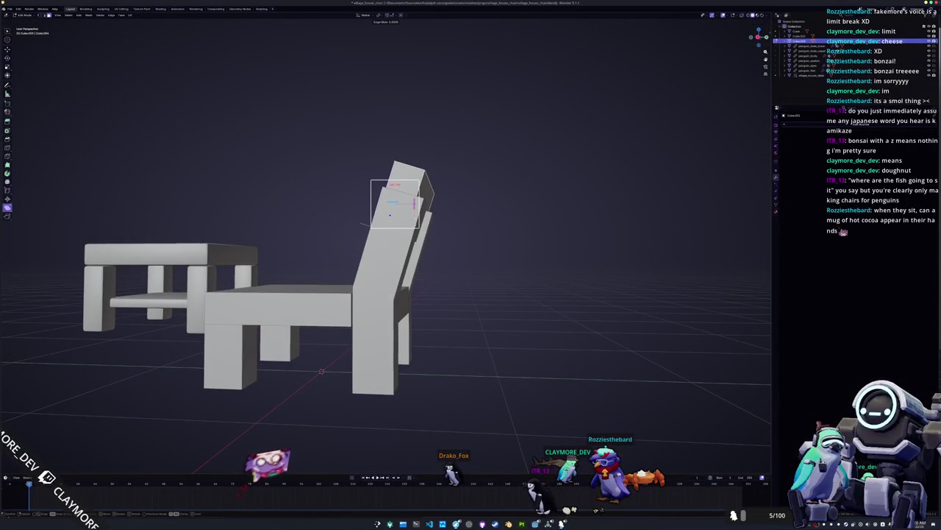
mouse_move(402, 206)
left_mouse_down()
mouse_move(399, 192)
mouse_move(382, 188)
left_mouse_up()
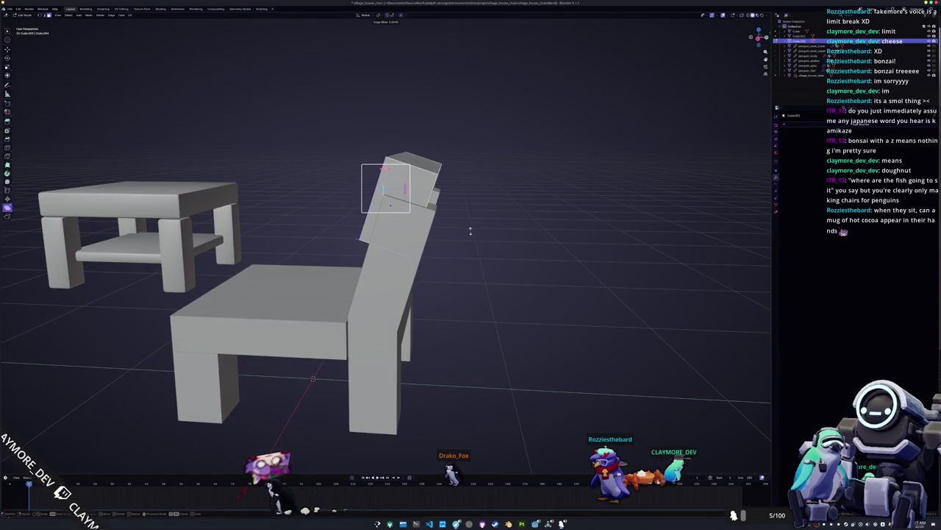
mouse_move(633, 256)
left_mouse_down()
mouse_move(565, 258)
mouse_move(561, 274)
mouse_move(462, 284)
mouse_move(423, 273)
mouse_move(448, 275)
mouse_move(488, 258)
mouse_move(474, 254)
left_mouse_up()
key("Tab")
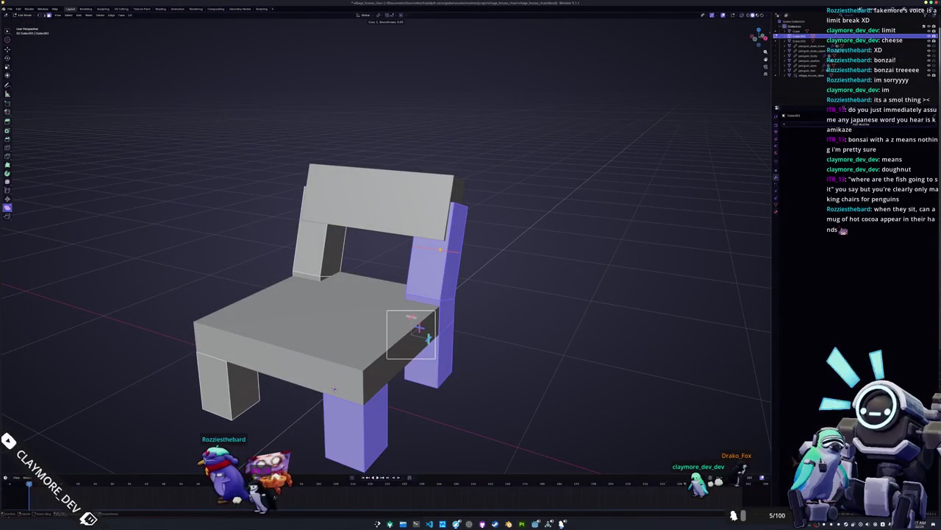
key("Tab")
mouse_move(418, 328)
left_mouse_down()
mouse_move(397, 272)
mouse_move(419, 225)
mouse_move(417, 241)
left_mouse_up()
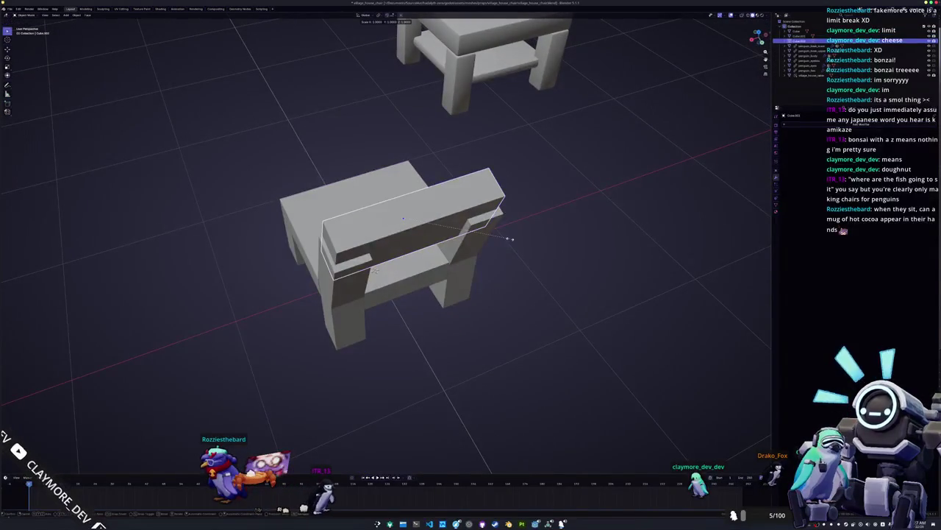
left_click(521, 235)
Slide the backrest edges again to narrow it into a thinner panel.
mouse_move(521, 235)
left_mouse_down()
mouse_move(507, 243)
mouse_move(462, 232)
mouse_move(483, 225)
left_mouse_up()
key("Tab")
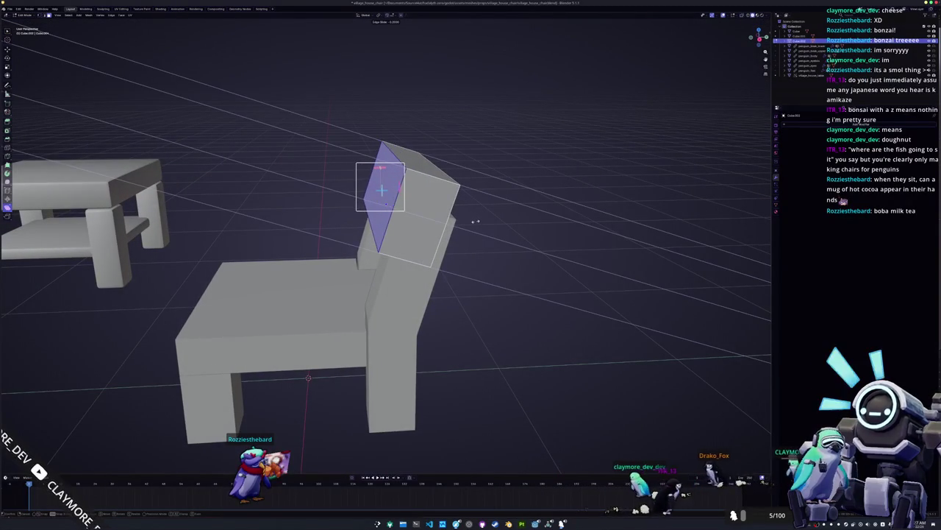
left_click(482, 223)
mouse_move(479, 225)
left_mouse_down()
mouse_move(498, 225)
mouse_move(465, 248)
mouse_move(471, 218)
left_mouse_up()
key("Tab")
key("g")
key("g")
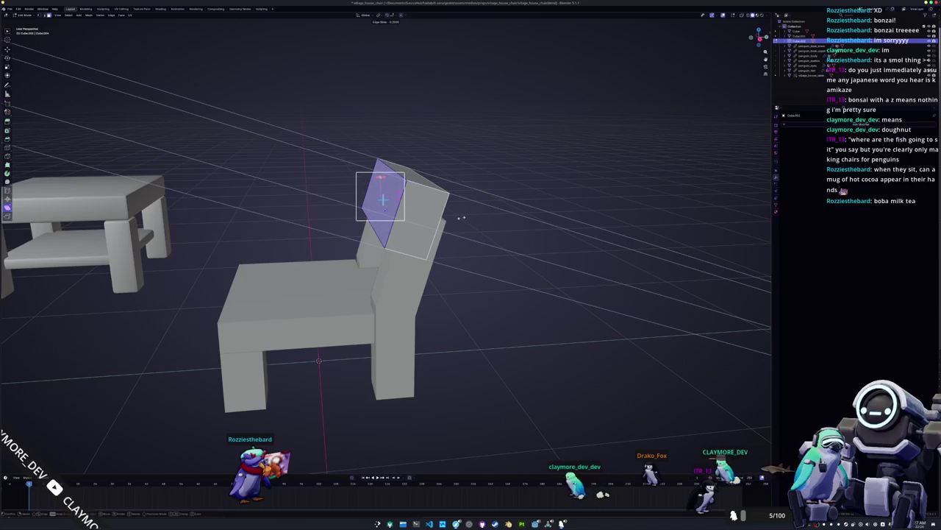
left_click(466, 221)
mouse_move(466, 220)
left_mouse_down()
mouse_move(466, 236)
mouse_move(477, 231)
left_mouse_up()
Select both backrest side faces and scale them along X to extend past the posts.
left_click(456, 192)
left_click_drag(456, 192, 442, 213)
left_click(283, 220, "shift")
left_click_drag(284, 220, 353, 220)
key("x")
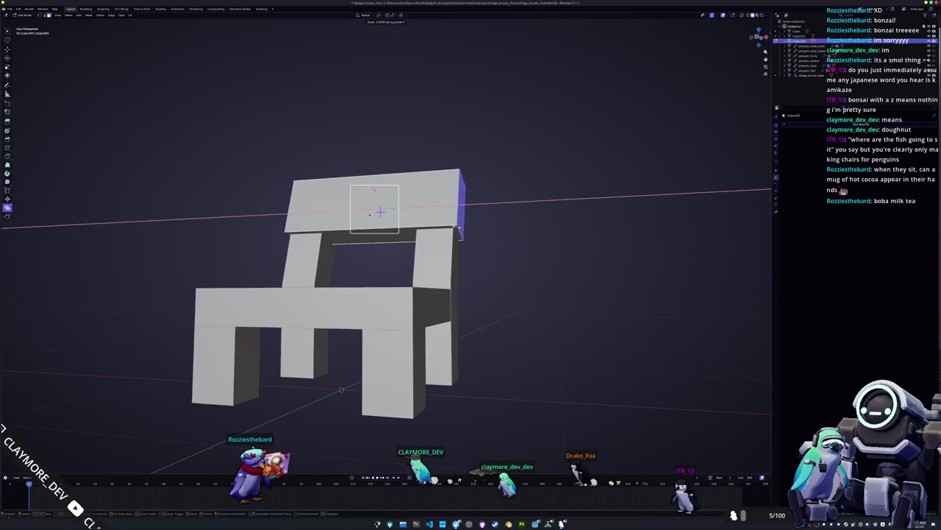
key("Return")
key("Tab")
scroll(479, 237, "down", 4)
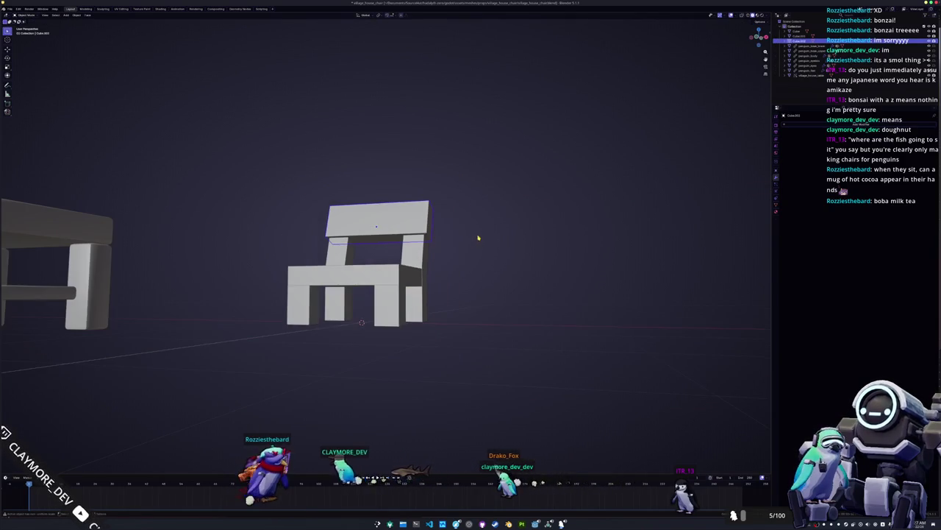
Select the backrest, add a Bevel modifier, and apply all transforms.
mouse_move(484, 234)
left_mouse_down()
mouse_move(485, 287)
mouse_move(441, 235)
mouse_move(466, 235)
left_mouse_up()
left_click_drag(377, 294, 442, 280)
key("Tab")
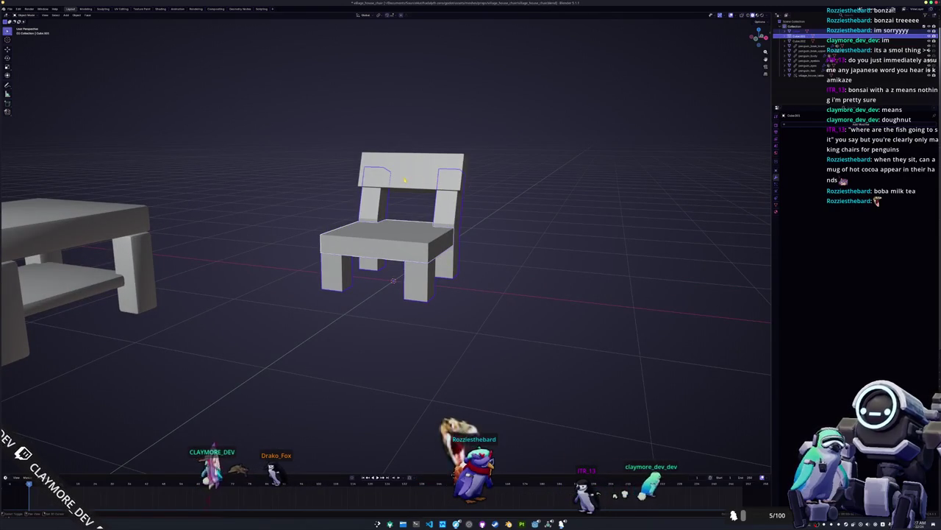
left_click(405, 180)
left_click(800, 123)
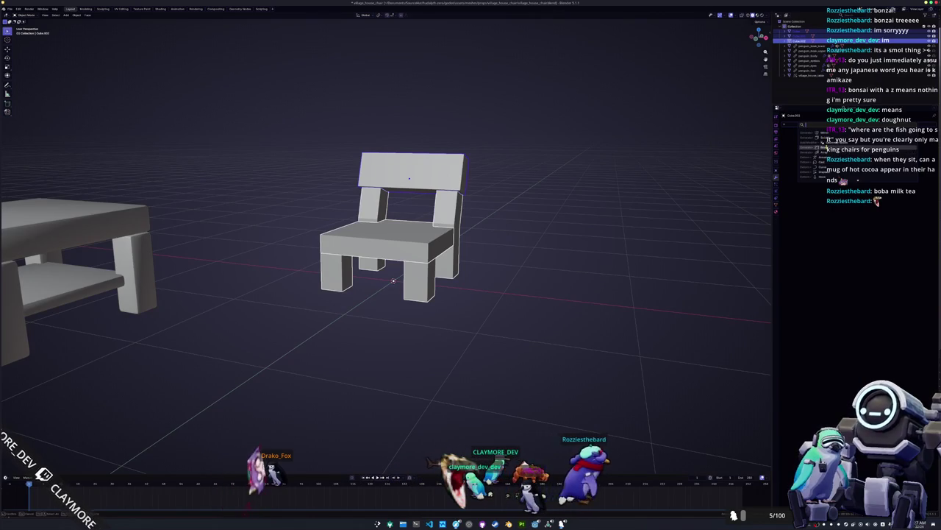
key("Return")
scroll(585, 201, "up", 2)
key("ctrl+a")
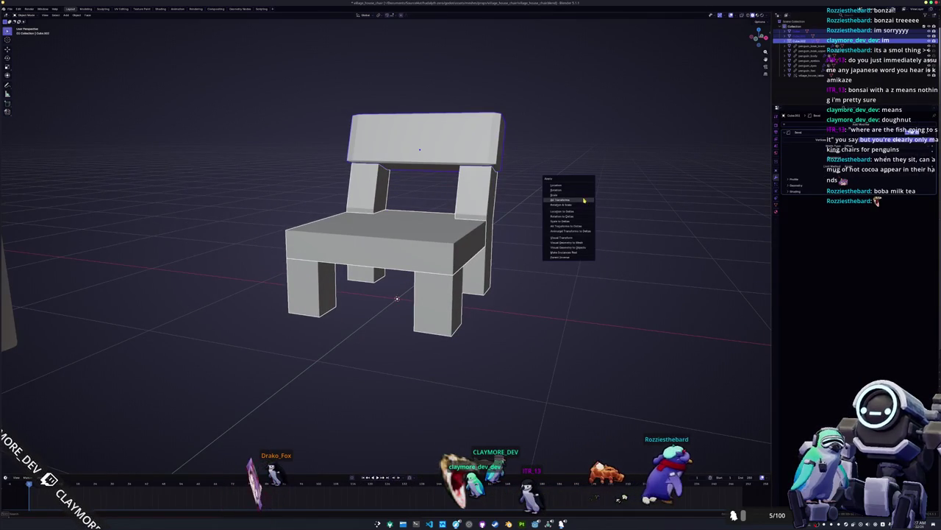
left_click(584, 199)
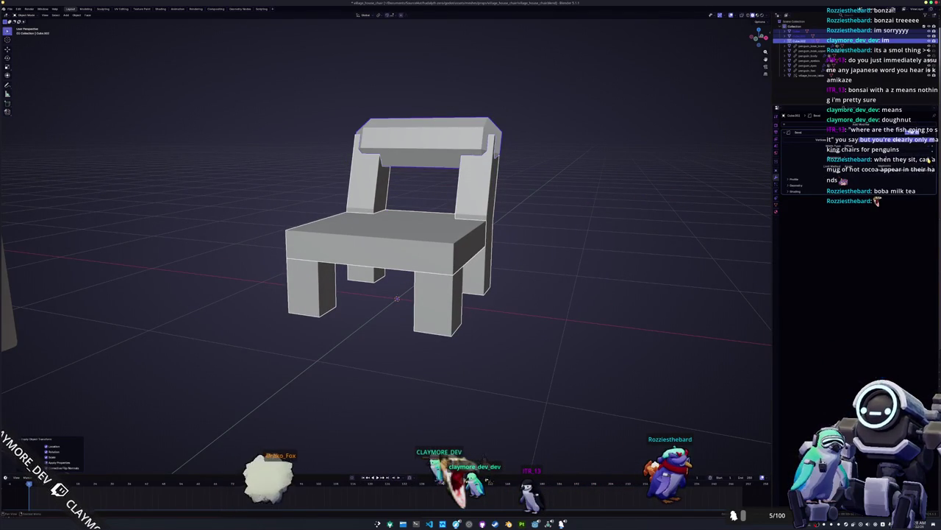
Increase the Bevel amount, apply the transform again, and shade the backrest Auto Smooth.
mouse_move(919, 158)
left_mouse_down()
mouse_move(929, 159)
mouse_move(882, 150)
left_mouse_up()
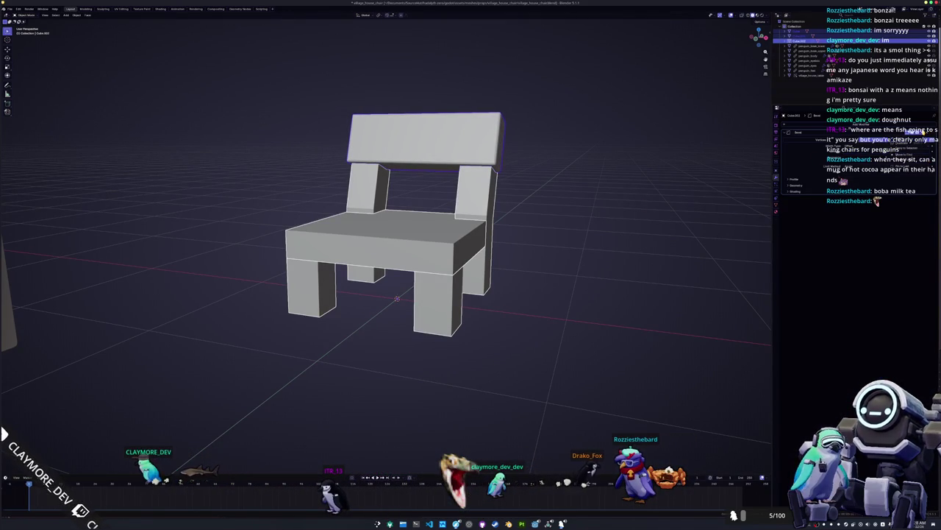
key("ctrl+a")
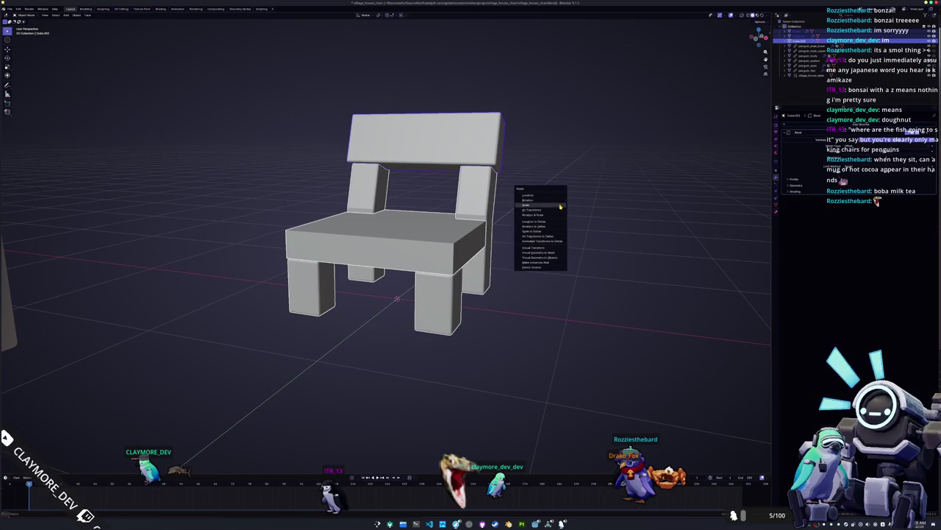
left_click(560, 207)
right_click(528, 205)
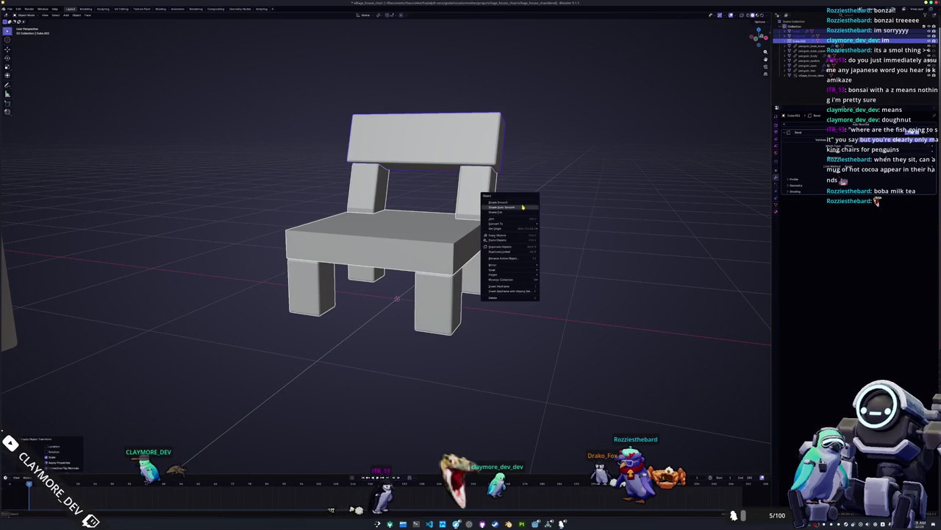
left_click(521, 208)
scroll(515, 210, "down", 3)
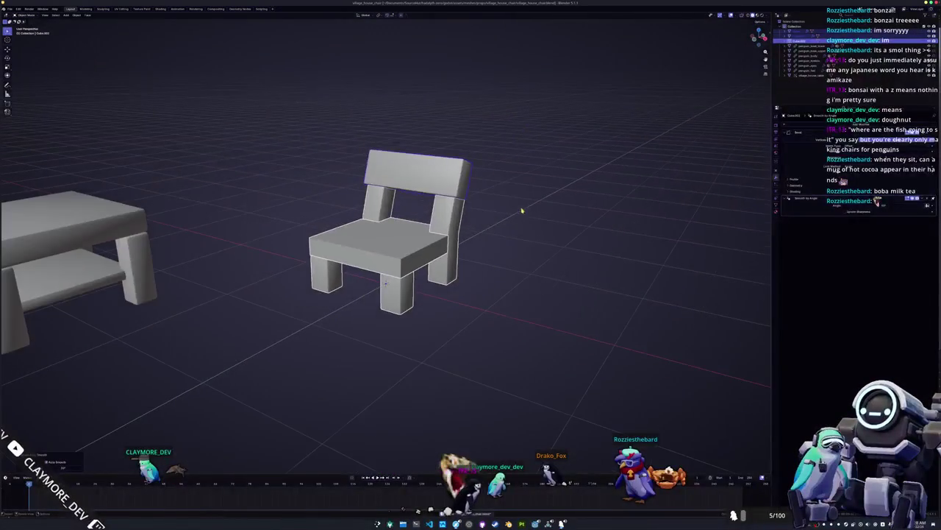
Apply the seat's scale and merge its vertices by distance.
left_click_drag(511, 207, 441, 214)
scroll(384, 235, "up", 5)
left_click(384, 236)
key("ctrl+a")
left_click(384, 236)
key("Tab")
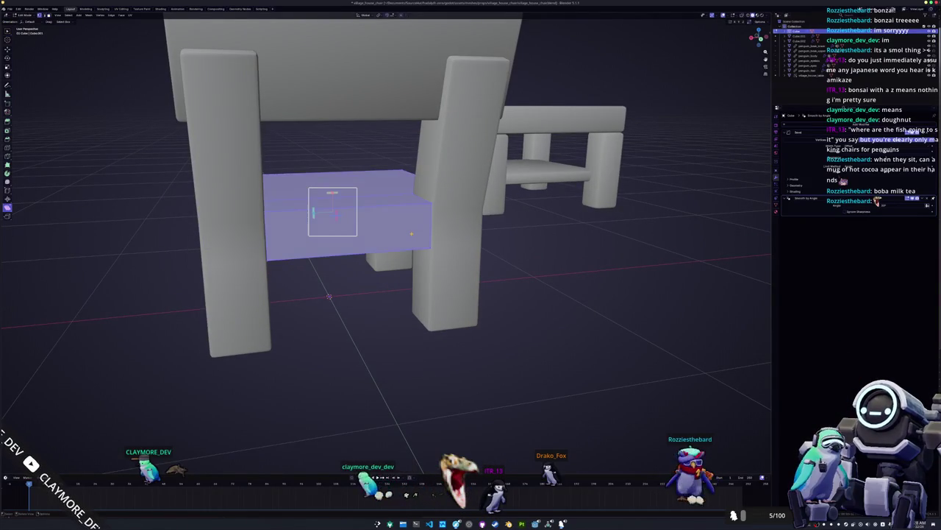
right_click(405, 250)
mouse_move(403, 331)
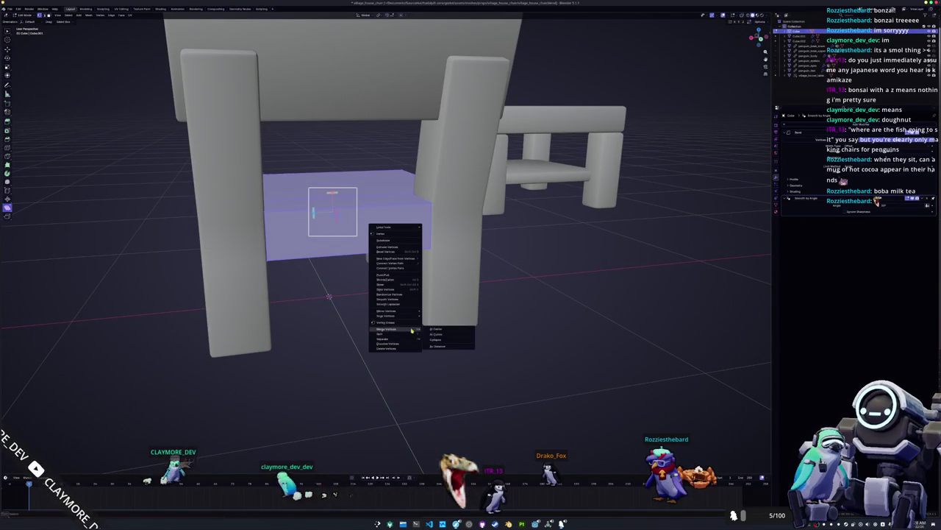
left_click(441, 349)
key("Tab")
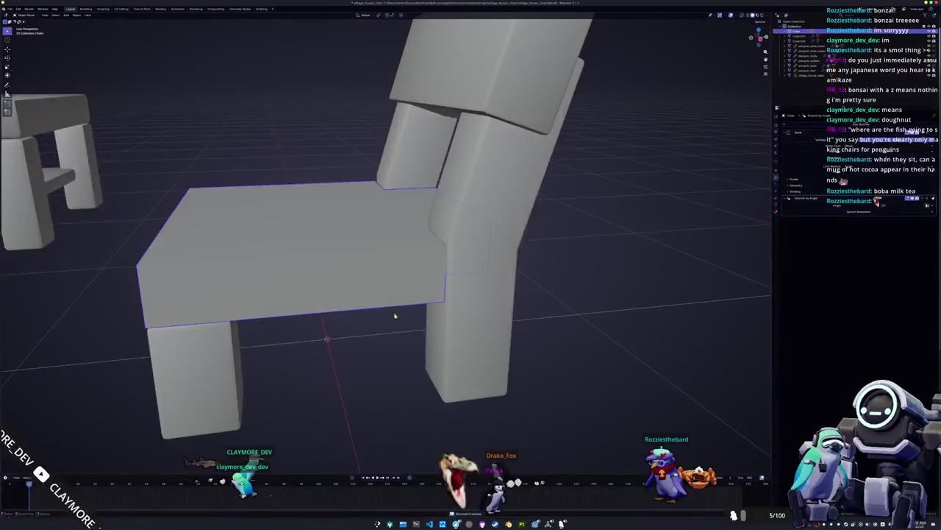
Turn on X-ray in Edit Mode and select the seat's small side face.
left_click_drag(366, 342, 413, 305)
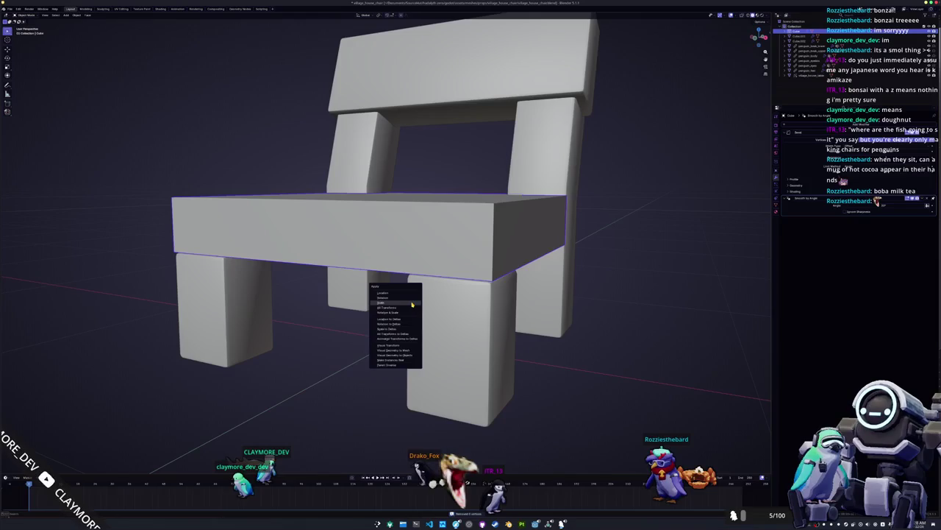
key("Tab")
key("alt+z")
mouse_move(377, 224)
left_mouse_down()
mouse_move(333, 226)
mouse_move(389, 233)
mouse_move(380, 213)
mouse_move(351, 221)
left_mouse_up()
scroll(387, 230, "up", 2)
left_click(508, 230)
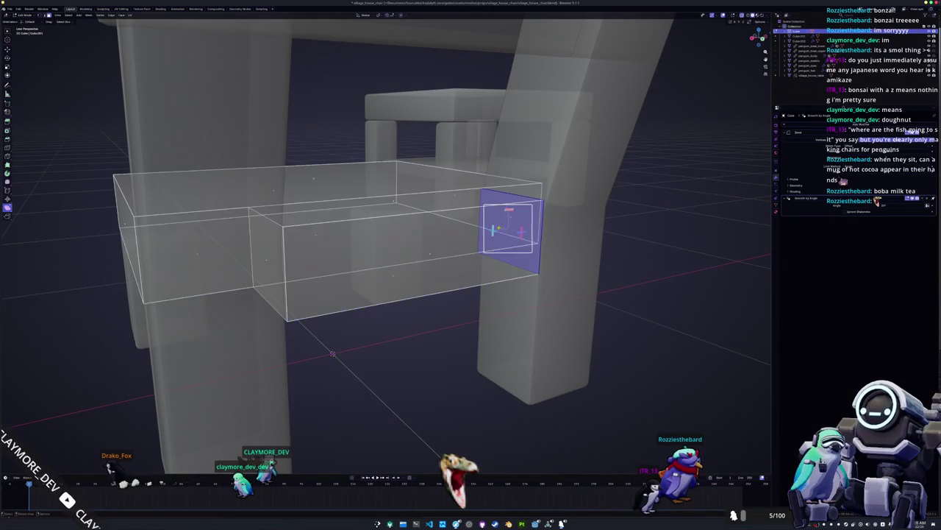
mouse_move(496, 219)
left_mouse_down()
mouse_move(456, 235)
mouse_move(263, 210)
mouse_move(288, 208)
left_mouse_up()
scroll(288, 208, "down", 5)
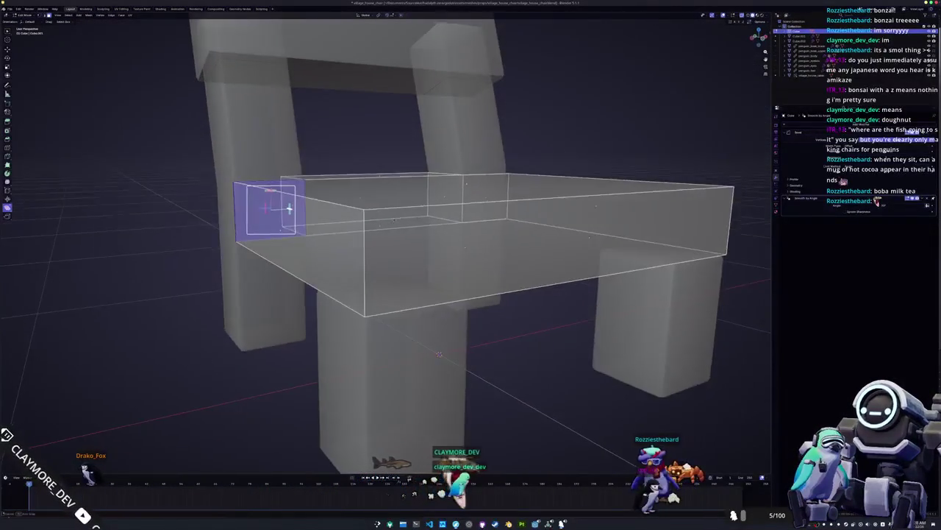
Select the whole linked seat mesh, then start a bevel and cancel it.
key("l")
right_click(411, 224)
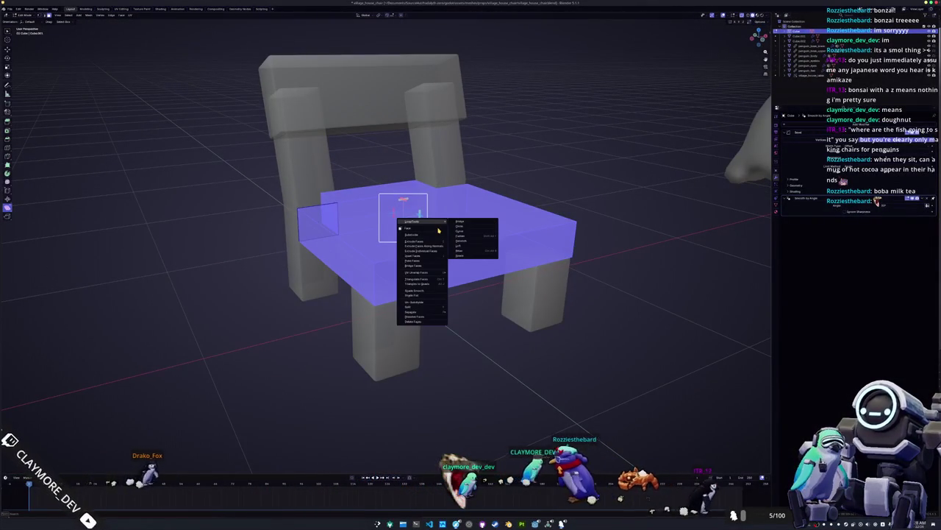
scroll(411, 220, "up", 2)
key("ctrl+b")
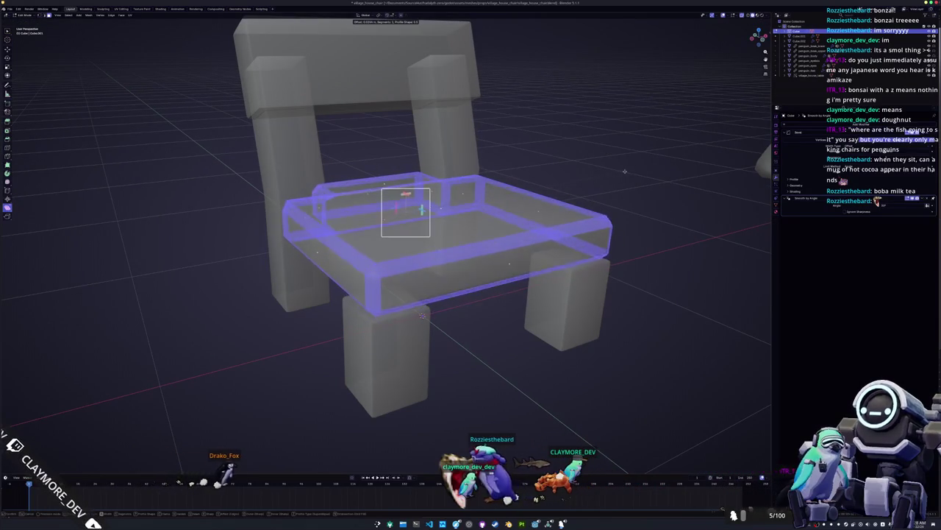
key("Escape")
key("Tab")
Apply the seat's scale again and re-merge its duplicate vertices by distance.
key("ctrl+a")
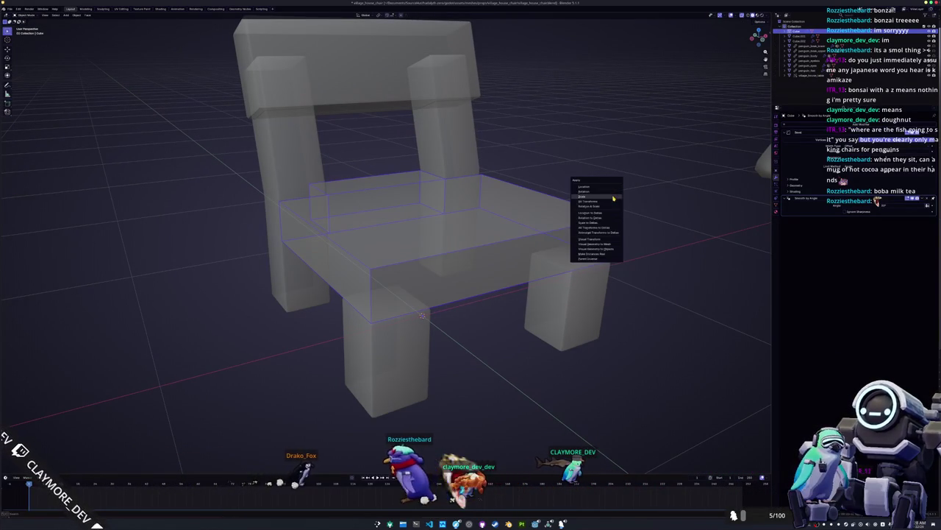
left_click(612, 202)
key("Tab")
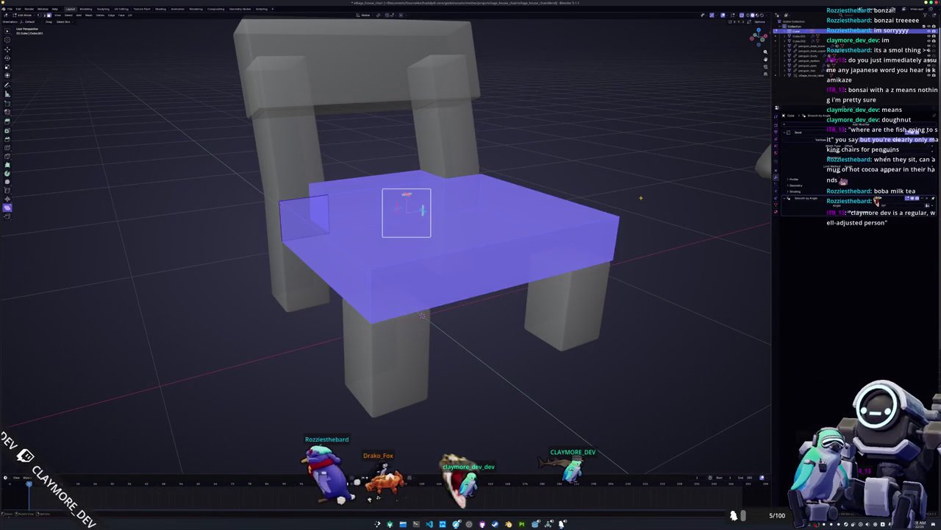
right_click(640, 201)
mouse_move(642, 199)
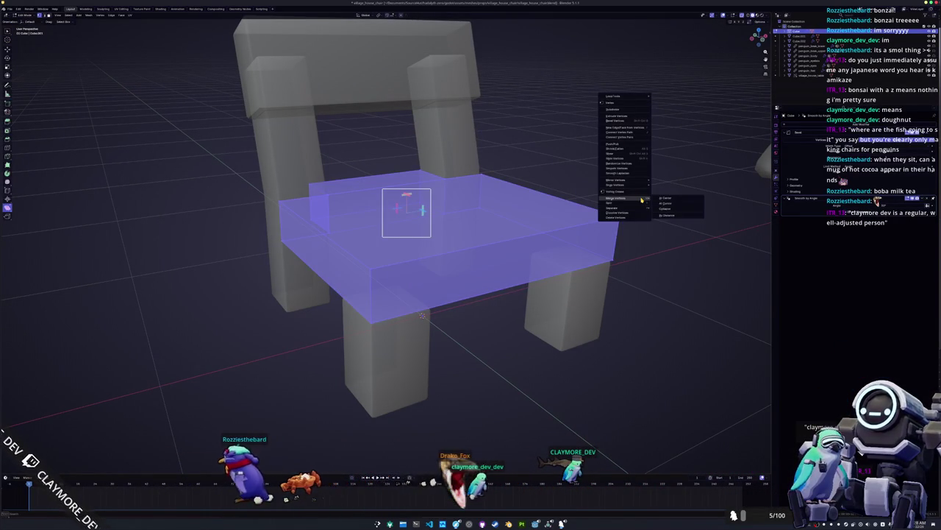
left_click(667, 214)
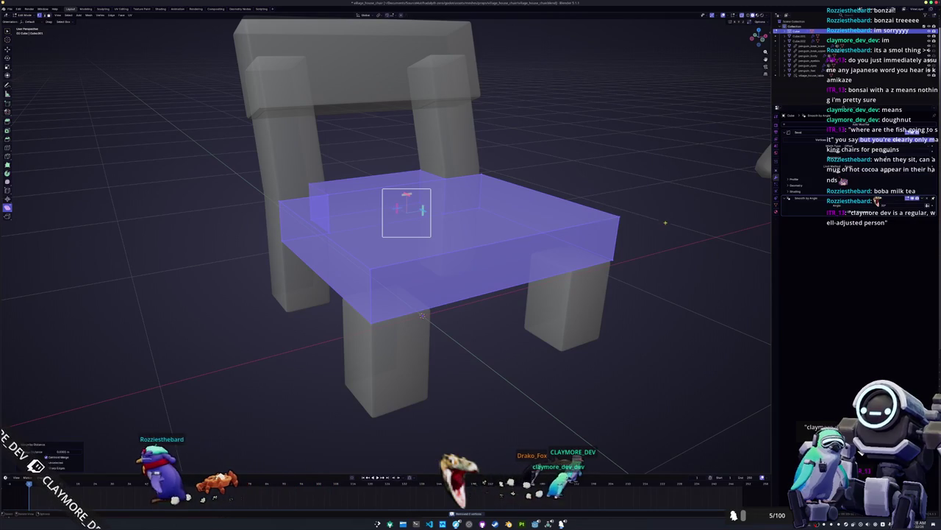
key("Tab")
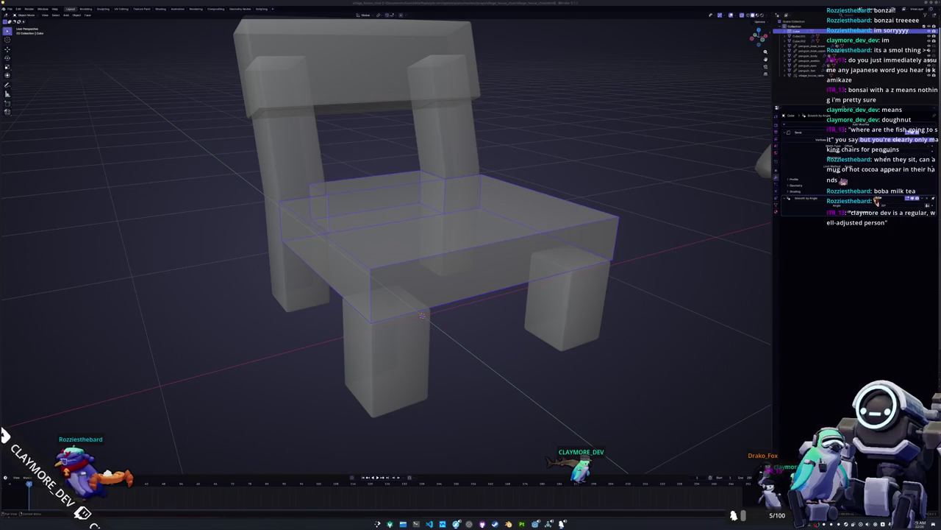
Switch to Godot and quick-open the user_interface scene.
left_click(507, 521)
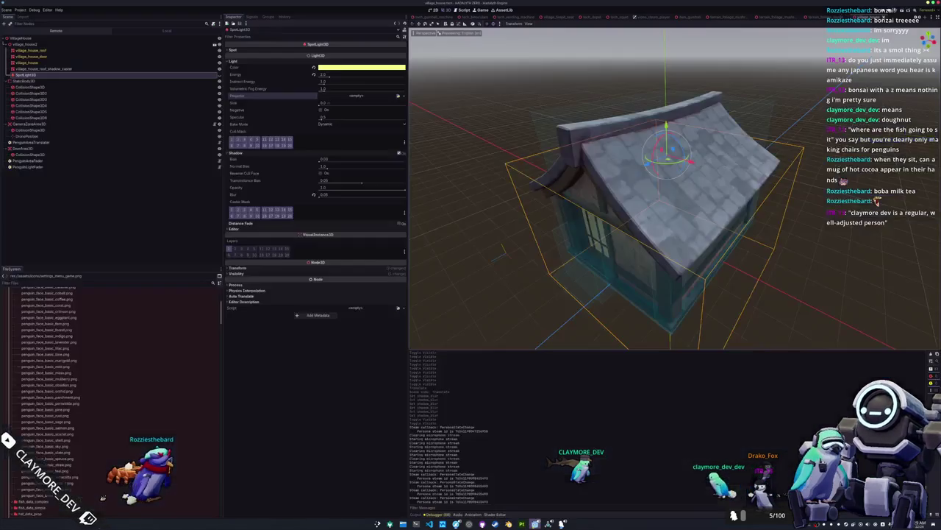
key("ctrl+shift+o")
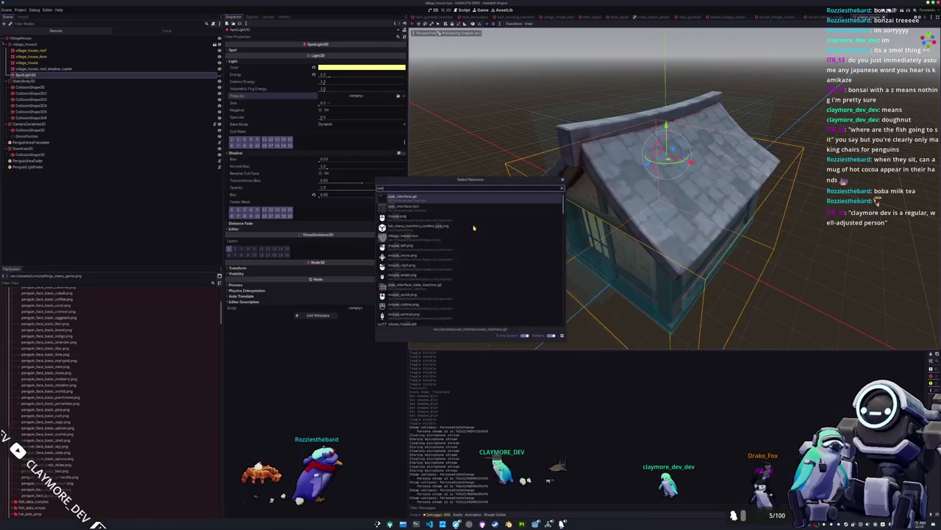
type("user_inte")
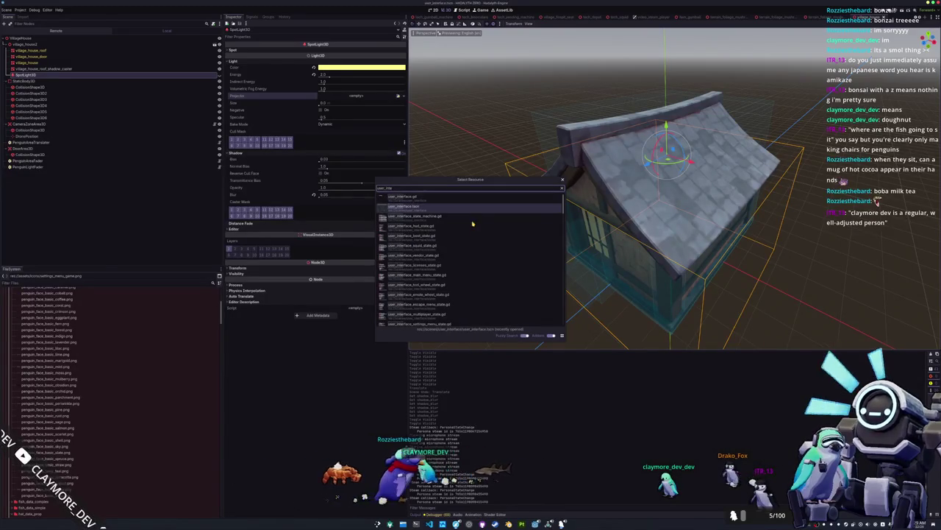
key("Return")
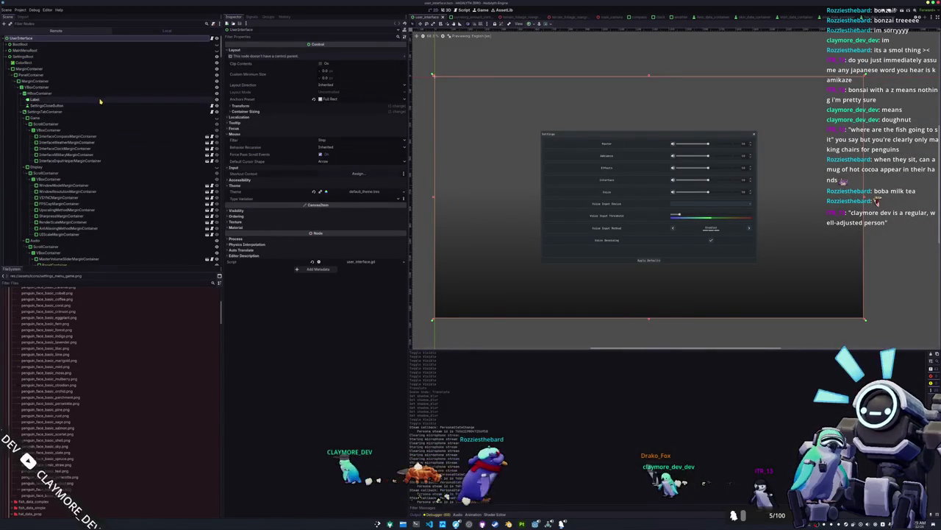
Expand MainMenuRect, add a new line to the SubtitleLabel's text list, and restart the game.
left_click(9, 50)
left_click(7, 44)
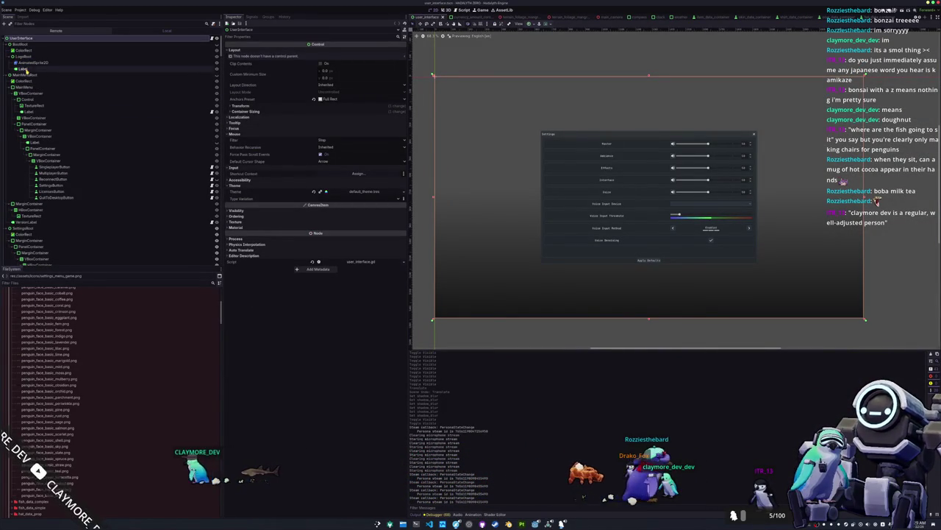
left_click(25, 70)
left_click(28, 112)
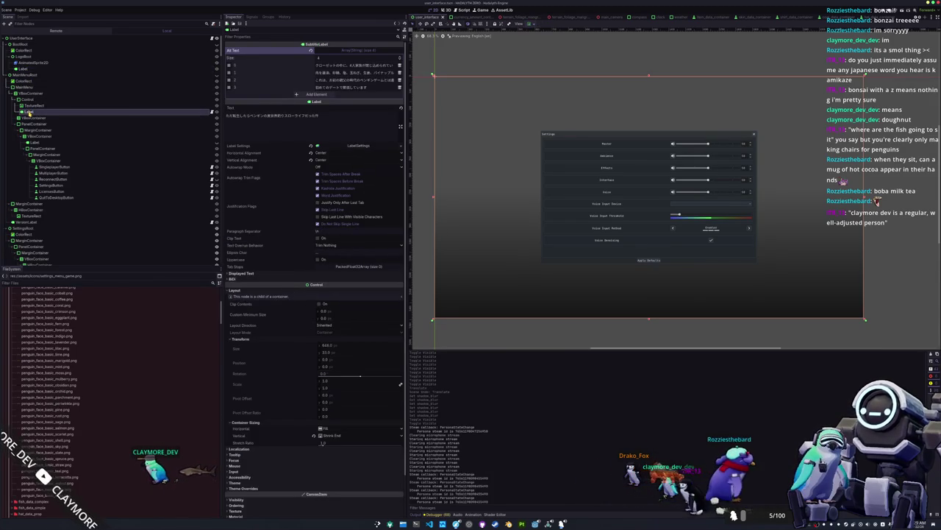
left_click(328, 94)
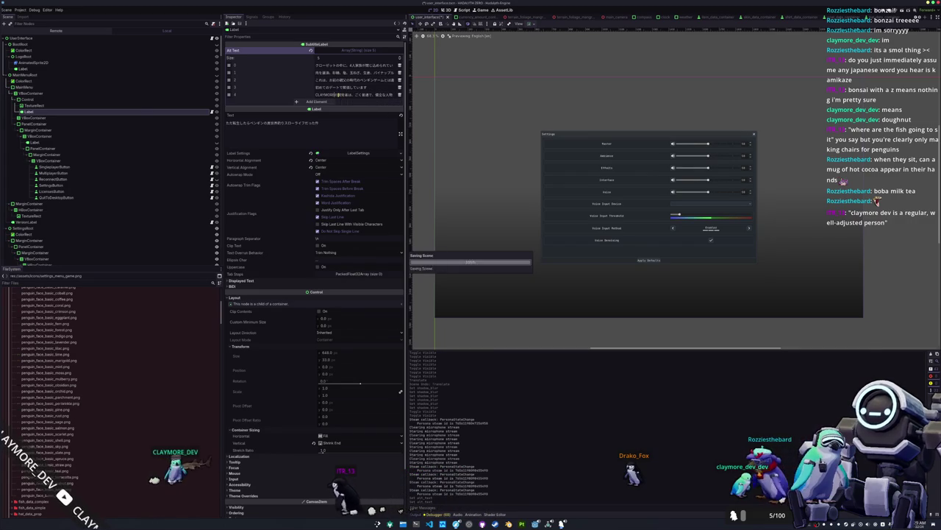
left_click(425, 178)
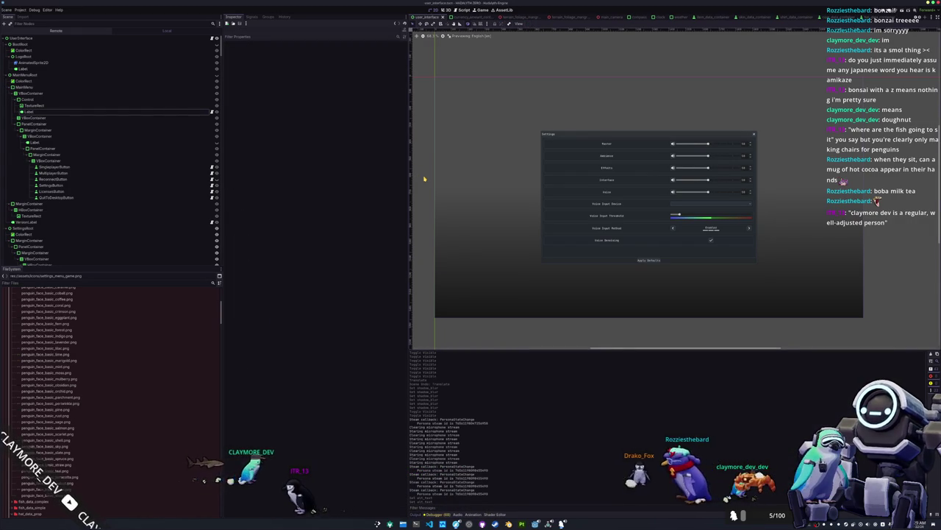
key("F8")
key("F5")
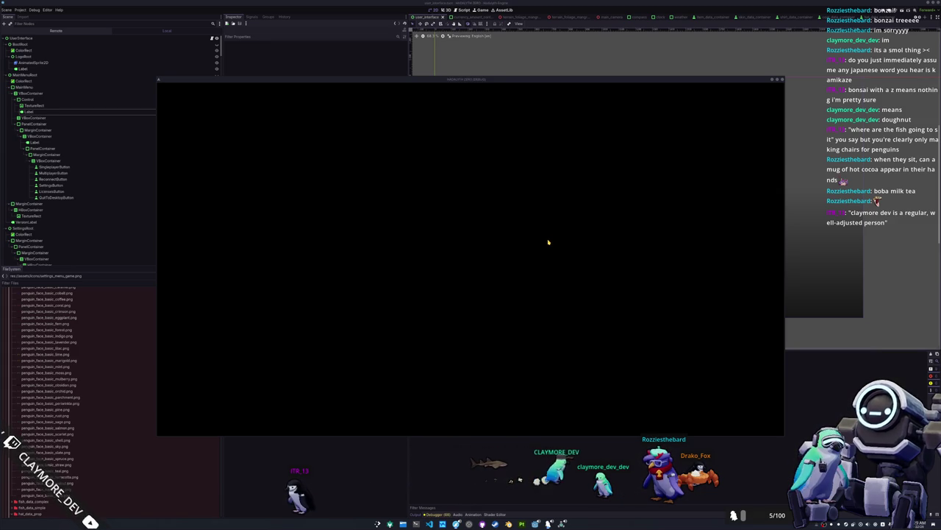
Move the running game window aside and bring the Discord browser window to the front.
mouse_move(428, 79)
left_mouse_down()
mouse_move(482, 97)
mouse_move(552, 100)
mouse_move(543, 100)
left_mouse_up()
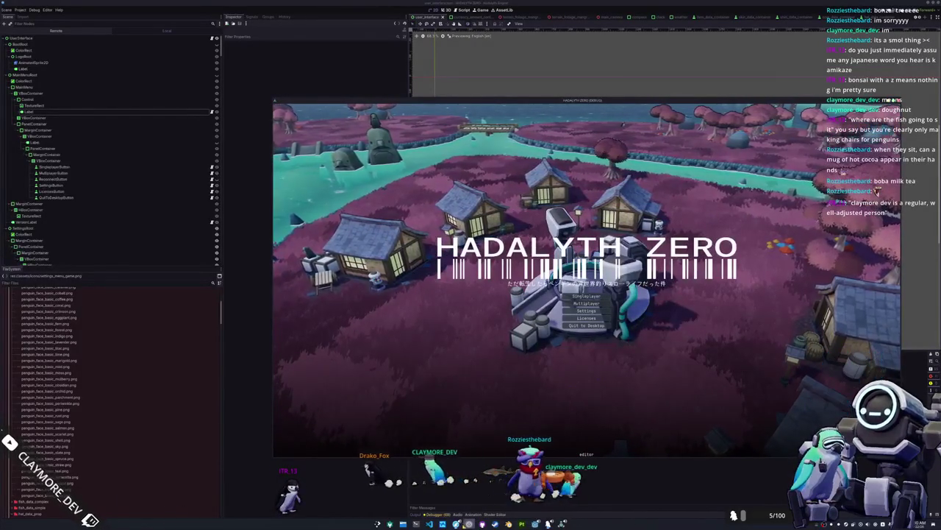
mouse_move(456, 522)
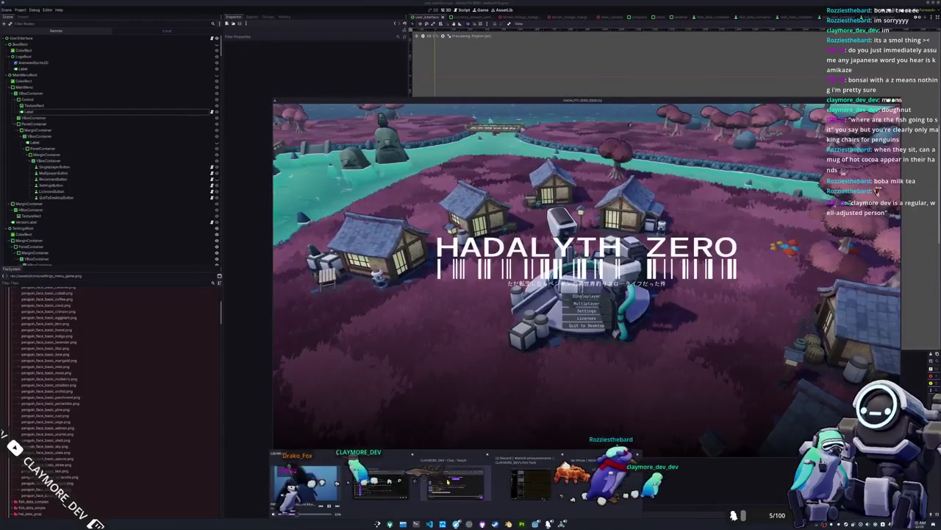
left_click(531, 479)
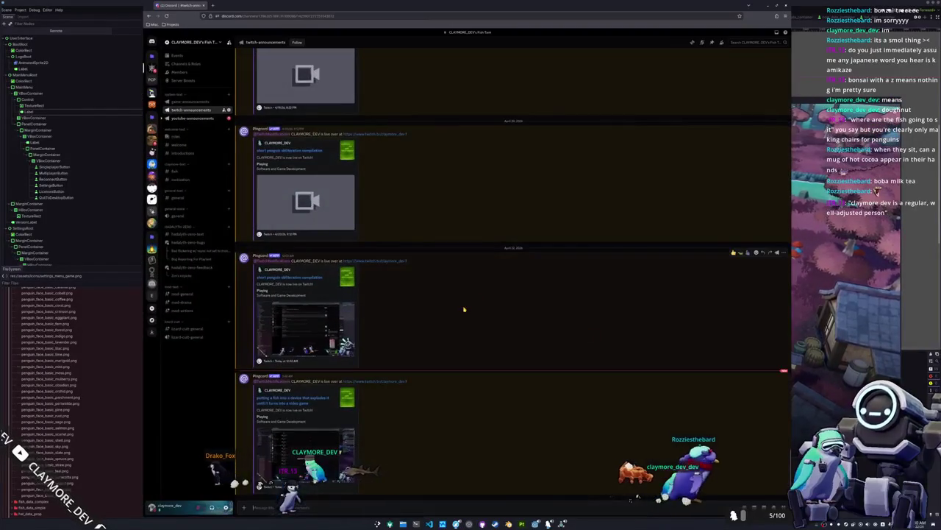
Open the hadalyth-zero-test channel and search the server's messages for 'slow-life'.
left_click(184, 233)
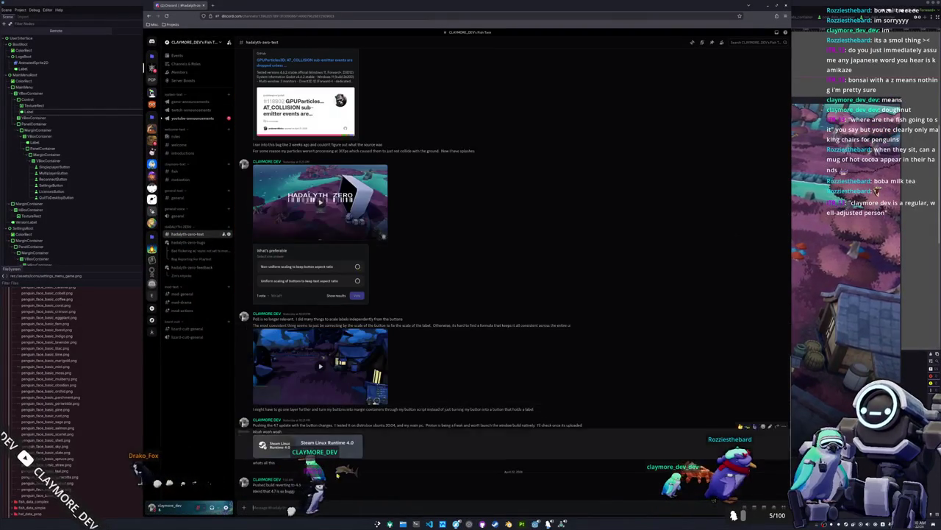
left_click(761, 43)
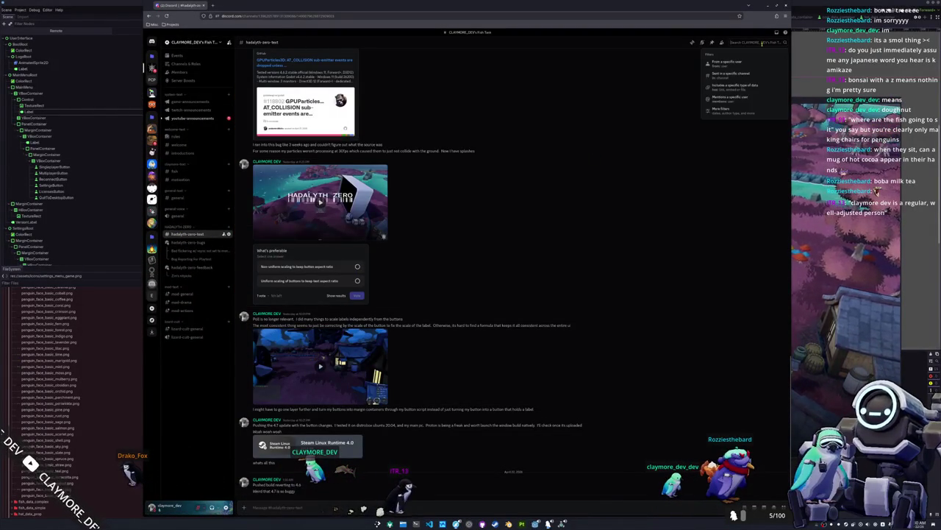
type("slow-life")
key("Return")
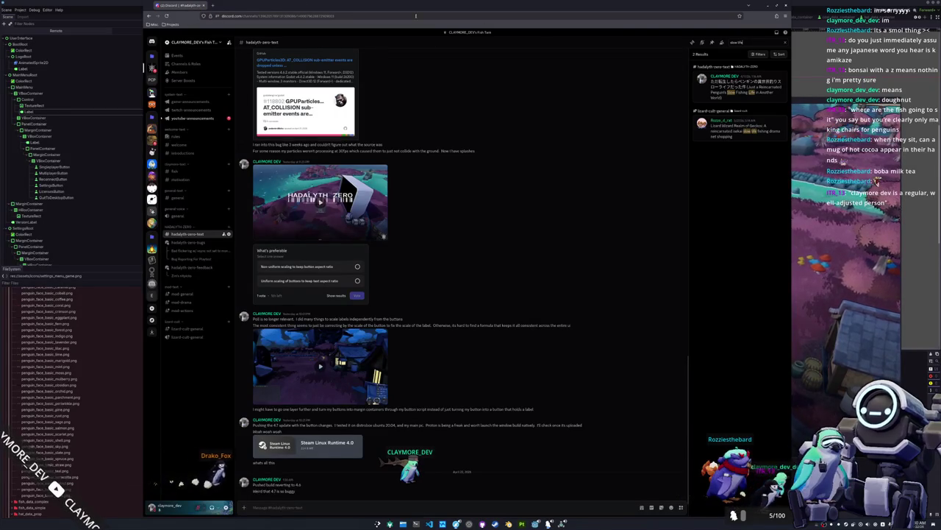
left_click(769, 6)
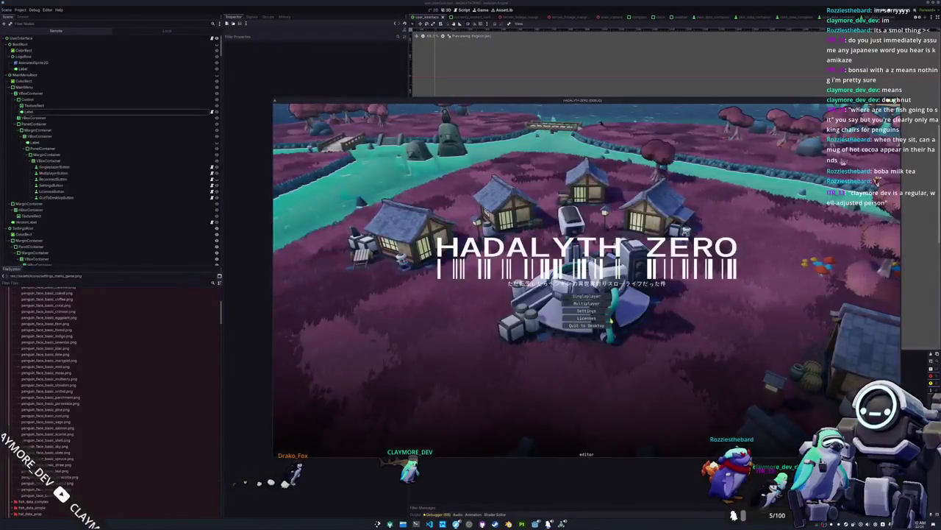
left_click(589, 296)
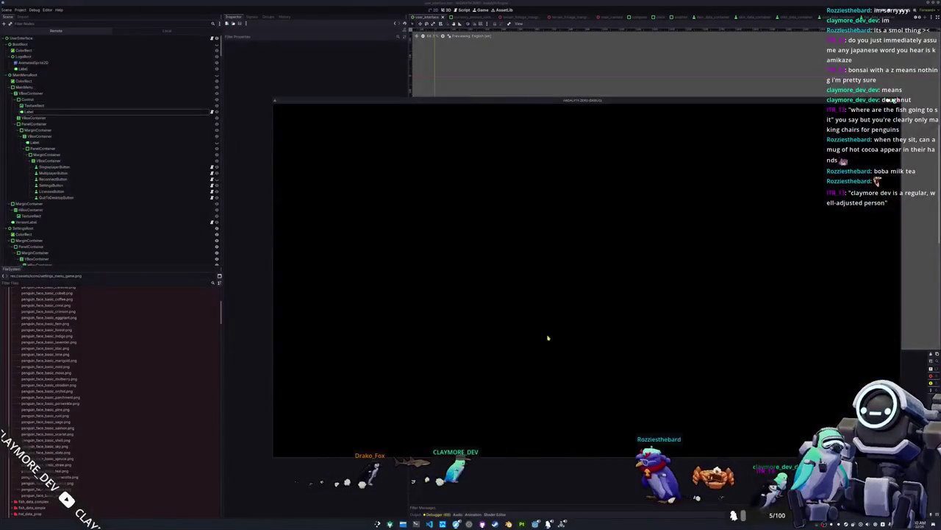
key("w")
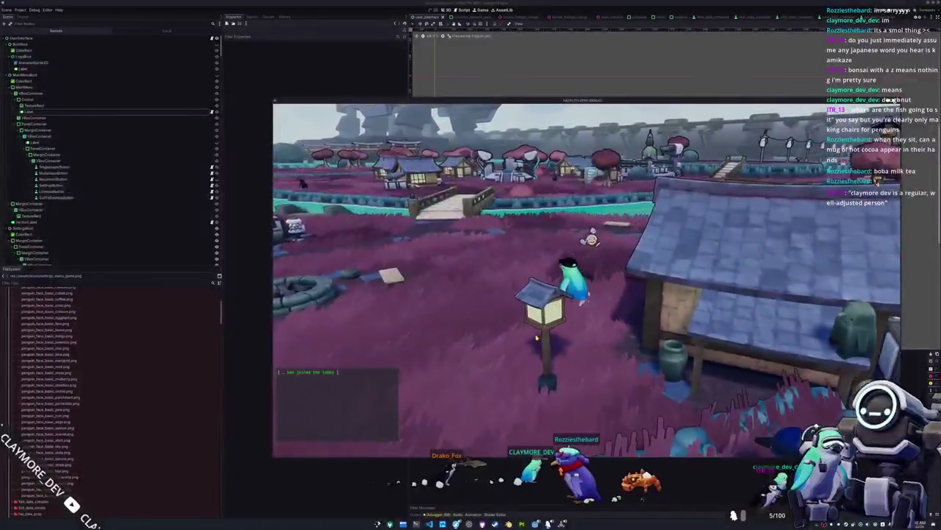
key("w")
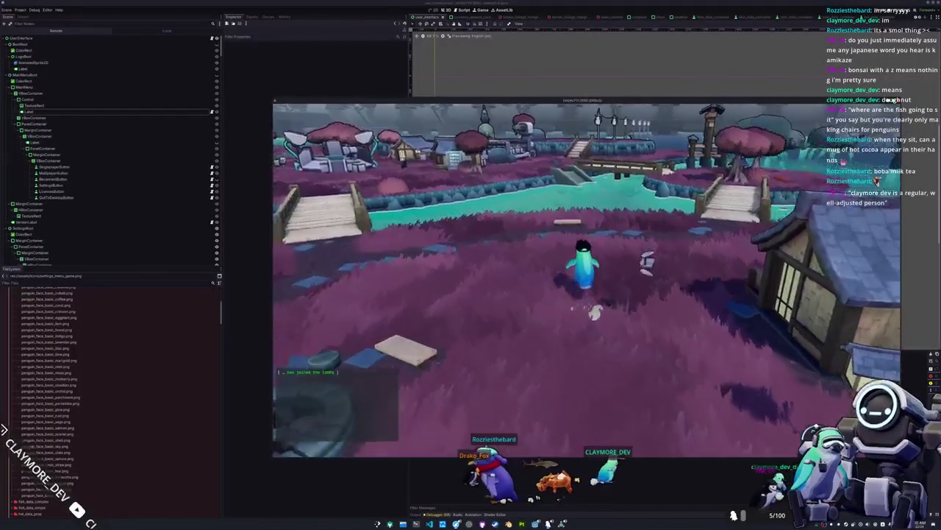
key("w")
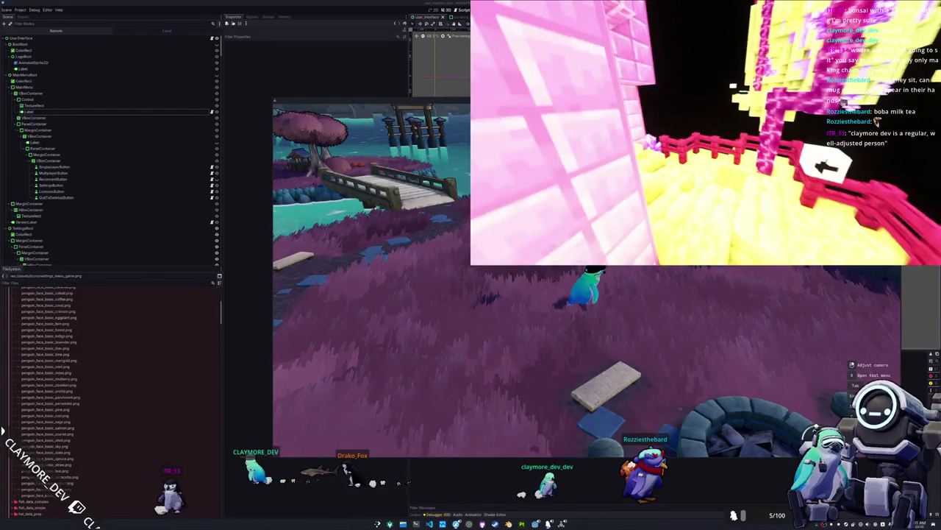
key("super")
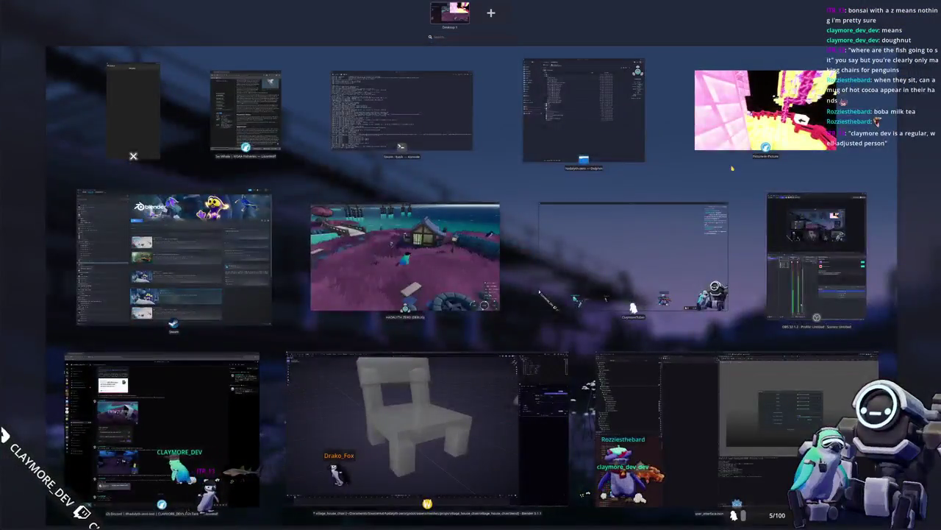
Play the parkour video, move its window to the top edge, and return to Blender.
key("super")
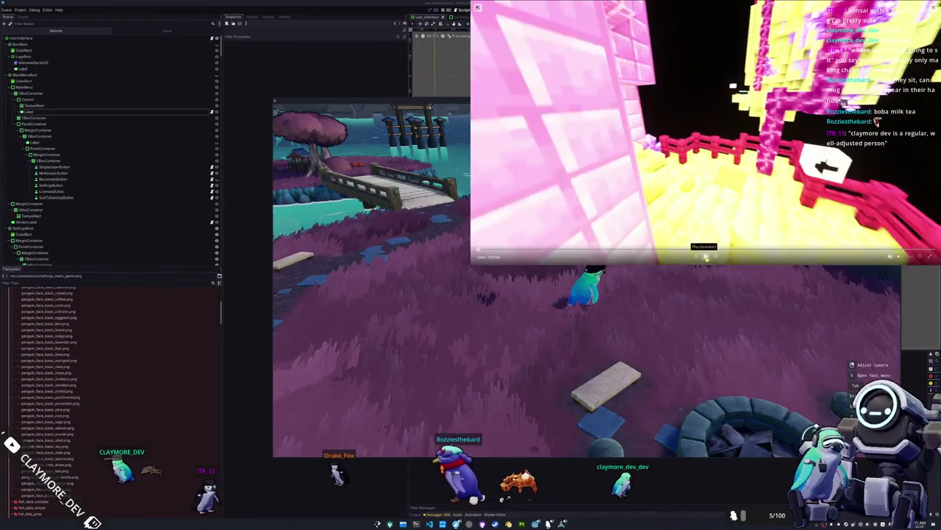
left_click(704, 256)
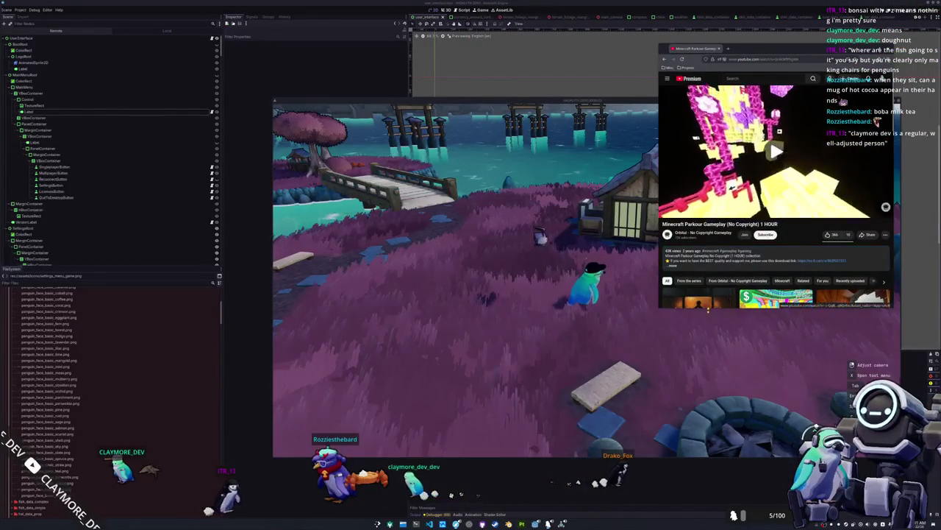
left_click_drag(775, 49, 789, 21)
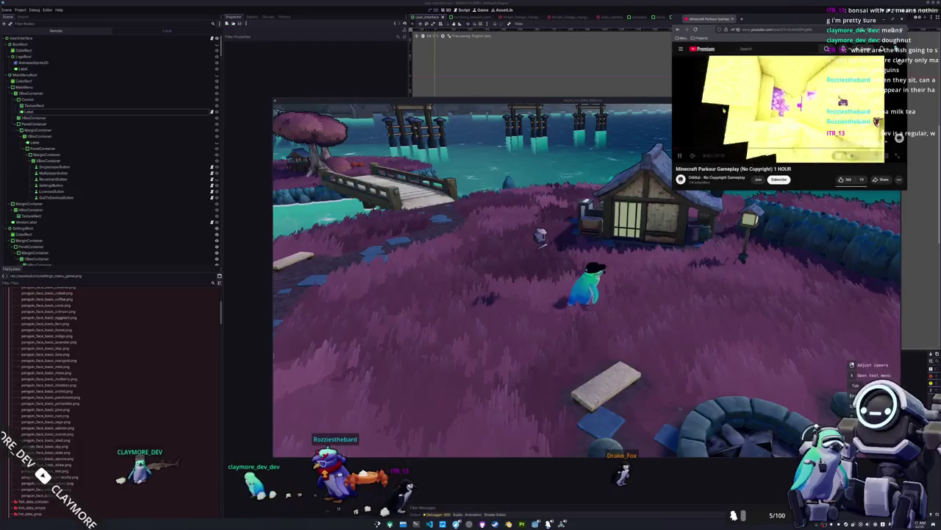
key("alt+Tab")
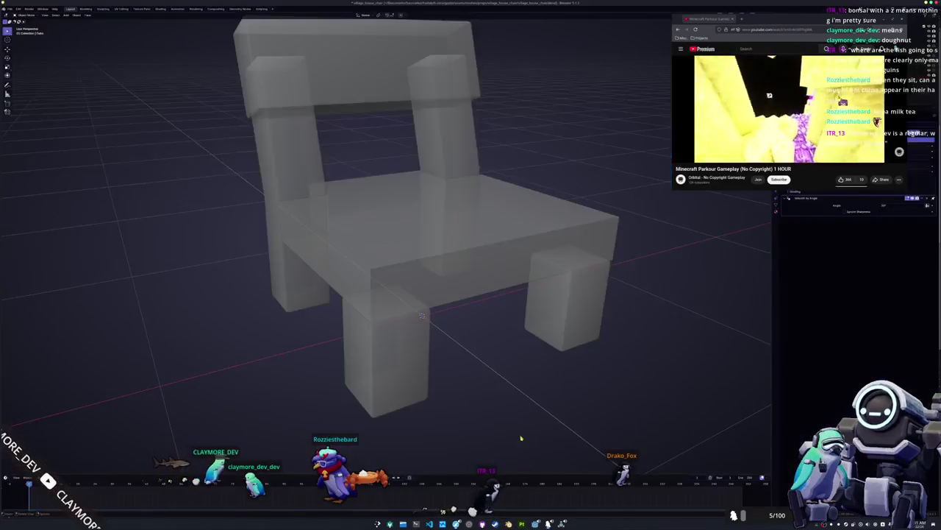
Select the chair's seat in Edit Mode and bevel its edges.
key("KP_1")
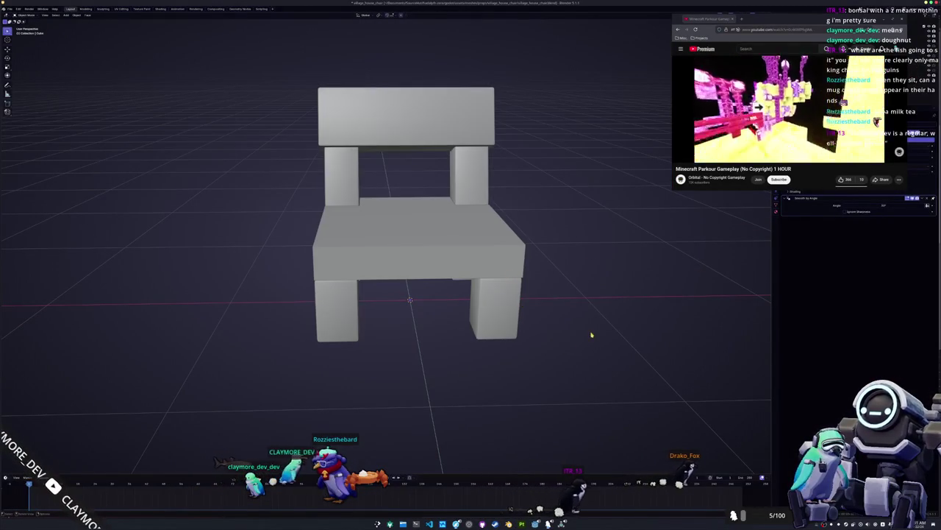
left_click_drag(516, 314, 466, 213)
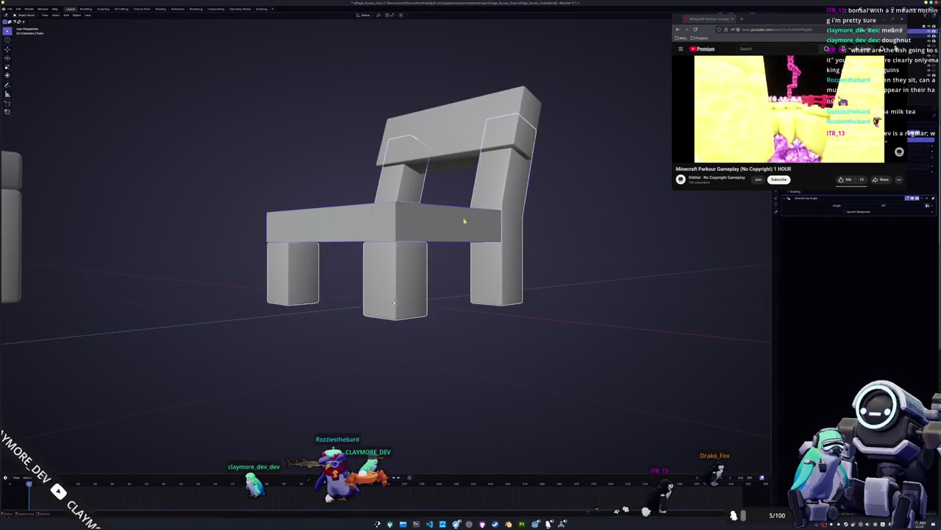
left_click(472, 243)
key("Tab")
key("KP_Decimal")
key("ctrl+b")
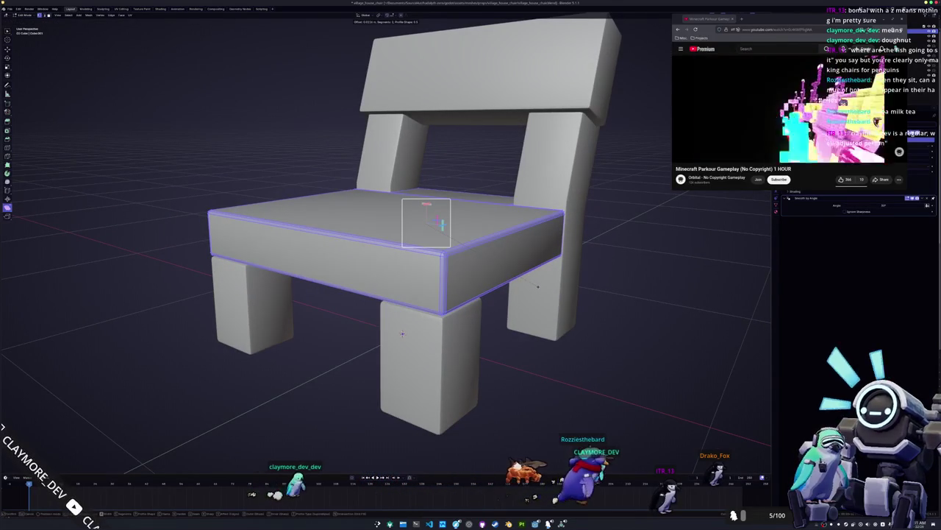
left_click(402, 334)
key("Tab")
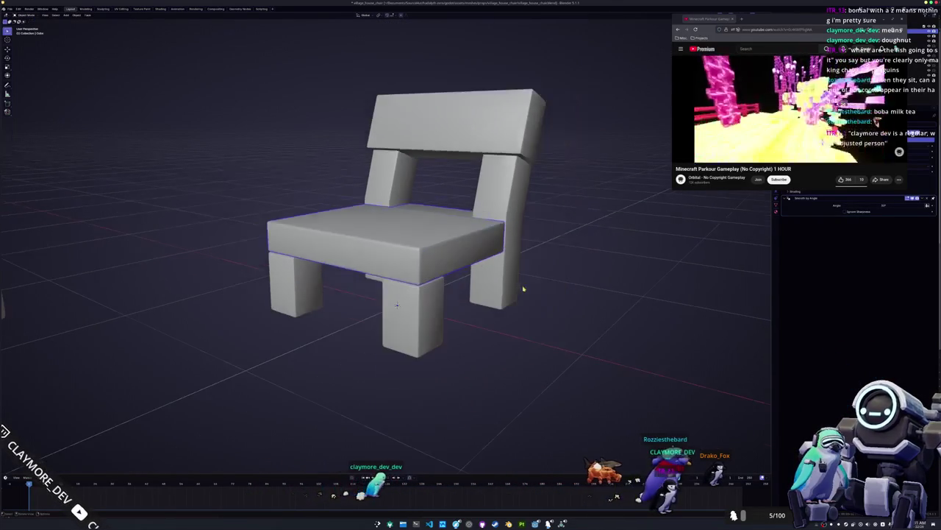
Orbit to a lower side view, re-enter Edit Mode, and select a vertical seat edge.
mouse_move(514, 278)
left_mouse_down()
mouse_move(517, 267)
mouse_move(514, 330)
mouse_move(498, 316)
left_mouse_up()
scroll(498, 316, "down", 3)
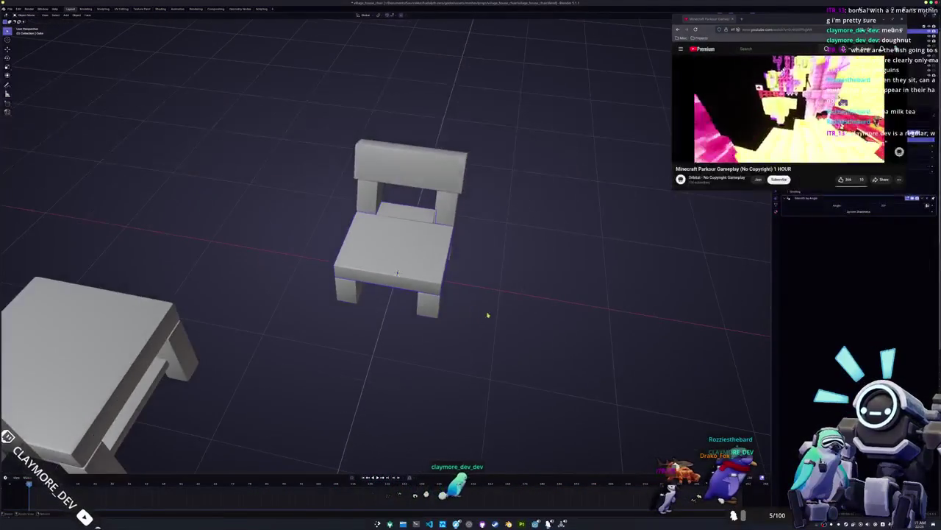
mouse_move(427, 312)
left_mouse_down()
mouse_move(412, 286)
mouse_move(443, 239)
mouse_move(412, 233)
mouse_move(410, 242)
mouse_move(505, 211)
mouse_move(399, 188)
mouse_move(382, 204)
mouse_move(470, 210)
mouse_move(272, 204)
mouse_move(255, 218)
left_mouse_up()
scroll(440, 243, "up", 3)
scroll(443, 239, "up", 2)
key("Tab")
key("Tab")
key("Tab")
left_click(472, 211)
In X-ray view, add an edge loop across the seat and scale it along X.
key("alt+z")
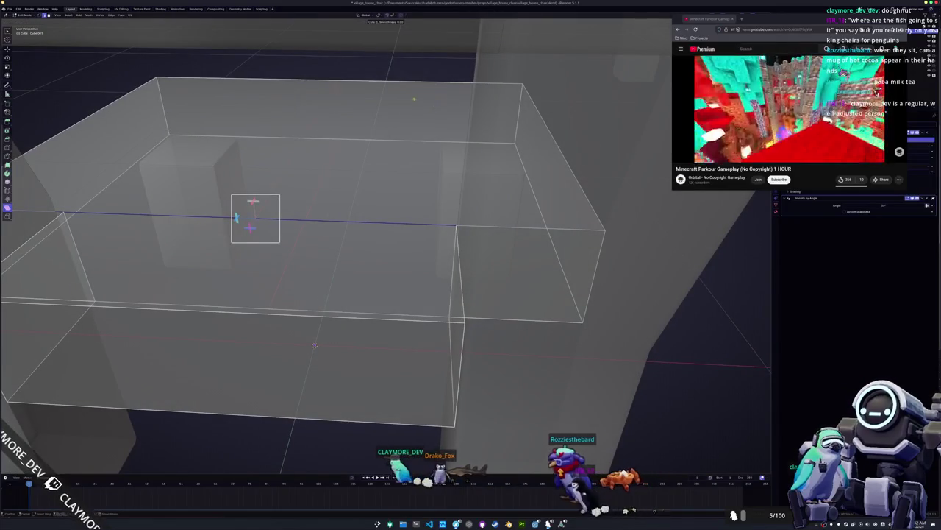
left_click(255, 218)
key("s")
key("x")
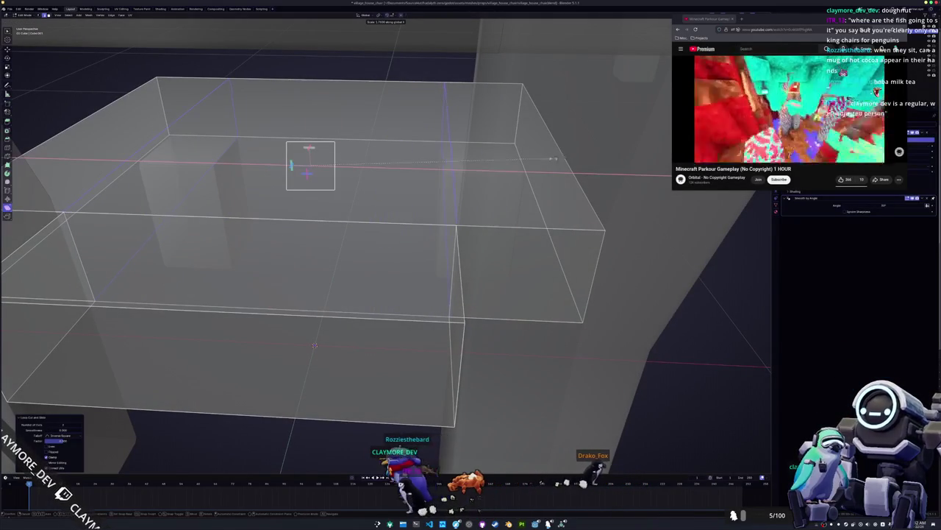
left_click(546, 159)
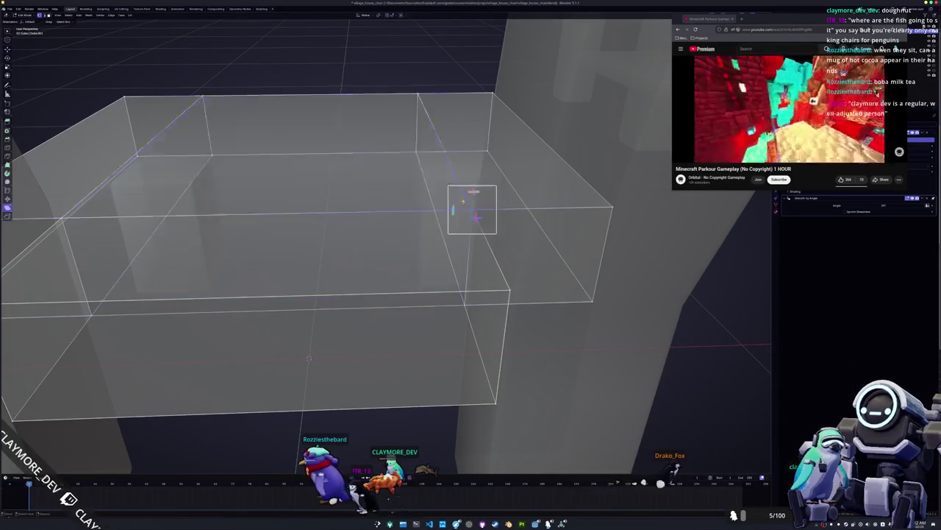
Merge the seat's overlapping vertices by distance.
right_click(441, 202)
mouse_move(464, 203)
left_click(489, 219)
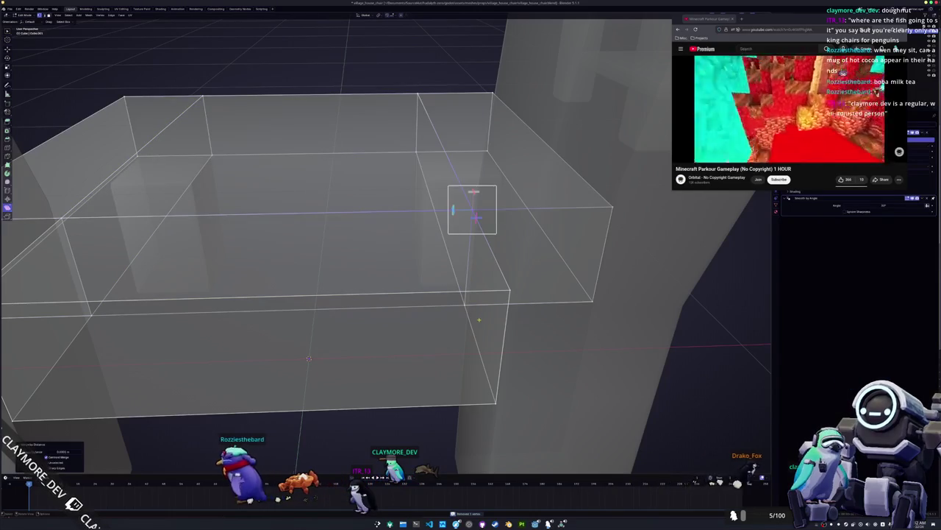
right_click(441, 220)
mouse_move(438, 298)
left_click(478, 300)
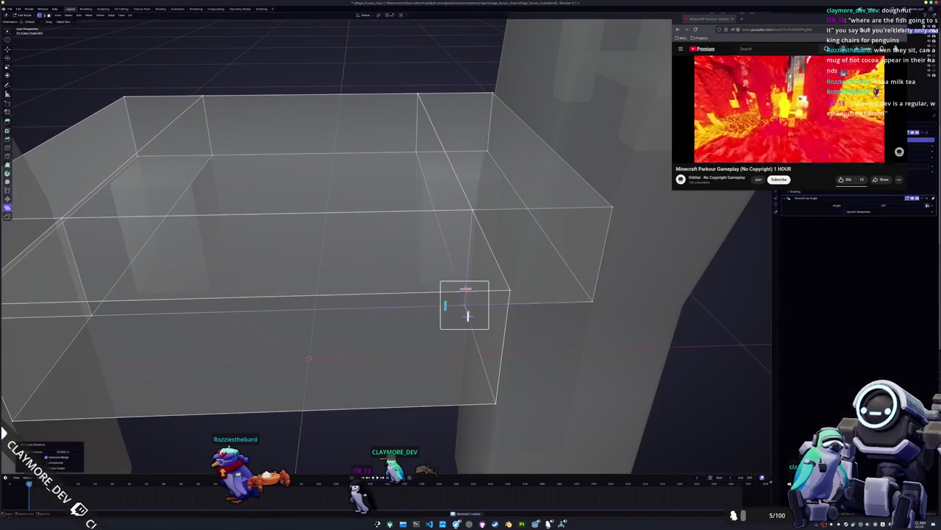
right_click(287, 271)
mouse_move(287, 271)
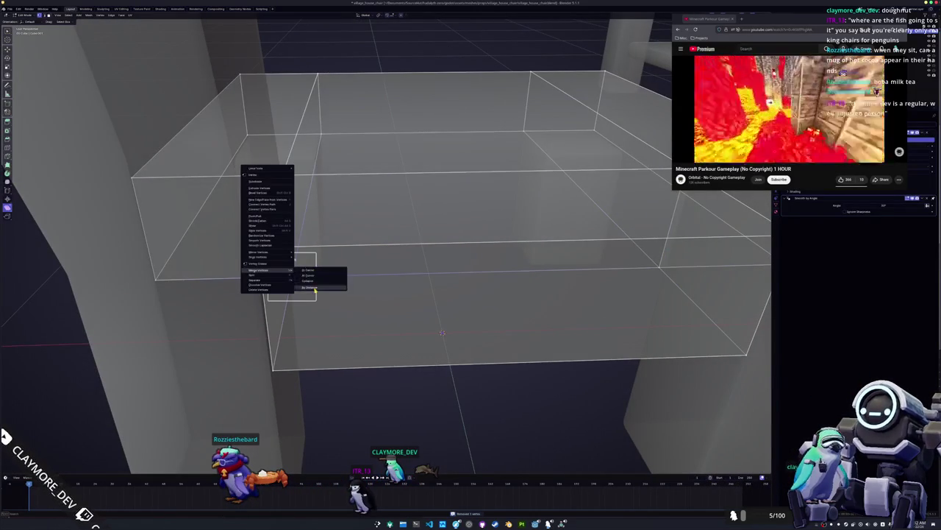
left_click(312, 287)
right_click(263, 171)
mouse_move(265, 168)
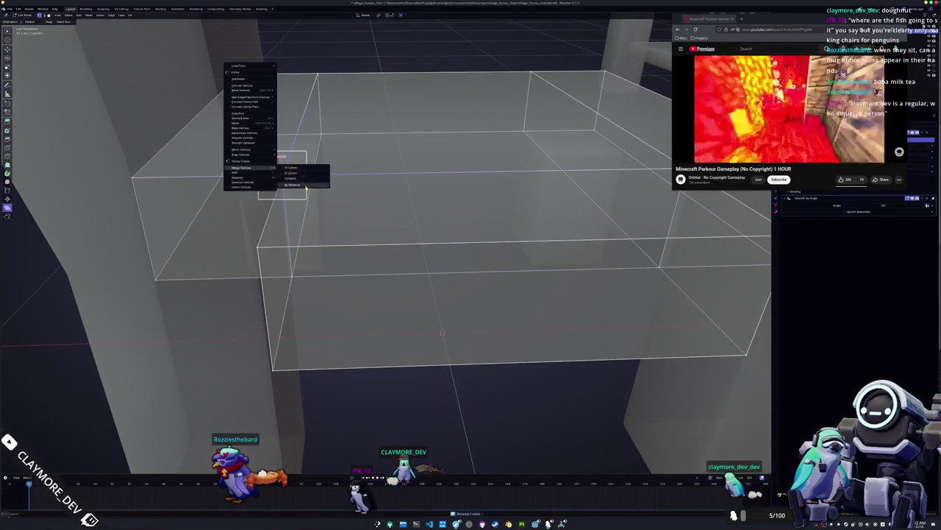
left_click(307, 184)
Turn X-ray off and return to Object Mode.
key("alt+z")
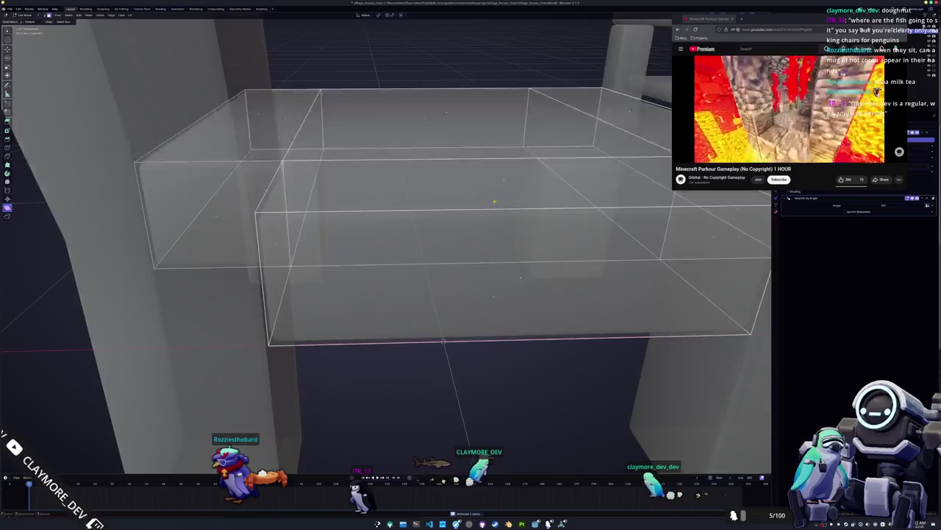
scroll(442, 340, "up", 8)
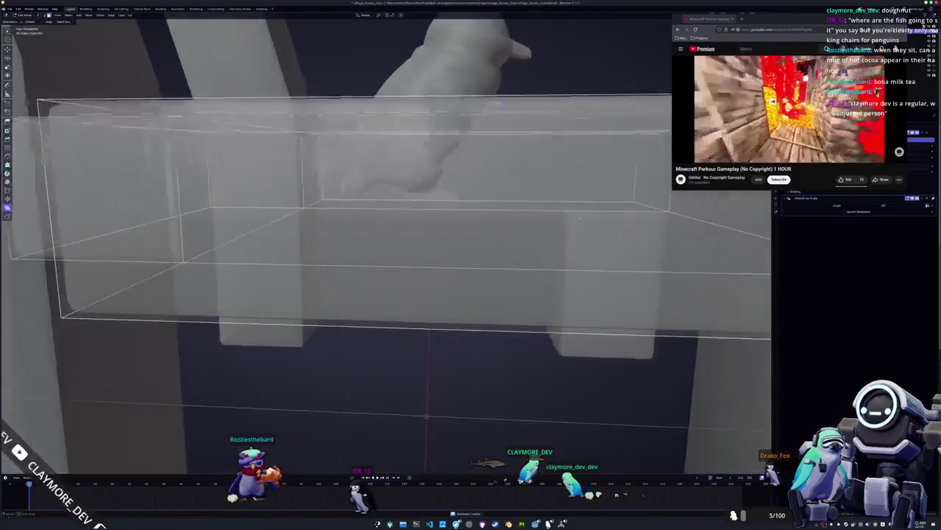
scroll(363, 194, "down", 5)
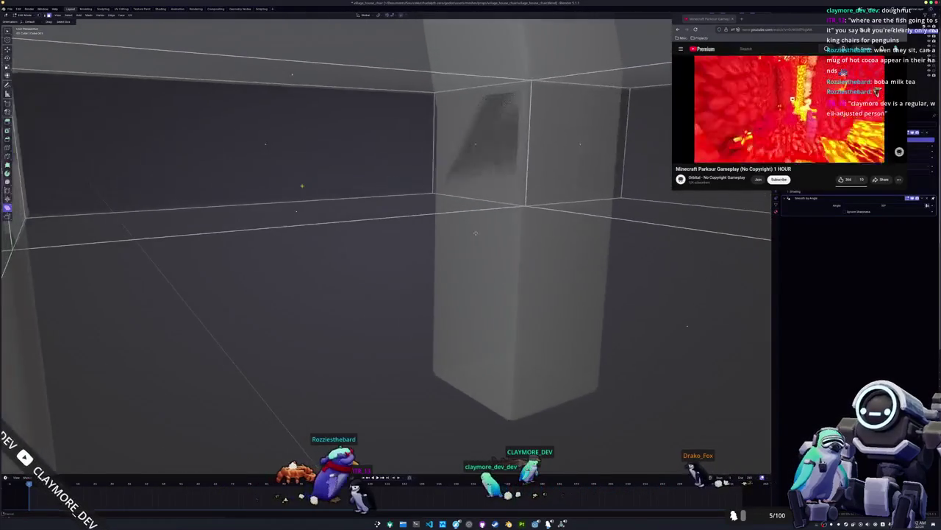
scroll(274, 180, "down", 10)
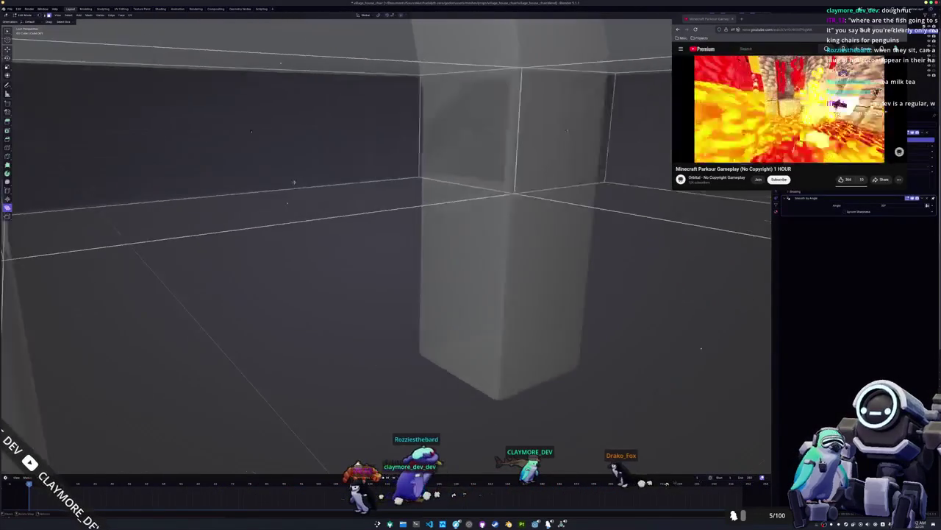
key("Tab")
scroll(304, 189, "down", 6)
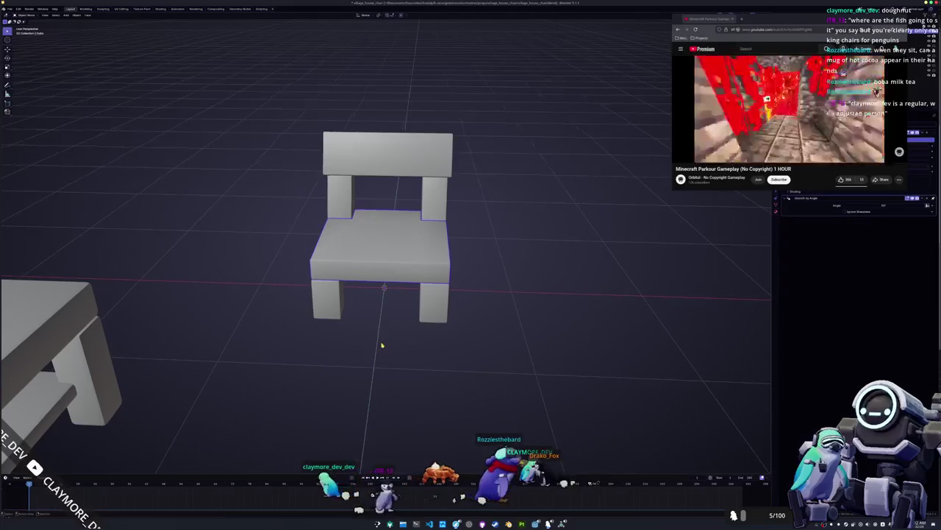
Apply all transforms to the chair with Ctrl+A.
left_click_drag(453, 333, 407, 266)
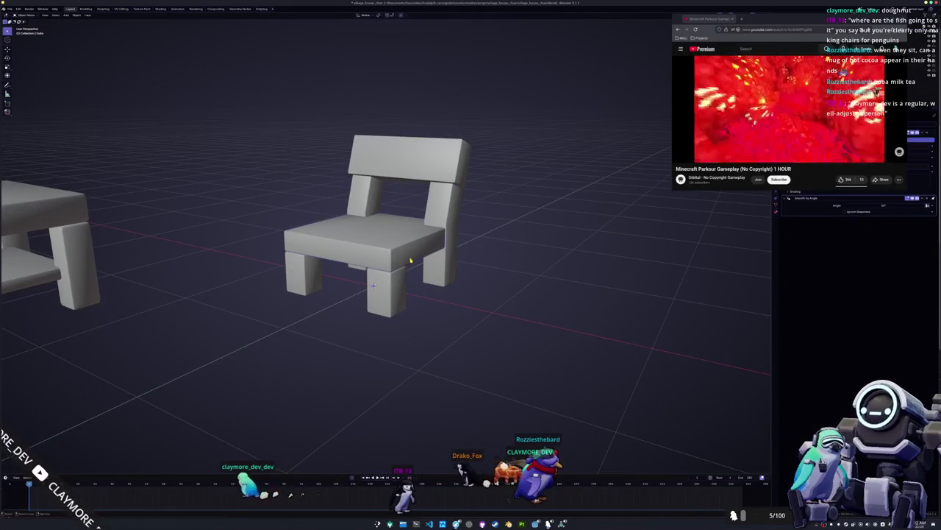
right_click(476, 189)
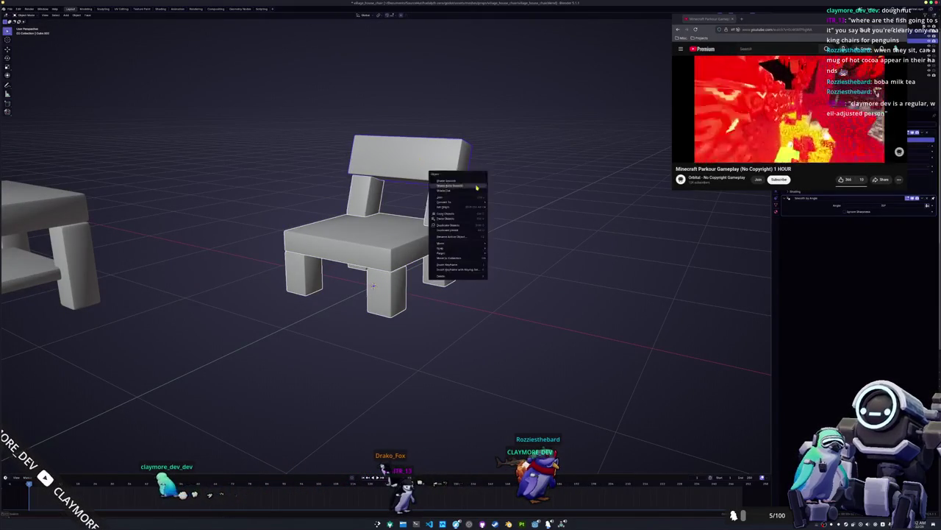
mouse_move(488, 201)
left_mouse_down()
mouse_move(500, 204)
mouse_move(495, 212)
mouse_move(431, 216)
mouse_move(473, 219)
left_mouse_up()
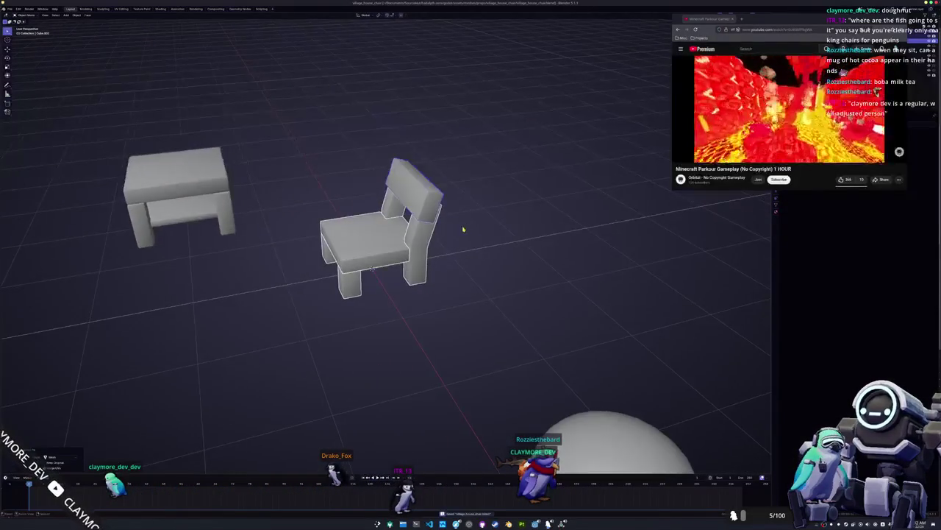
scroll(471, 228, "up", 4)
key("ctrl+a")
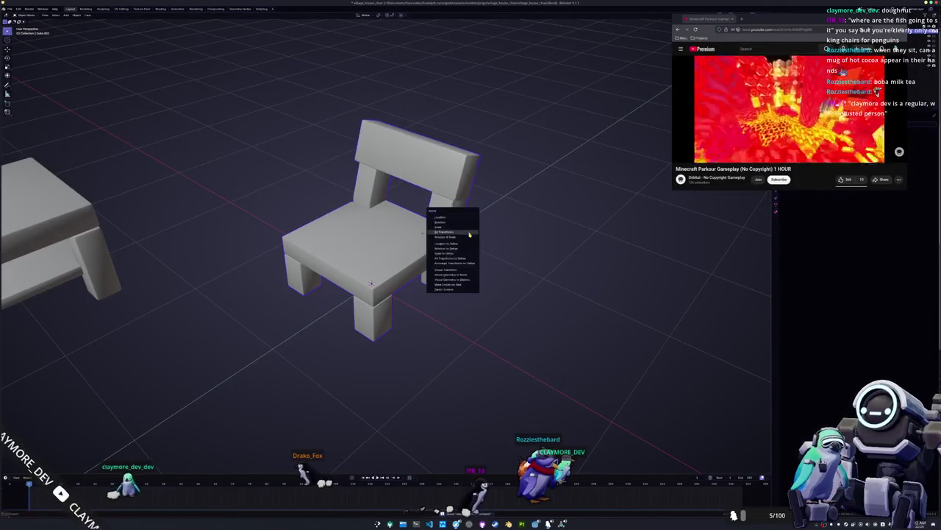
left_click(469, 232)
Rename the chair village_house_chair and check its mesh data and material settings.
left_click_drag(771, 20, 628, 18)
scroll(427, 255, "down", 2)
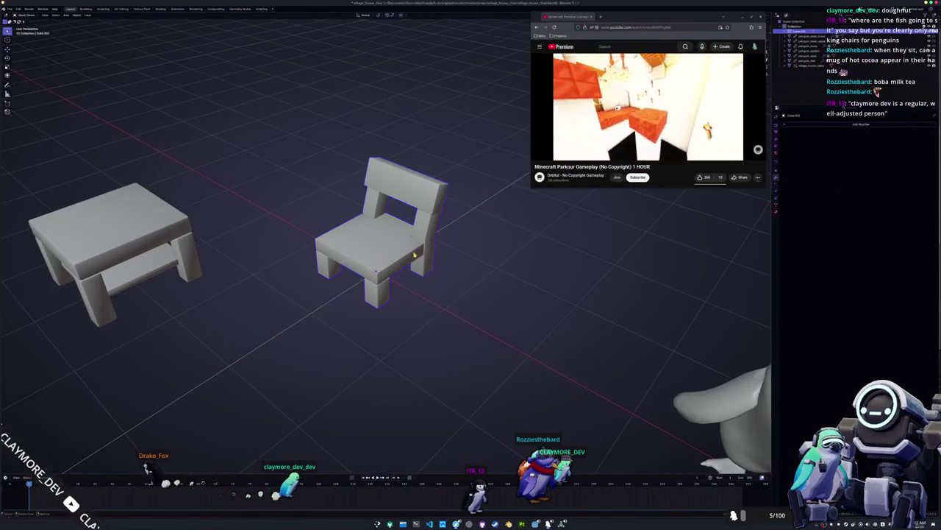
left_click_drag(427, 255, 458, 253)
key("F2")
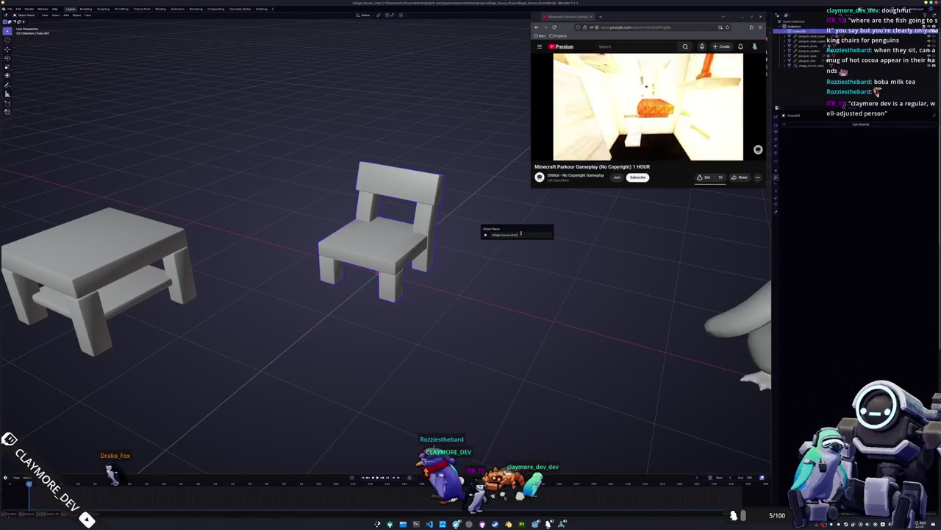
key("Return")
left_click(776, 204)
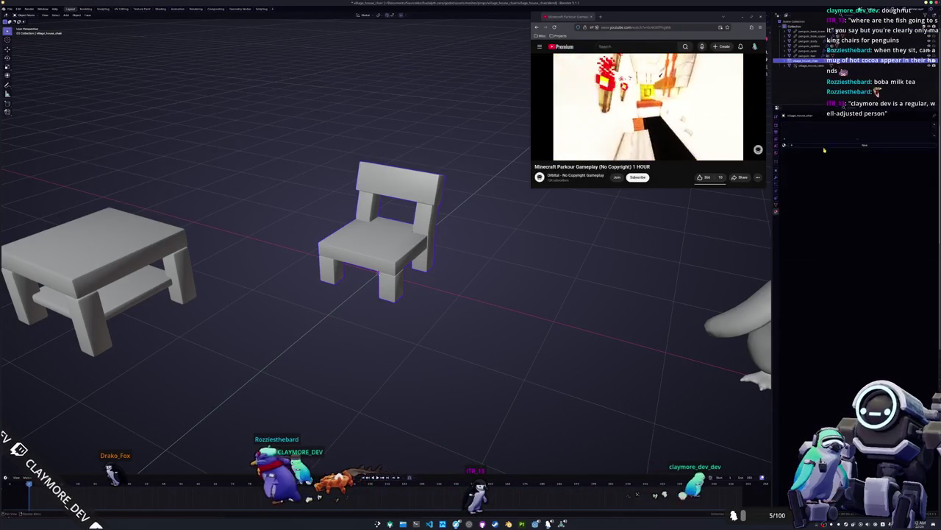
left_click(775, 212)
key("Tab")
Select the whole chair mesh and unwrap it with Smart UV Project.
key("a")
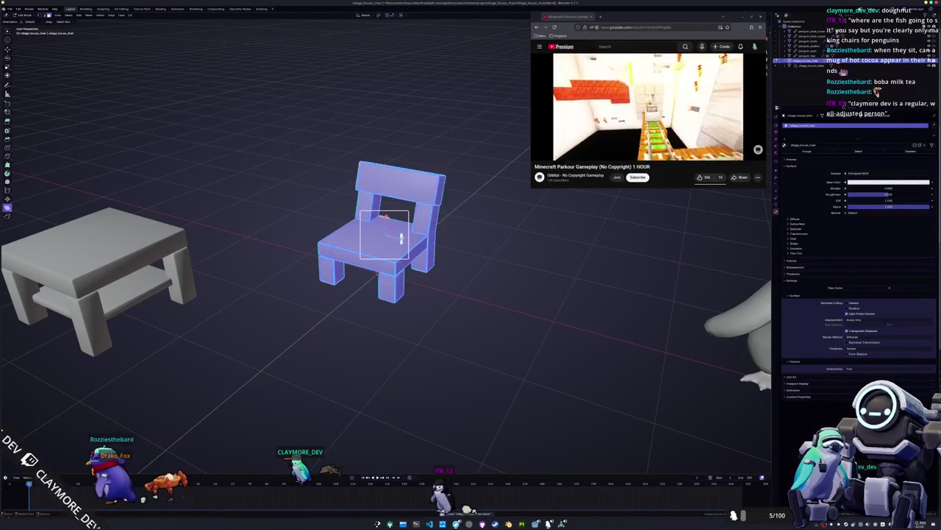
left_click(118, 9)
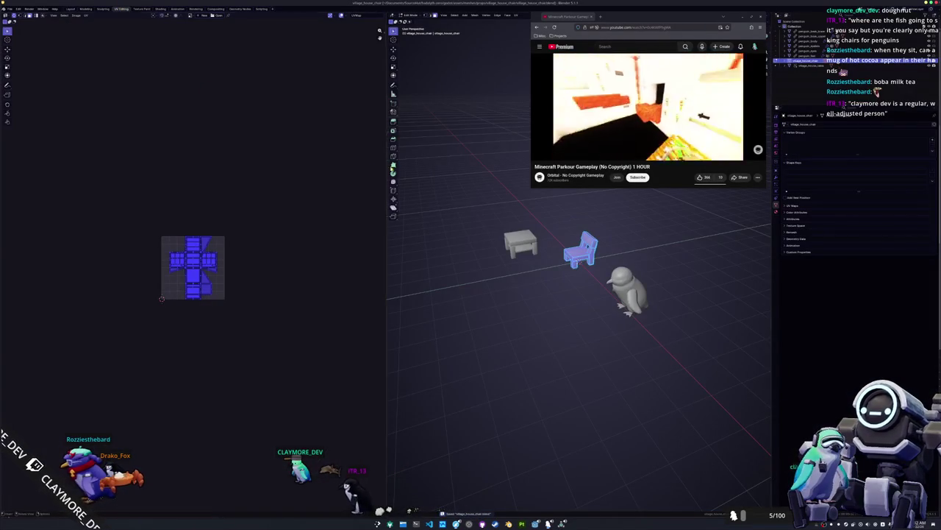
key("KP_Decimal")
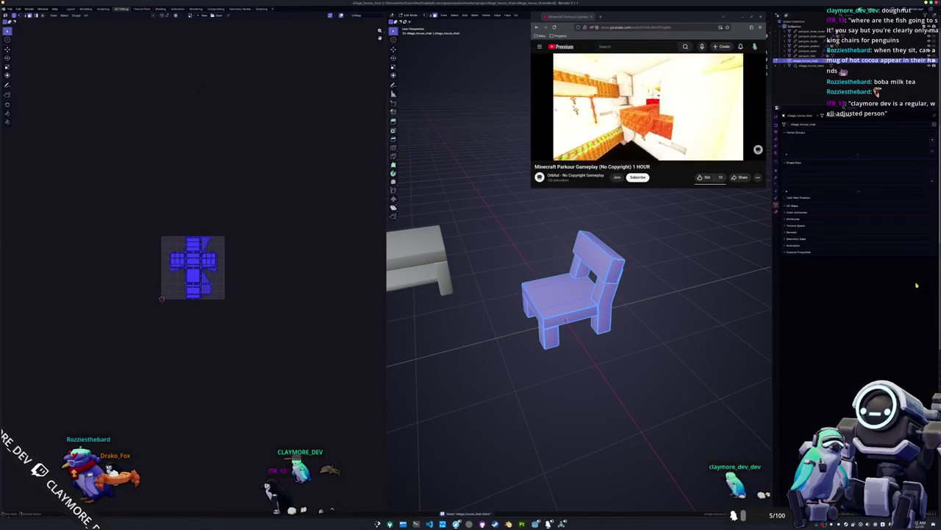
key("super")
left_click(456, 20)
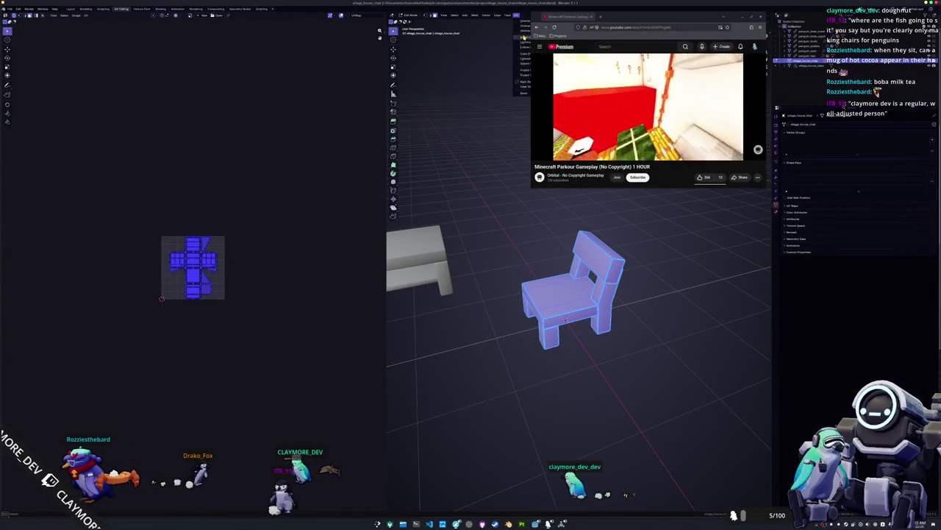
left_click(524, 34)
left_click(512, 83)
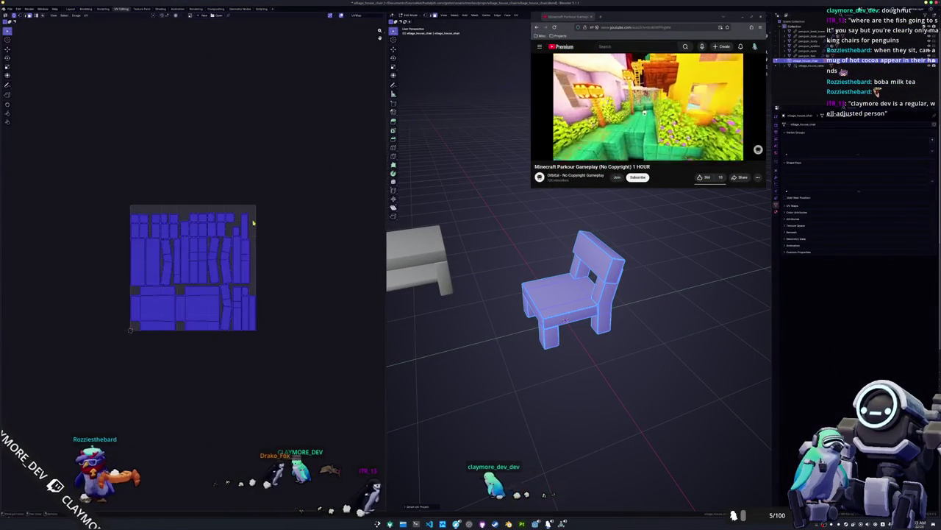
Pack the UV islands into the UV square and return to Object Mode.
scroll(284, 199, "up", 2)
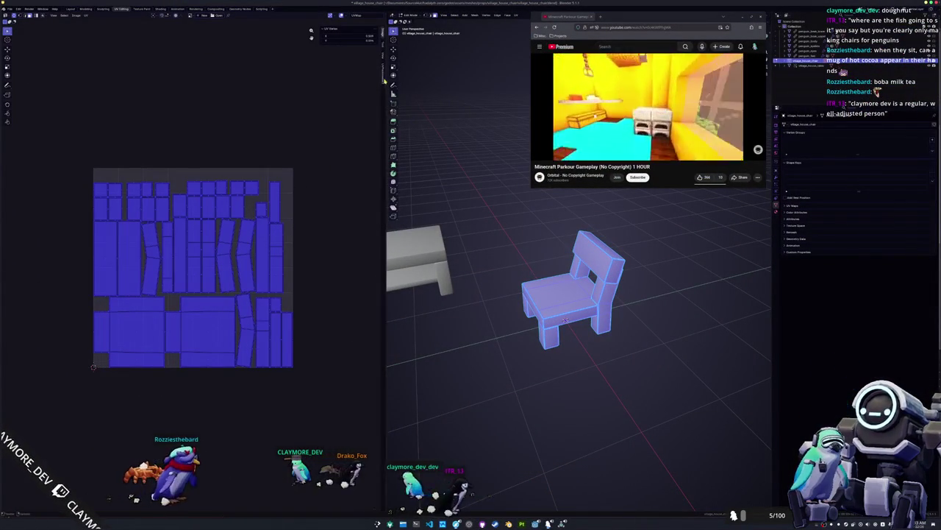
key("ctrl+p")
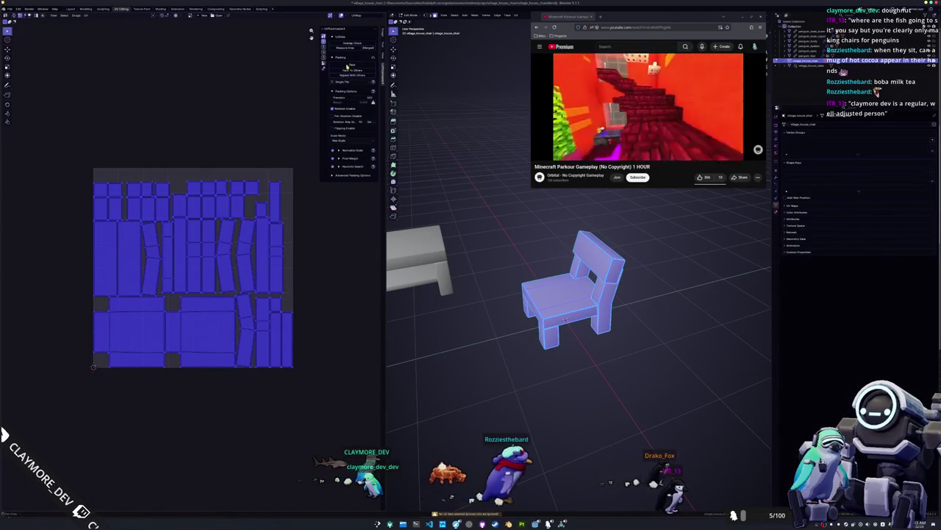
left_click(353, 64)
scroll(318, 251, "up", 1)
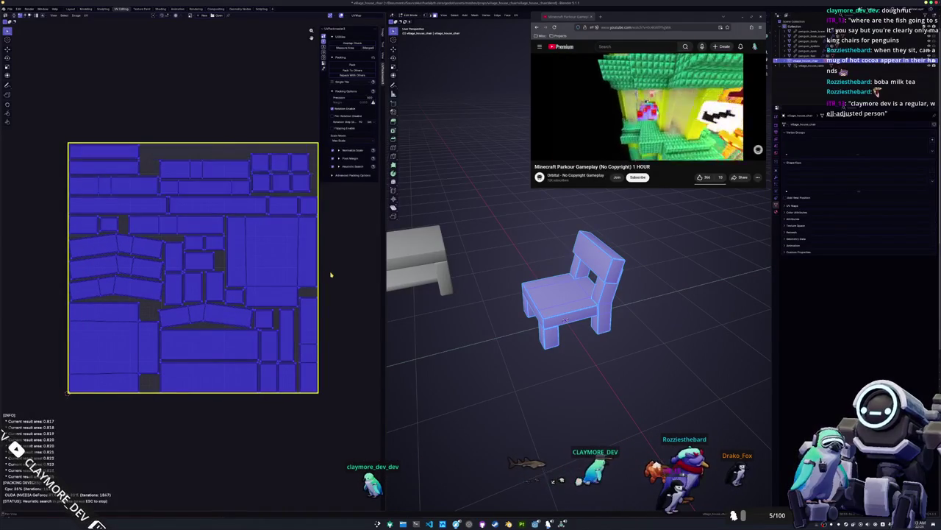
key("Escape")
key("Tab")
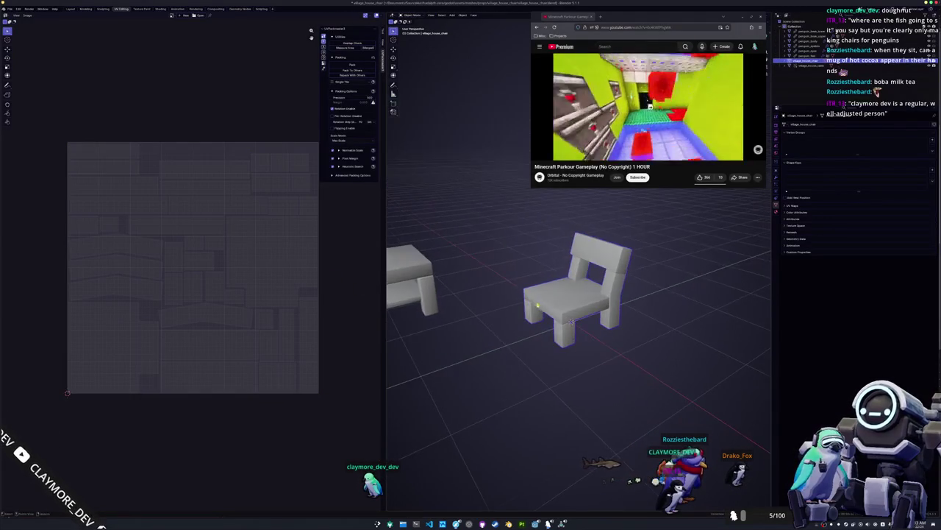
mouse_move(572, 322)
left_mouse_down()
mouse_move(522, 325)
mouse_move(578, 322)
left_mouse_up()
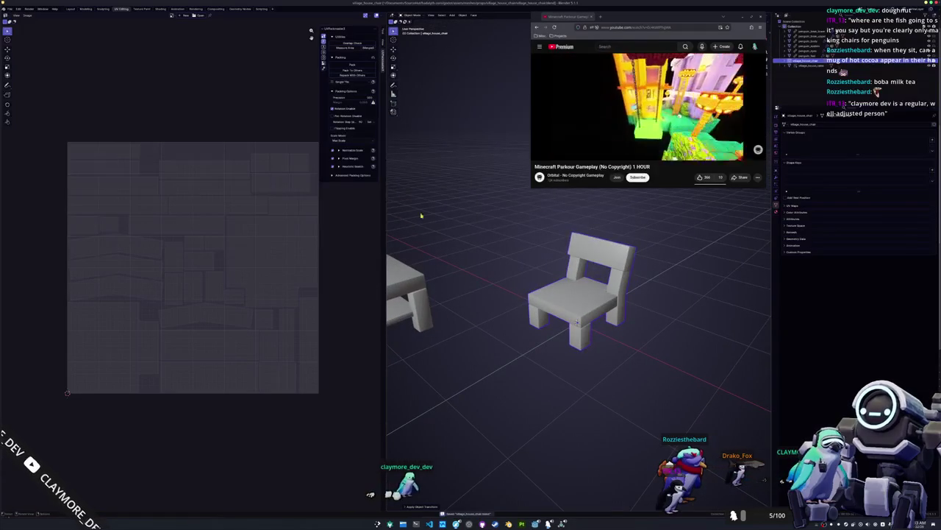
left_click(9, 8)
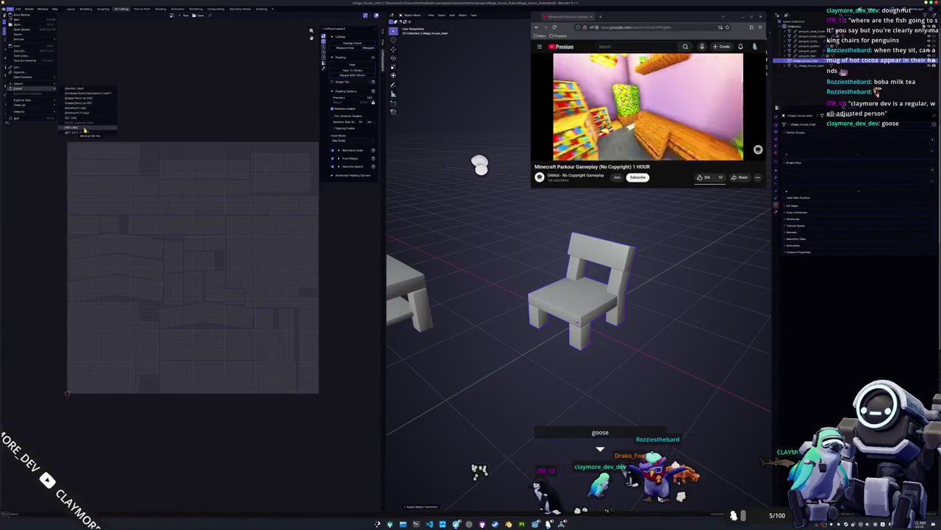
Start a glTF 2.0 export and set the material Images option to None.
left_click(84, 130)
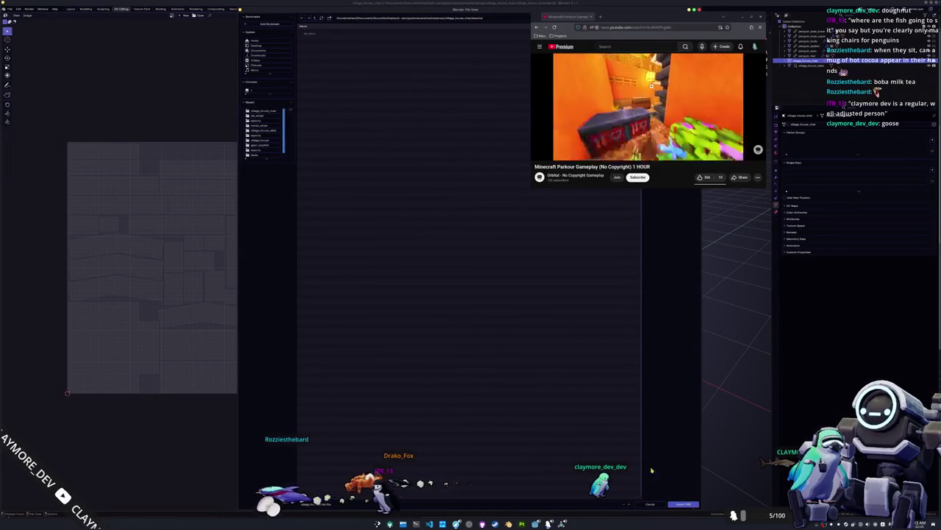
key("Return")
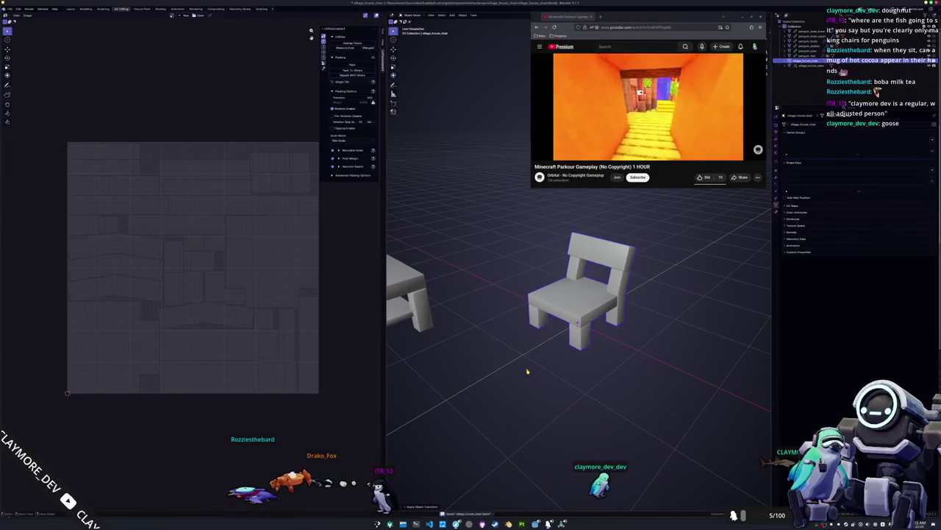
left_click(10, 9)
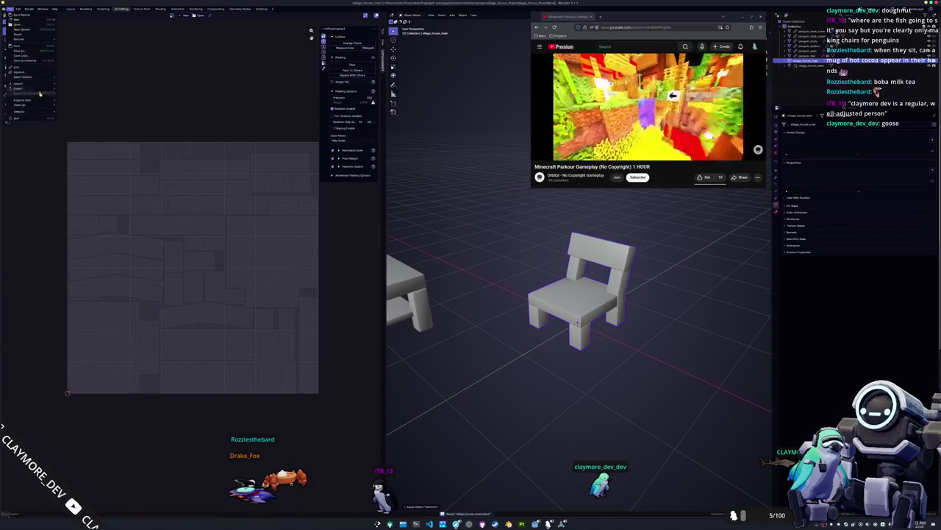
left_click(82, 133)
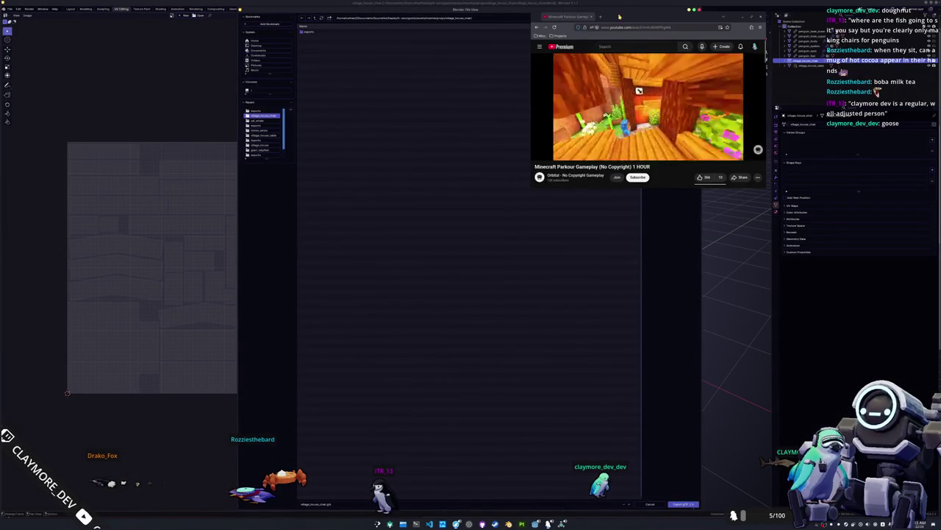
left_click_drag(618, 16, 638, 204)
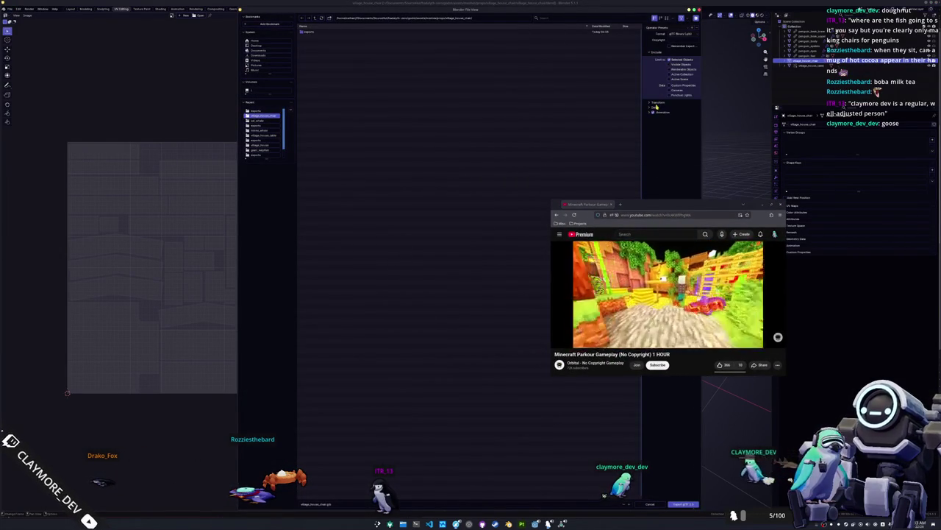
left_click(654, 107)
left_click(653, 124)
left_click(675, 137)
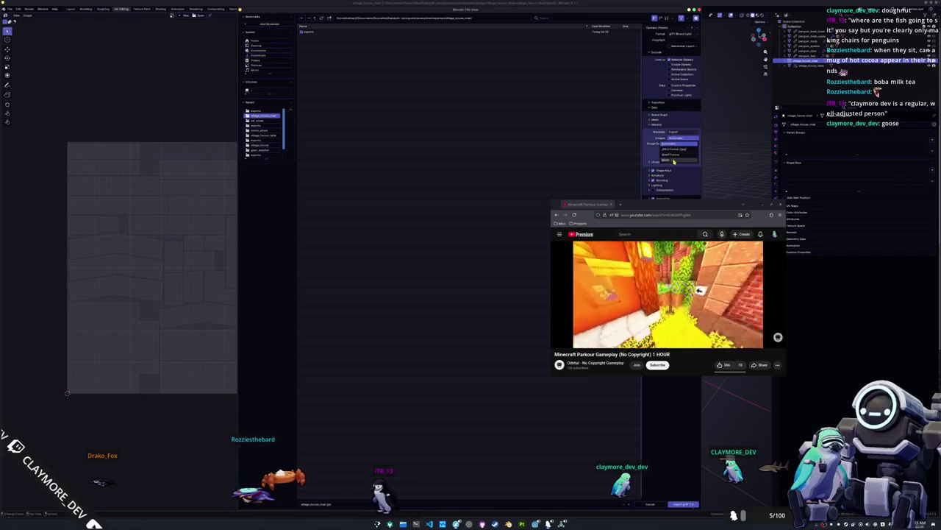
left_click(674, 160)
Turn off animation export and export the chair as village_house_chair.glb.
left_click_drag(662, 204, 672, 291)
left_click(655, 193)
left_click(654, 193)
left_click_drag(664, 289, 693, 106)
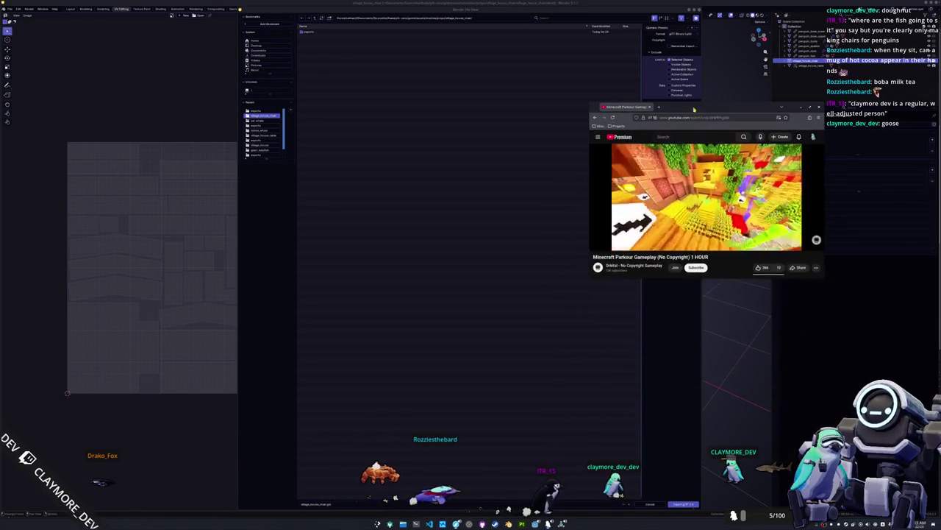
left_click(684, 505)
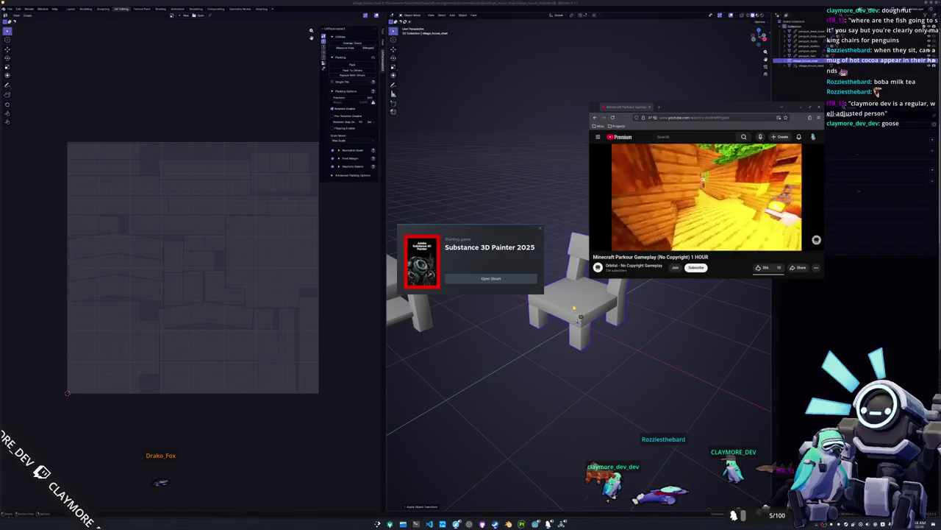
Create a new Painter project from village_house_chair.glb and briefly check the baking view.
left_click_drag(681, 105, 712, 42)
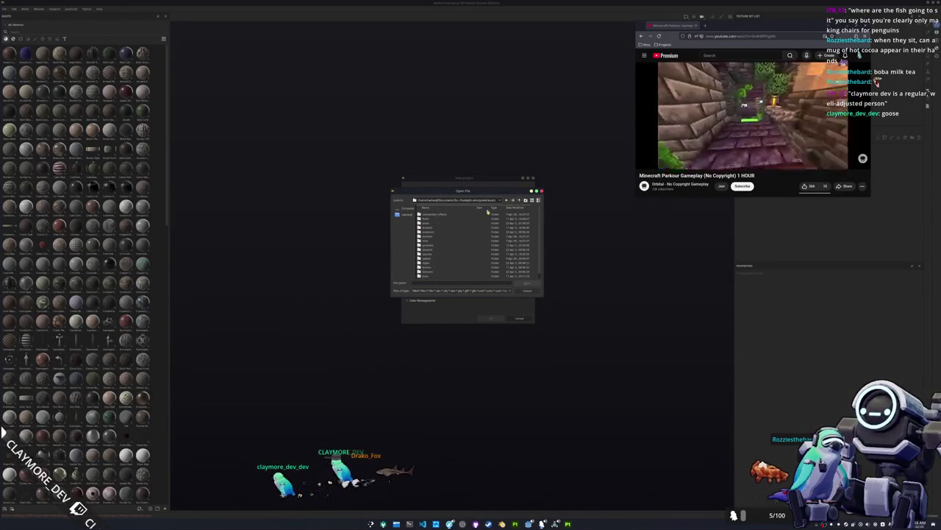
double_click(434, 238)
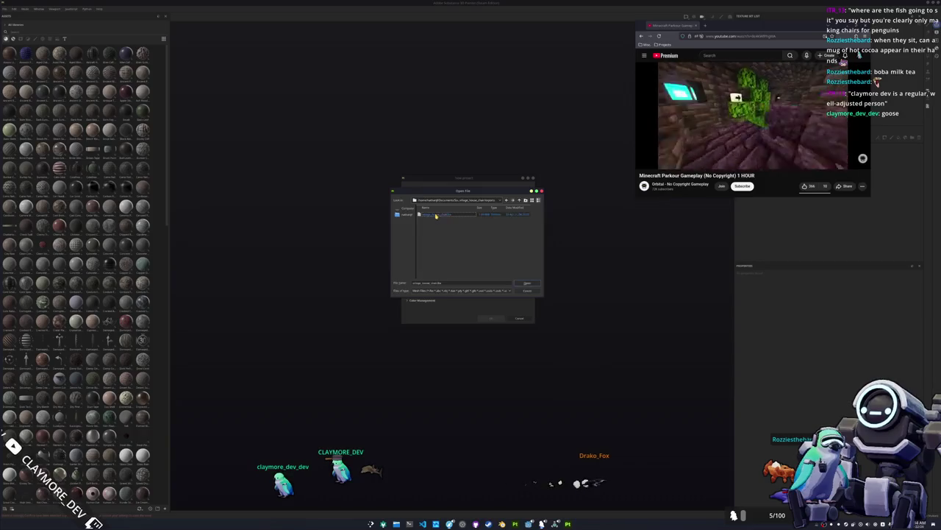
double_click(432, 214)
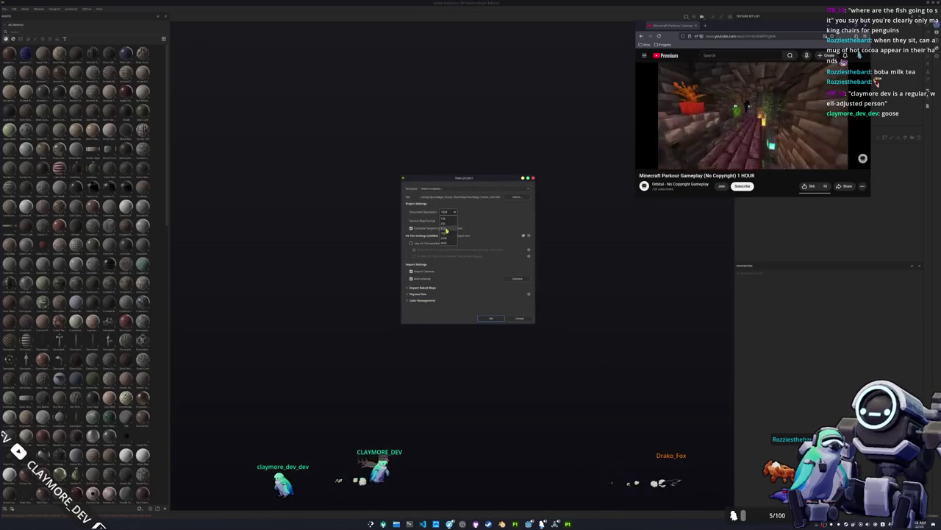
left_click(494, 319)
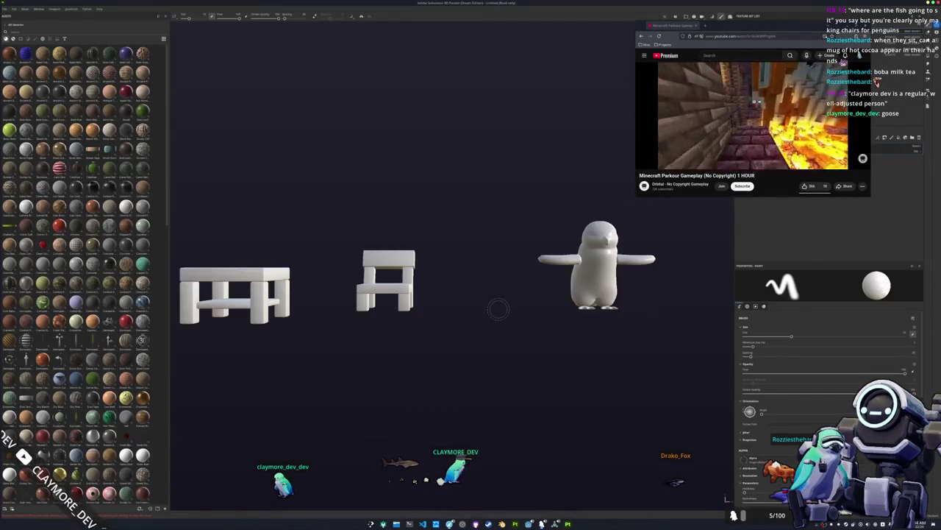
key("ctrl+b")
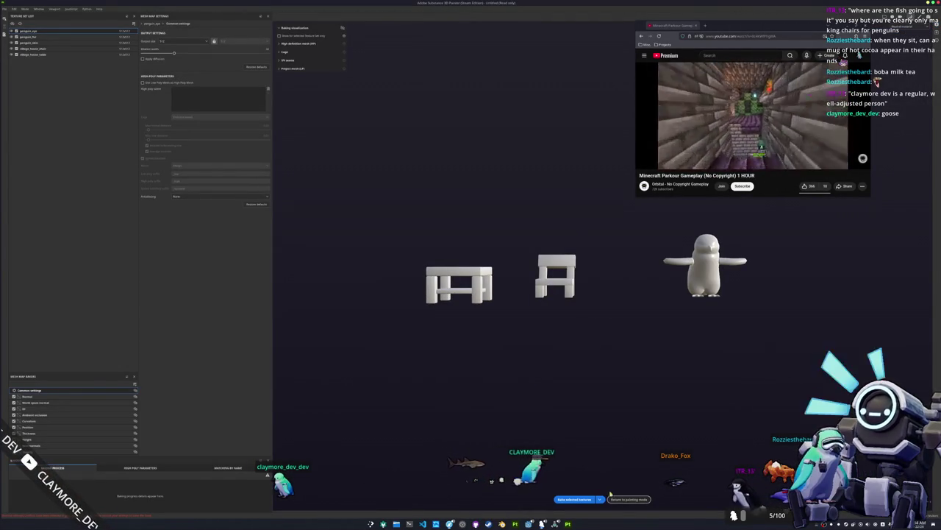
left_click(625, 498)
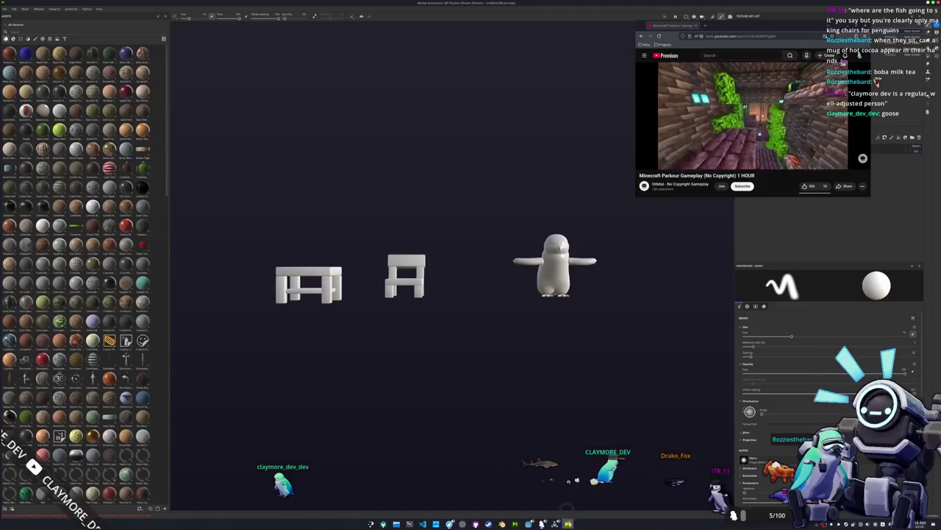
key("alt+Tab")
key("alt+Tab")
key("alt+Tab")
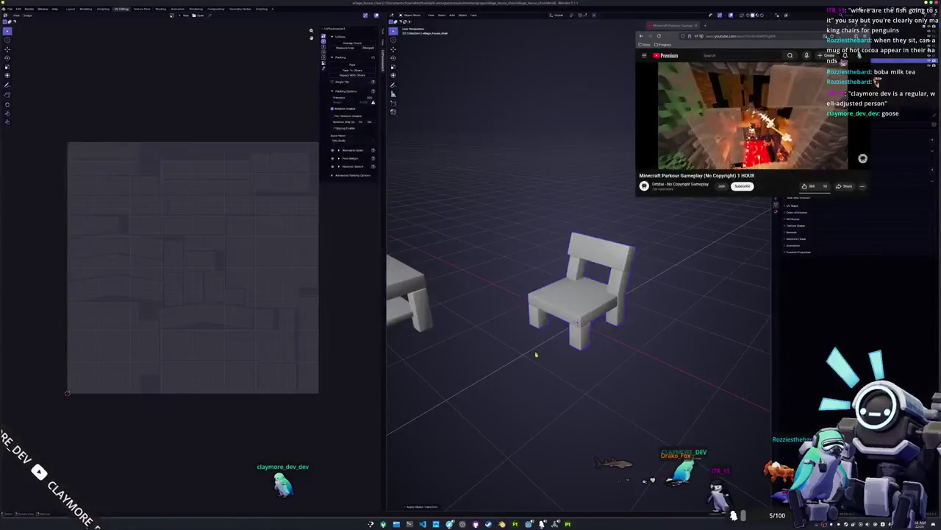
Bring up the glTF 2.0 export again to re-export the chair.
left_click(11, 9)
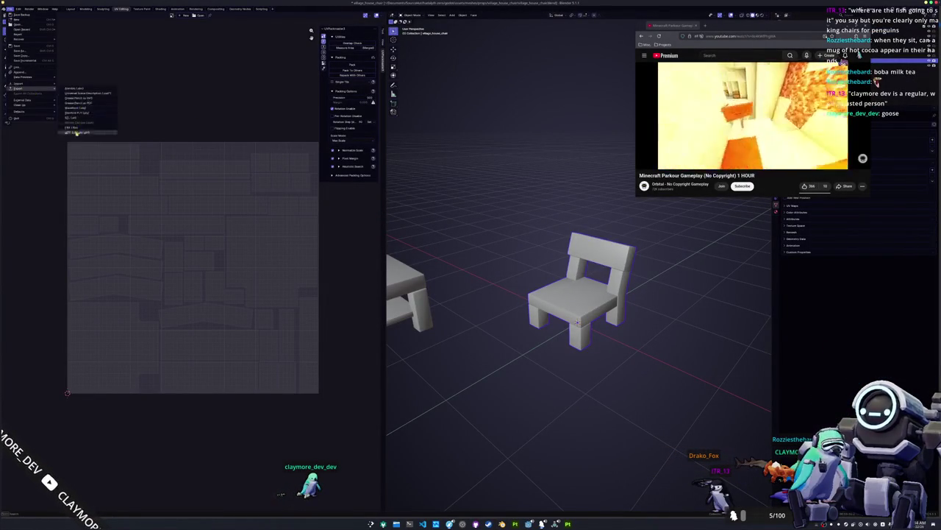
left_click(76, 132)
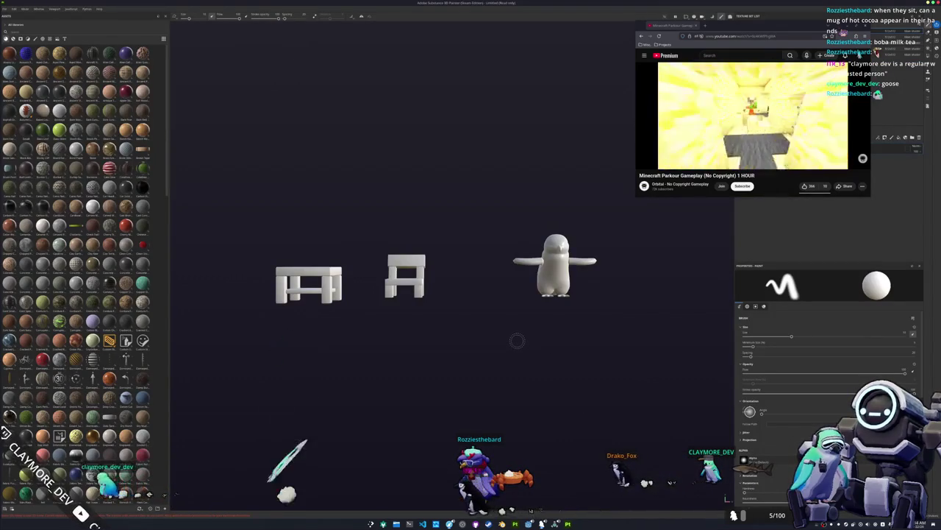
Start a new project from the re-exported chair file, discarding the old project.
left_click_drag(515, 340, 439, 358)
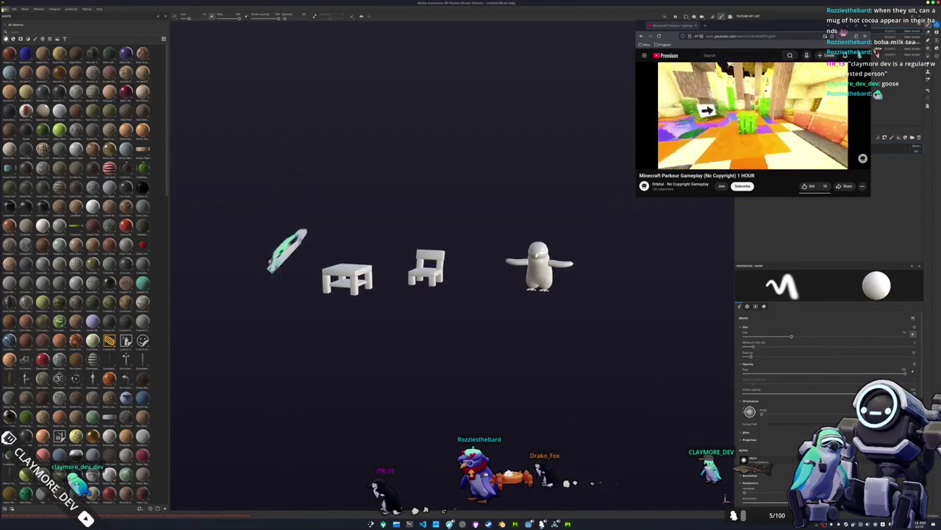
left_click(6, 9)
left_click(15, 15)
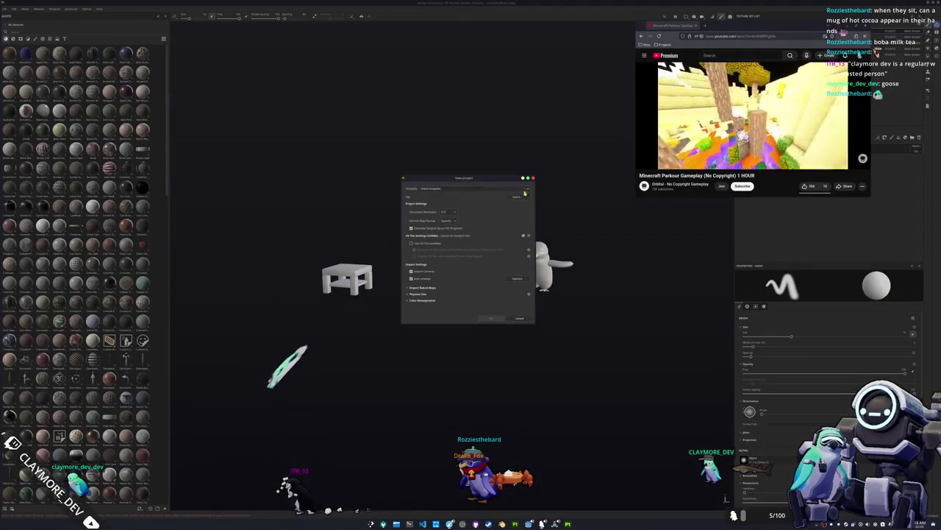
left_click(519, 202)
double_click(442, 214)
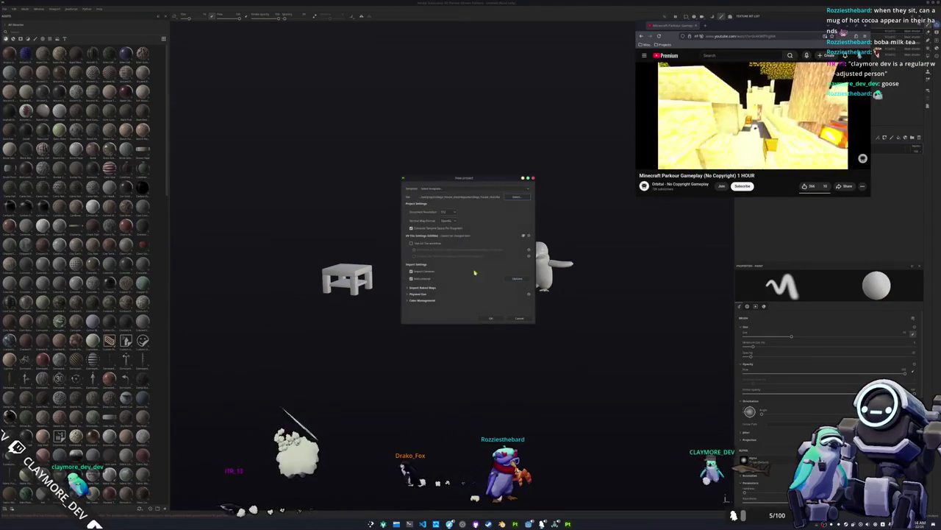
left_click(489, 317)
left_click(484, 260)
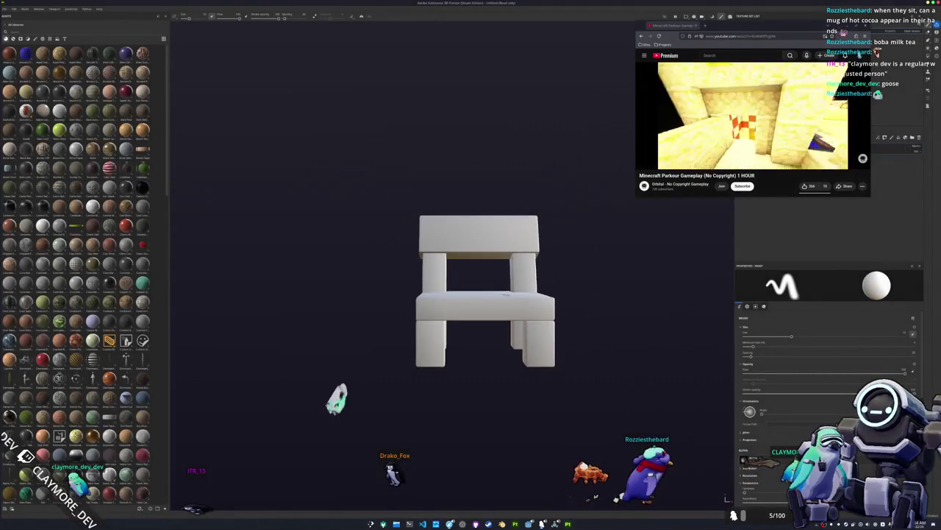
Save the project as village_house_chair in the project folder.
left_click_drag(507, 294, 382, 321)
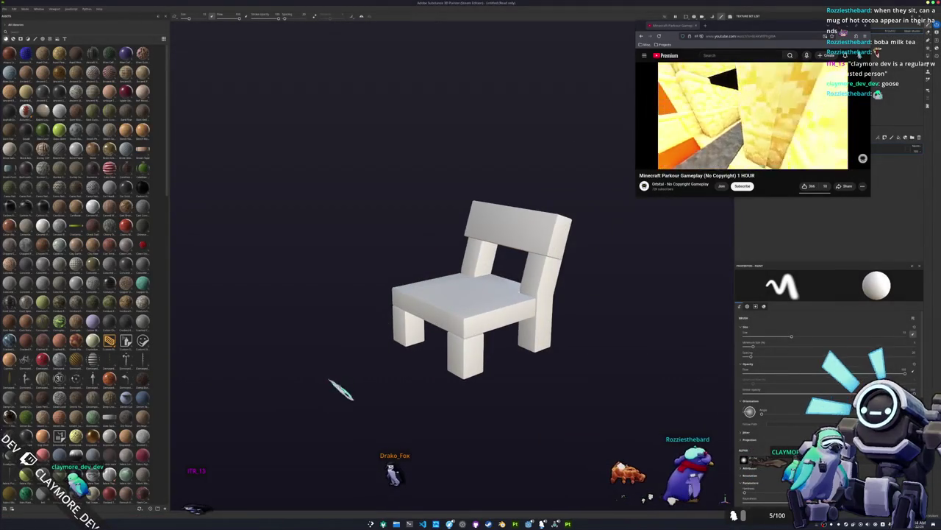
key("ctrl+s")
left_click(473, 208)
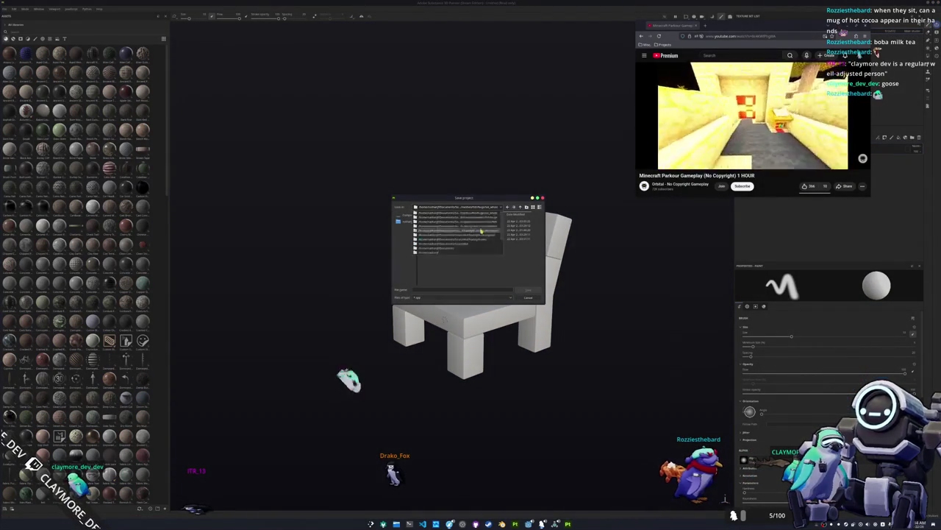
left_click(481, 252)
type("village_house_chair")
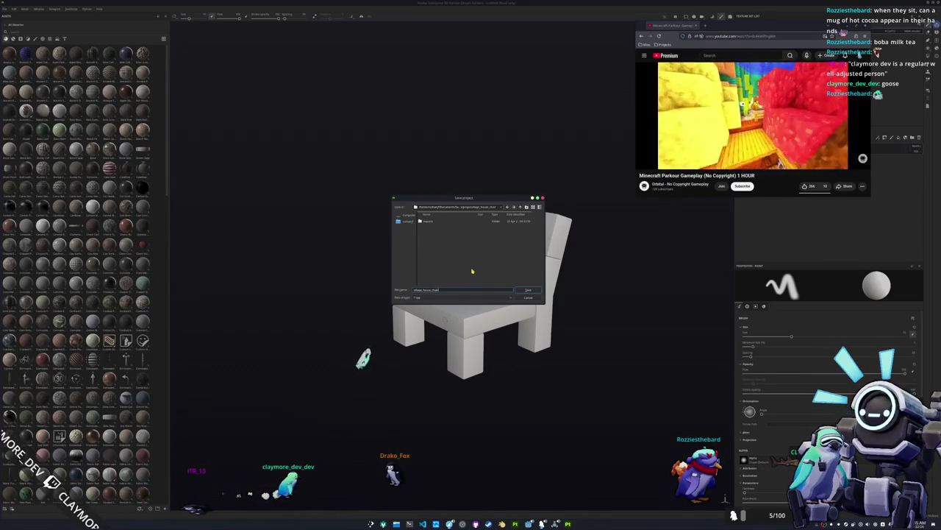
key("Return")
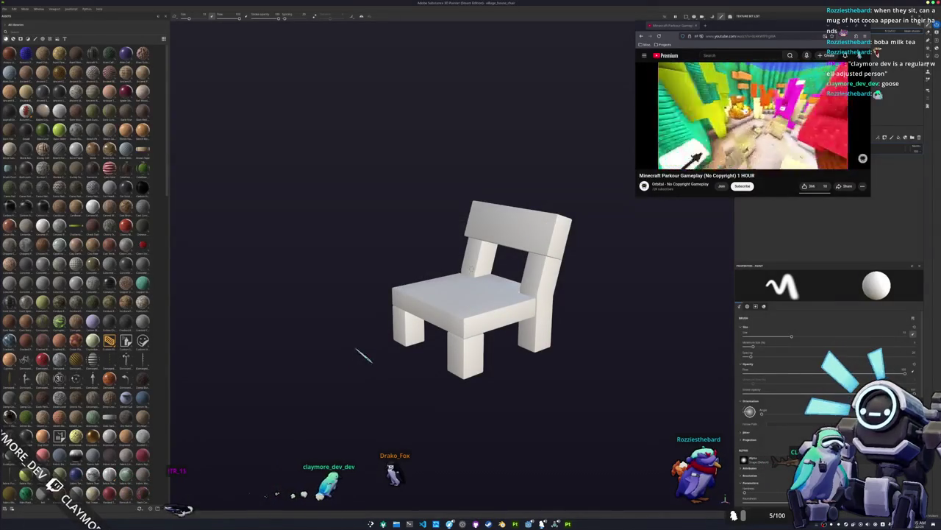
left_click_drag(746, 27, 561, 31)
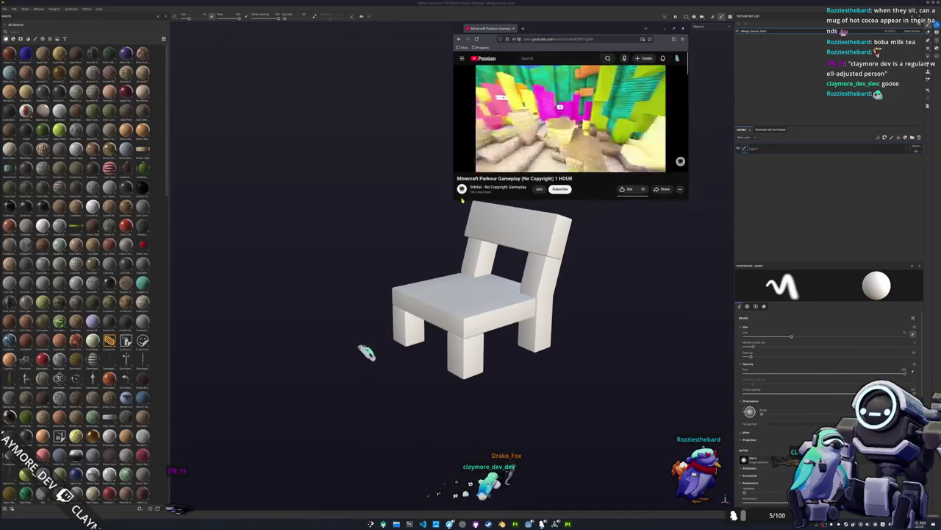
Export the chair's texture maps with the output directory set to village_house_char/exports.
left_click_drag(458, 178, 457, 310)
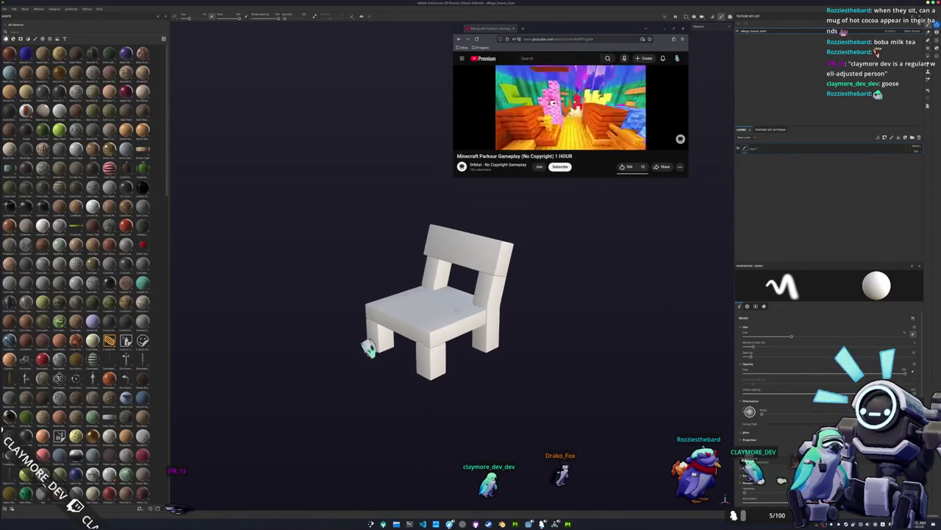
key("ctrl+shift+e")
mouse_move(437, 157)
left_mouse_down()
mouse_move(457, 184)
mouse_move(563, 211)
mouse_move(555, 181)
left_mouse_up()
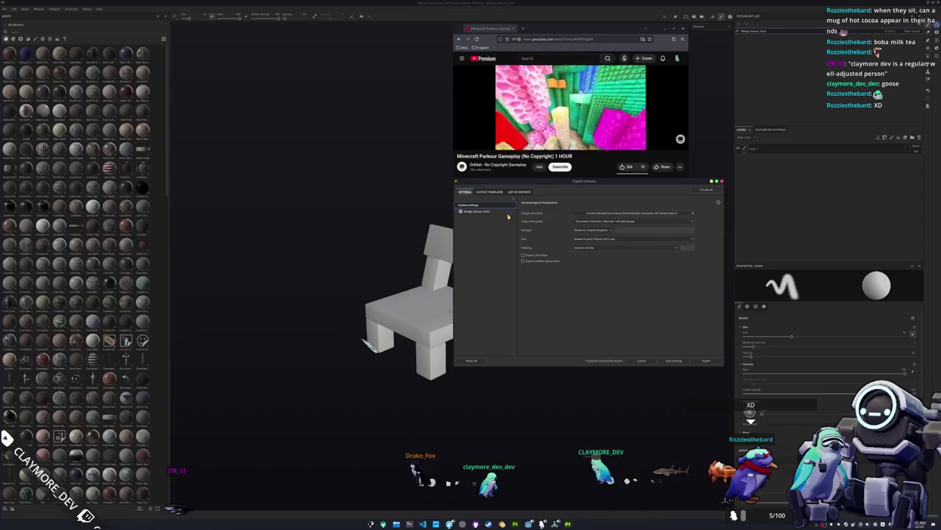
left_click(589, 213)
left_click(471, 213)
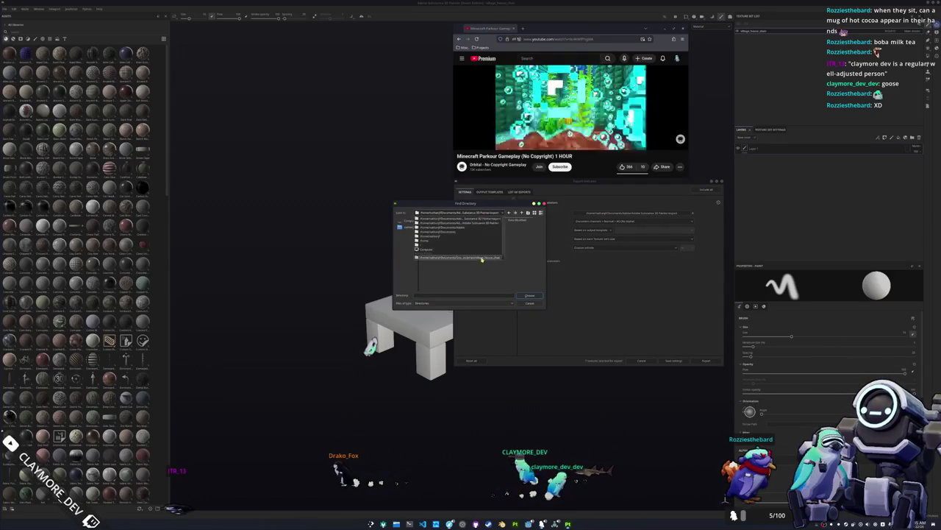
left_click(485, 253)
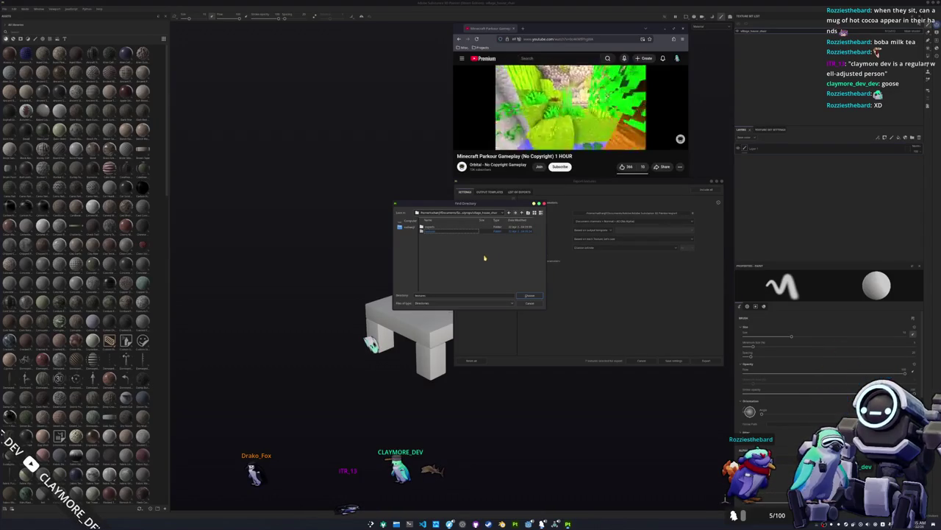
left_click(528, 296)
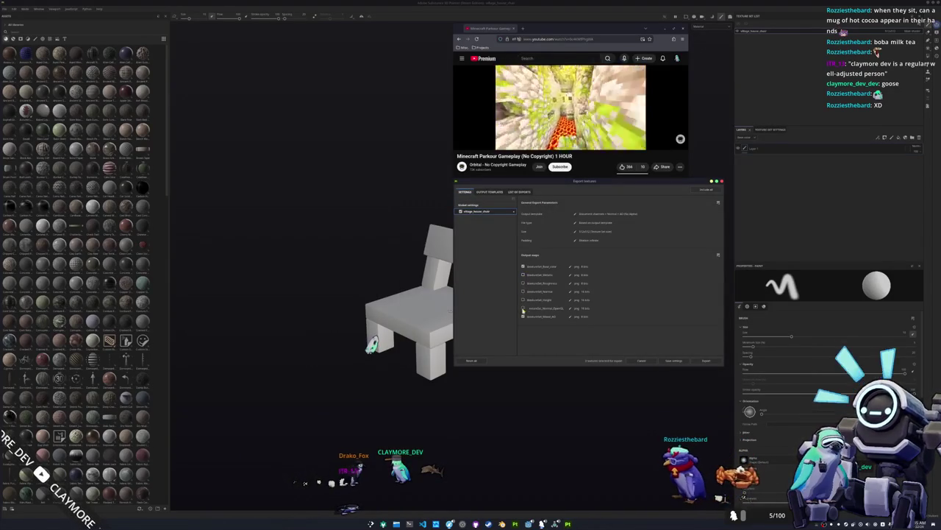
left_click(706, 362)
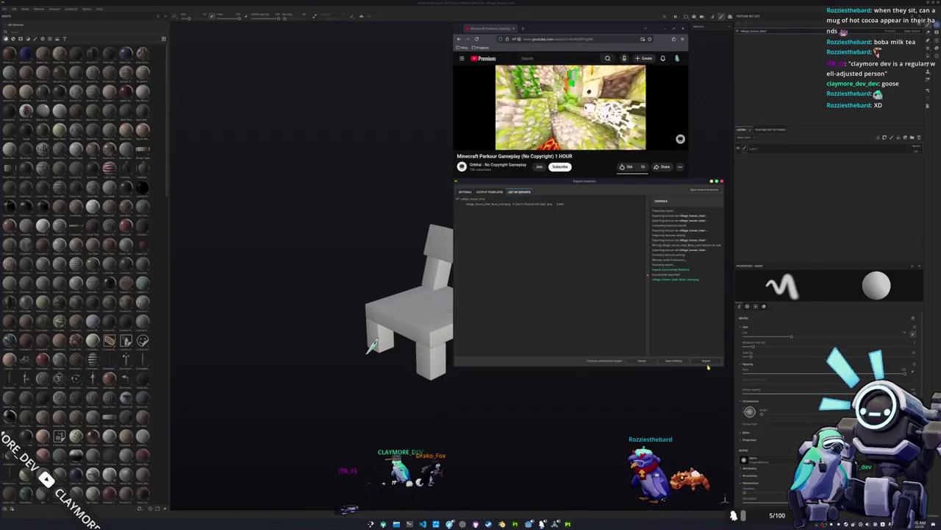
left_click(708, 360)
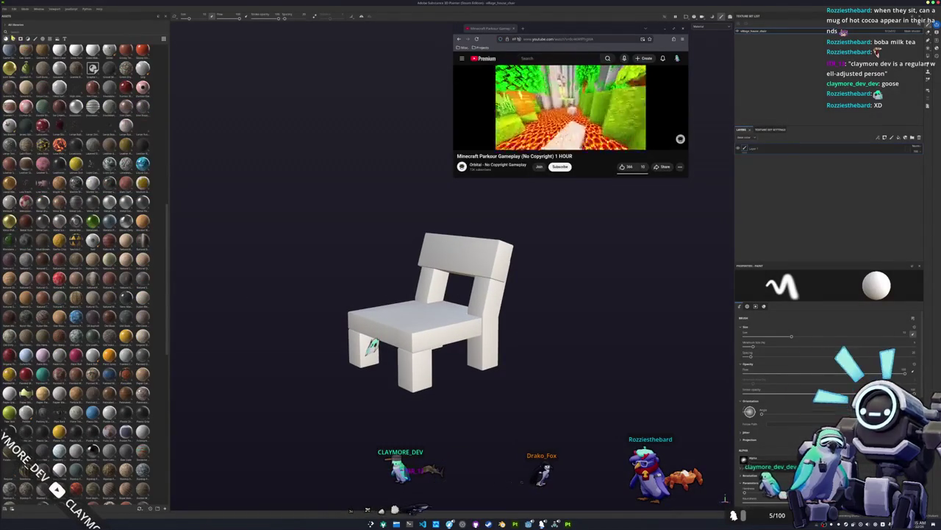
Add a wood material from the assets as a layer and bake the mesh maps.
left_click(20, 37)
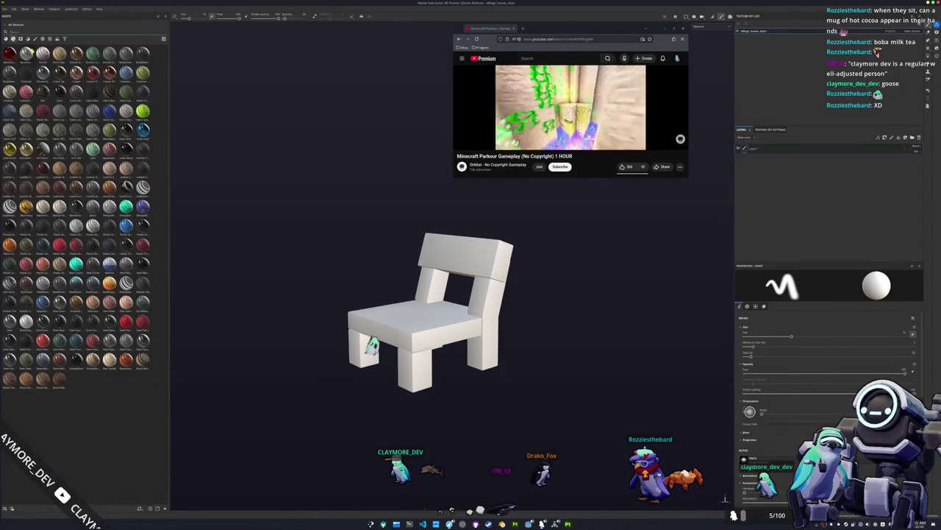
type("wood")
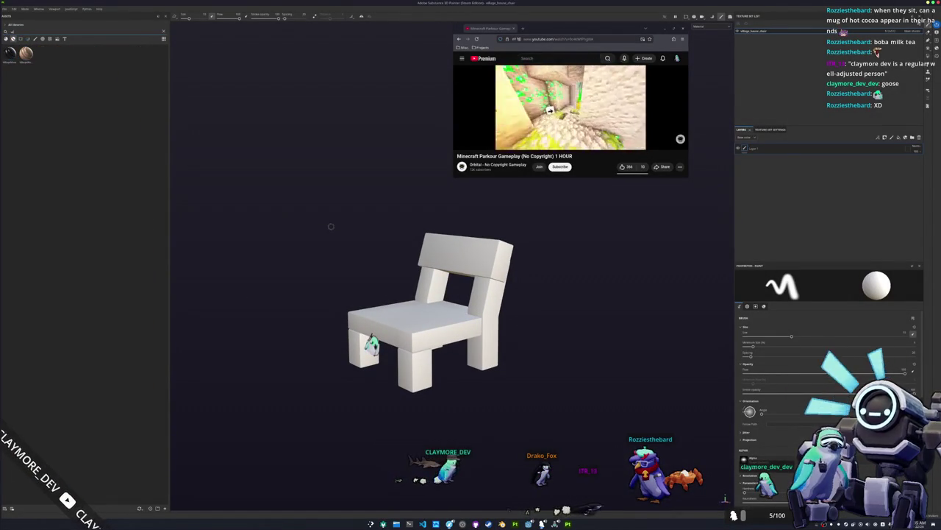
mouse_move(27, 56)
left_mouse_down()
mouse_move(782, 229)
mouse_move(781, 210)
left_mouse_up()
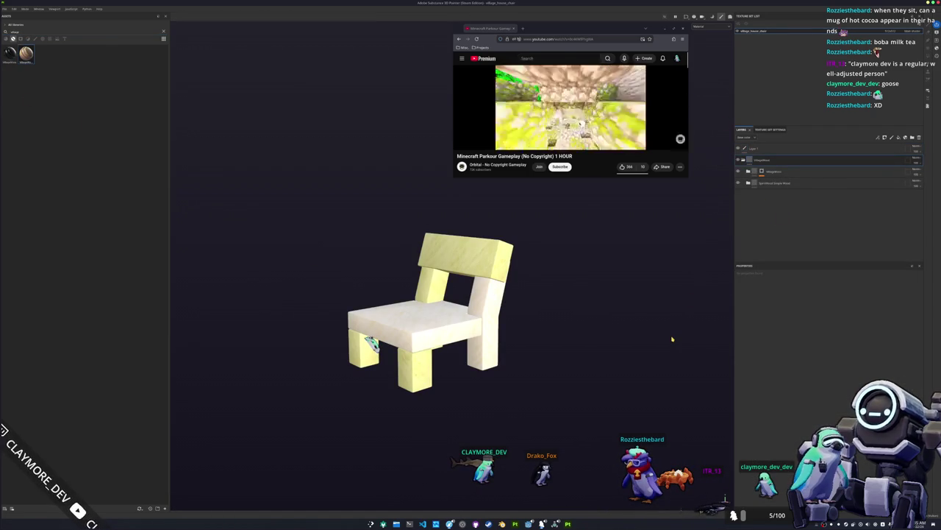
key("ctrl+b")
left_click(577, 500)
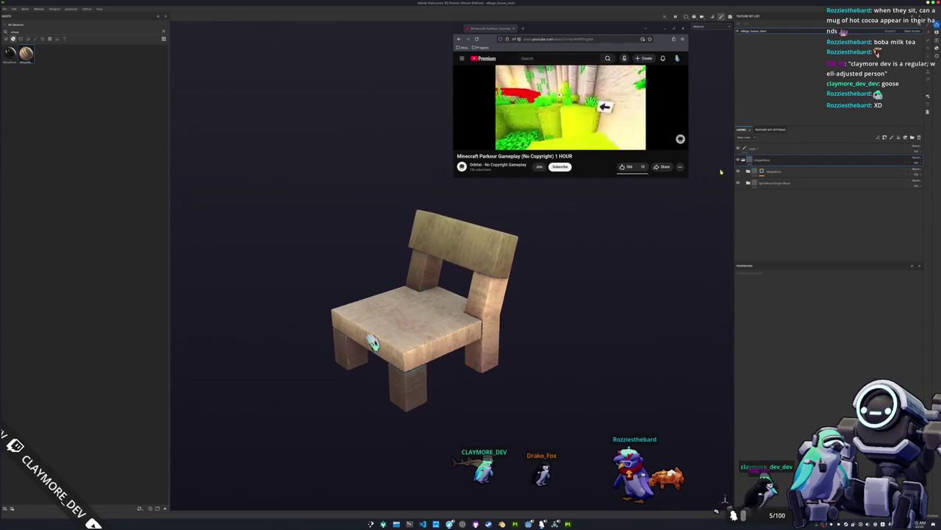
Delete the empty Layer 1 and clear the wood layer's mask.
left_click(905, 146)
left_click(919, 137)
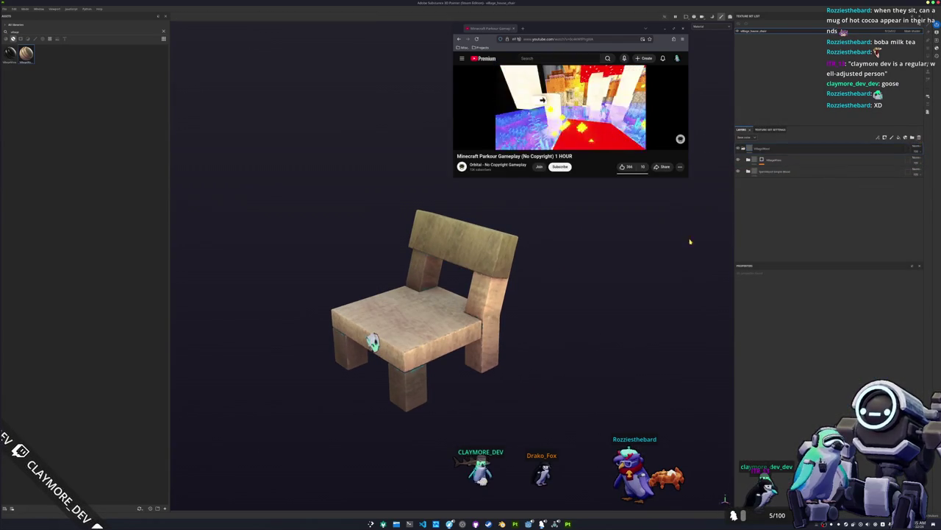
left_click_drag(603, 279, 632, 250)
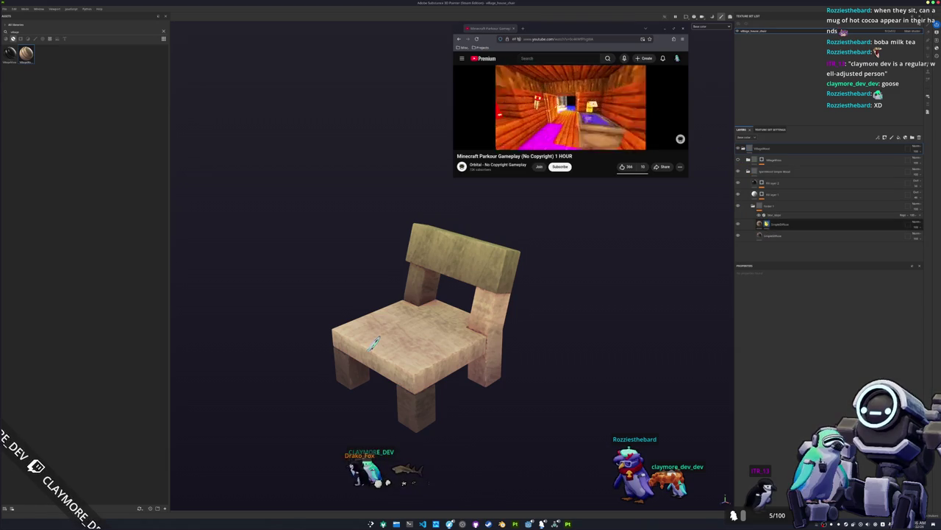
right_click(767, 224)
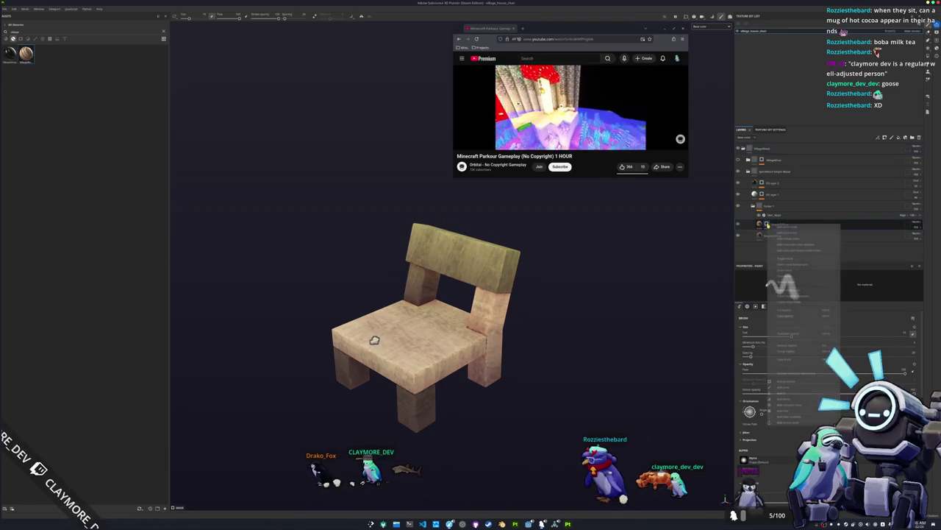
left_click(791, 278)
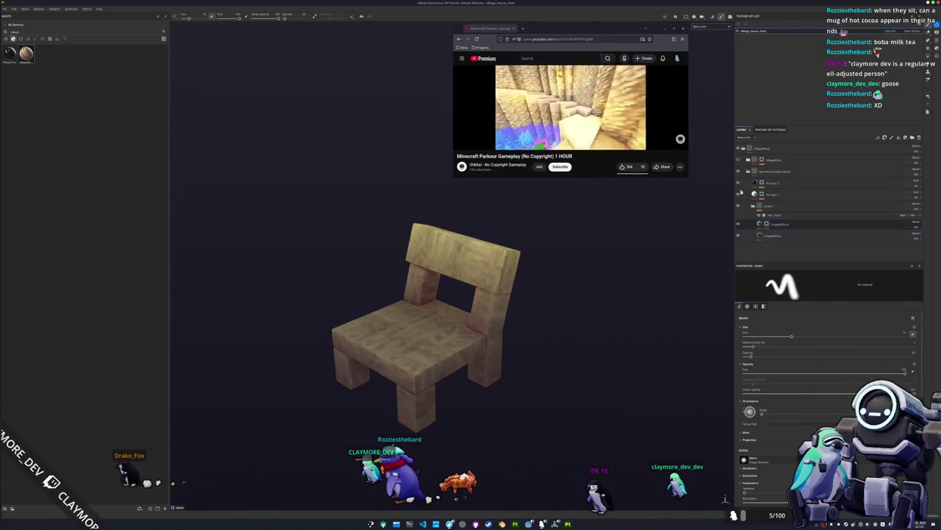
left_click(765, 208)
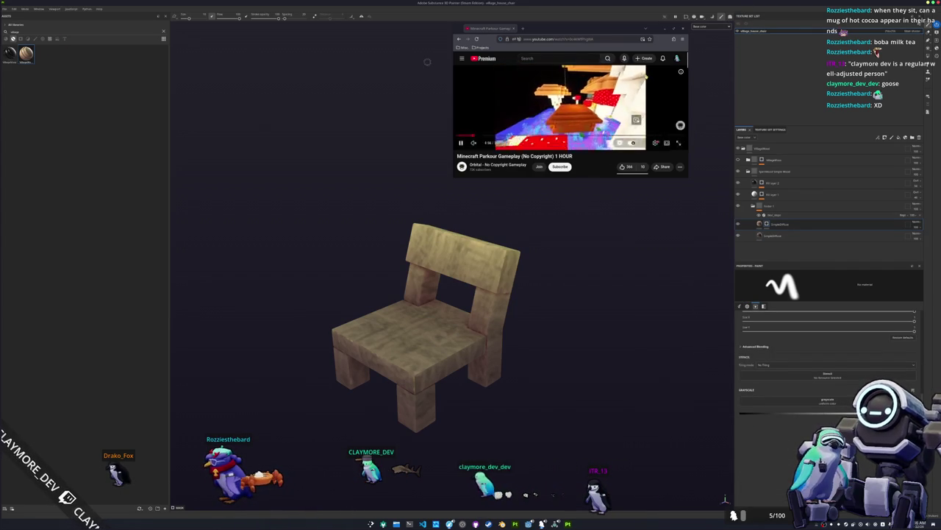
Re-export the wood chair's textures using the existing export settings.
key("4")
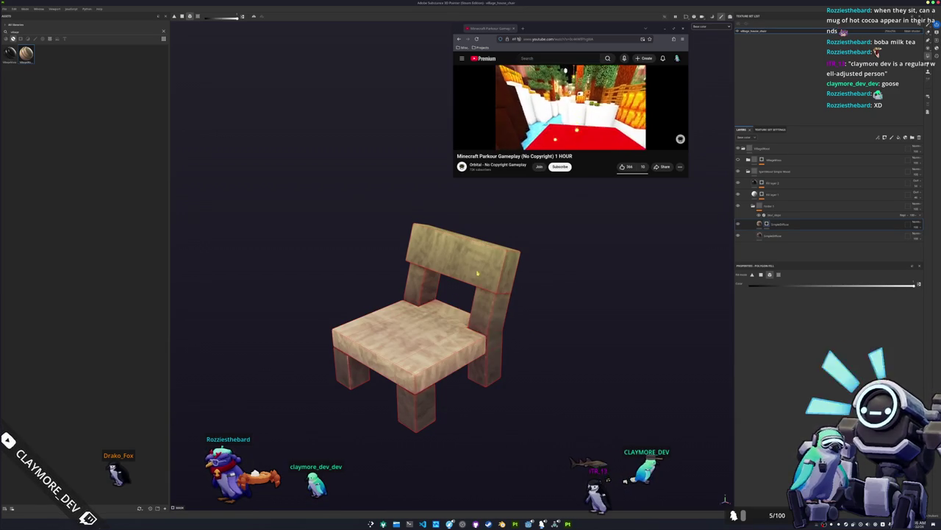
mouse_move(477, 276)
left_mouse_down()
mouse_move(515, 301)
mouse_move(527, 383)
mouse_move(534, 330)
left_mouse_up()
scroll(532, 311, "down", 3)
key("ctrl+shift+e")
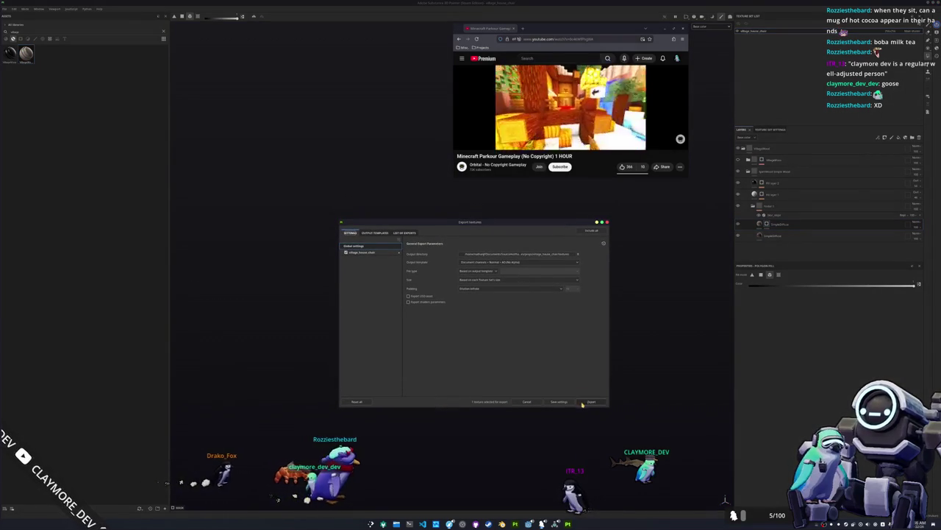
key("Return")
key("alt+Tab")
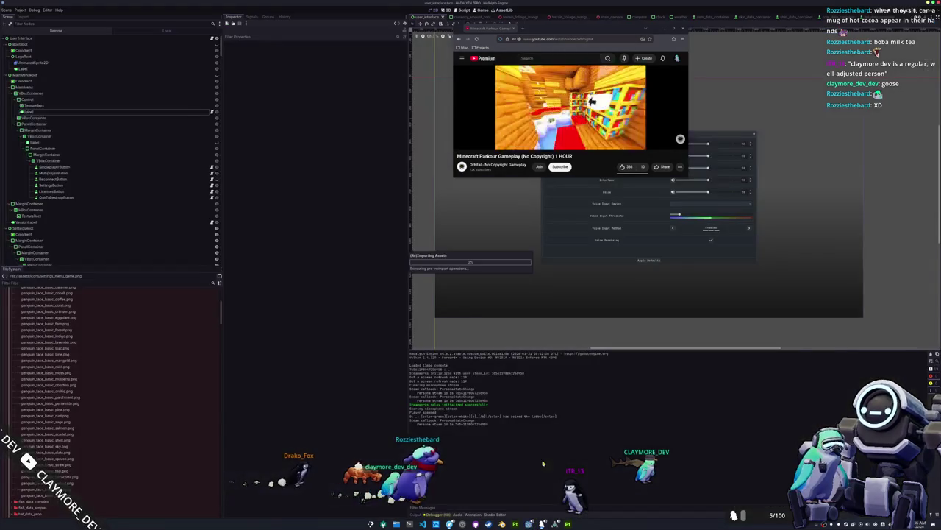
Move the video window to the lower right and open the main island scene tab in Godot.
mouse_move(558, 35)
left_mouse_down()
mouse_move(558, 48)
mouse_move(814, 331)
left_mouse_up()
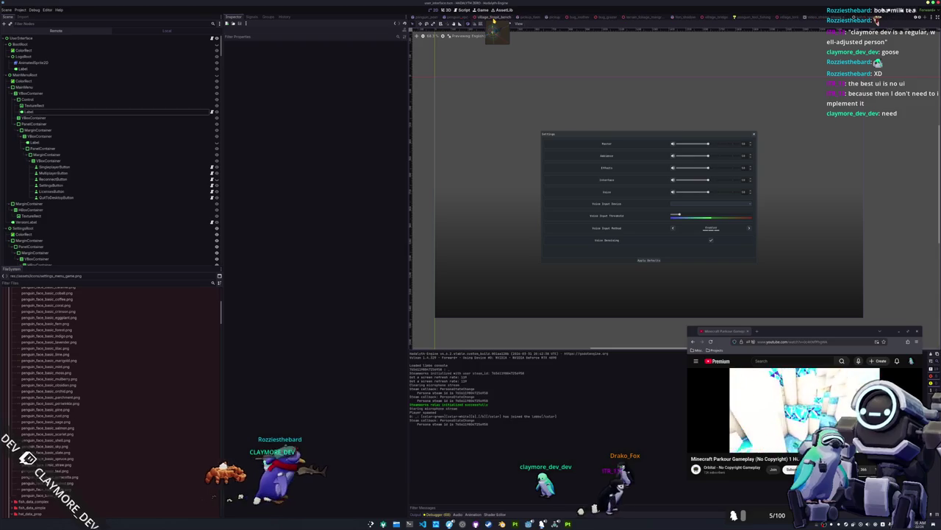
left_click(420, 16)
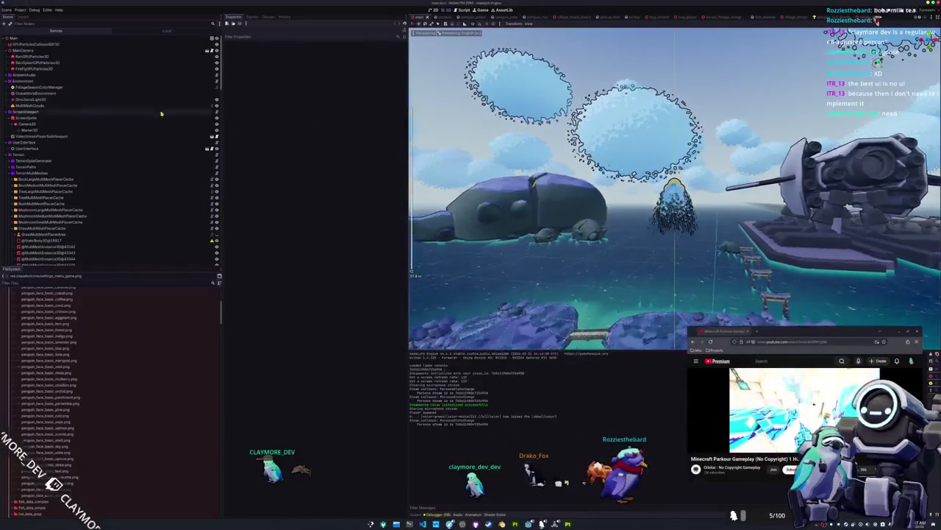
Select RainSplashGPUParticles3D, then bring up the village_house_chair folder's context menu in the FileSystem.
left_click(68, 63)
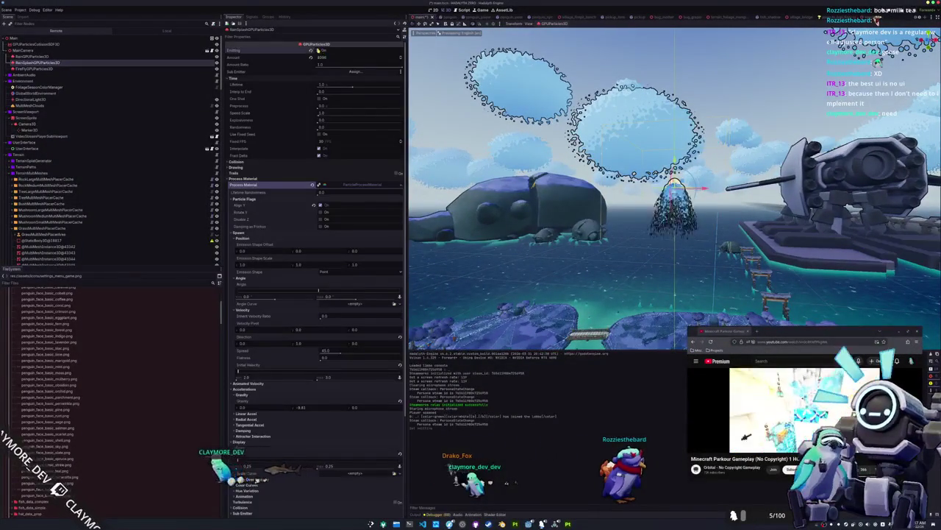
mouse_move(612, 260)
left_mouse_down()
mouse_move(583, 121)
mouse_move(520, 300)
left_mouse_up()
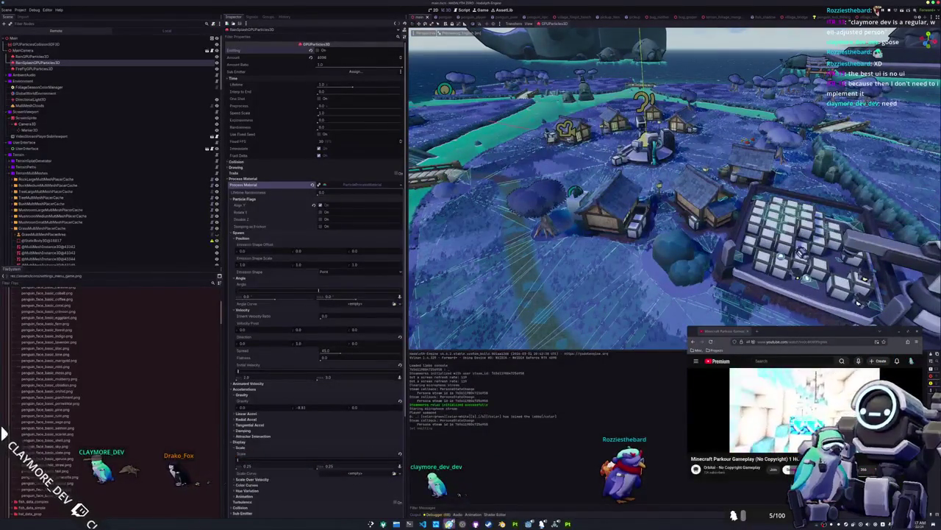
mouse_move(449, 523)
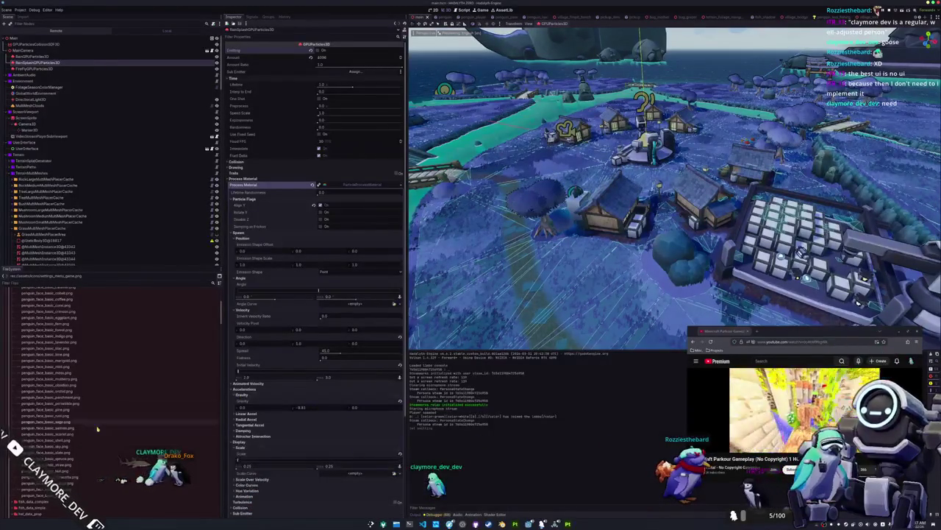
scroll(110, 435, "down", 5)
scroll(103, 430, "up", 10)
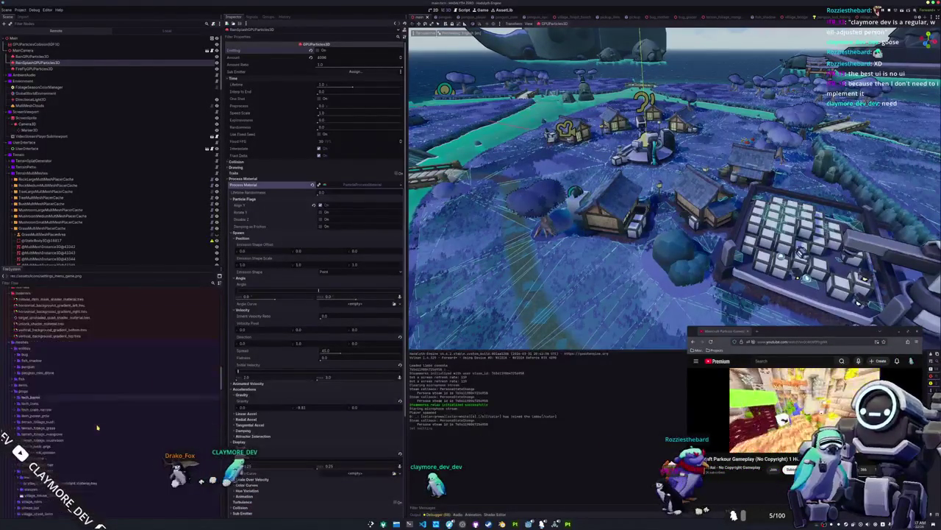
scroll(95, 428, "up", 2)
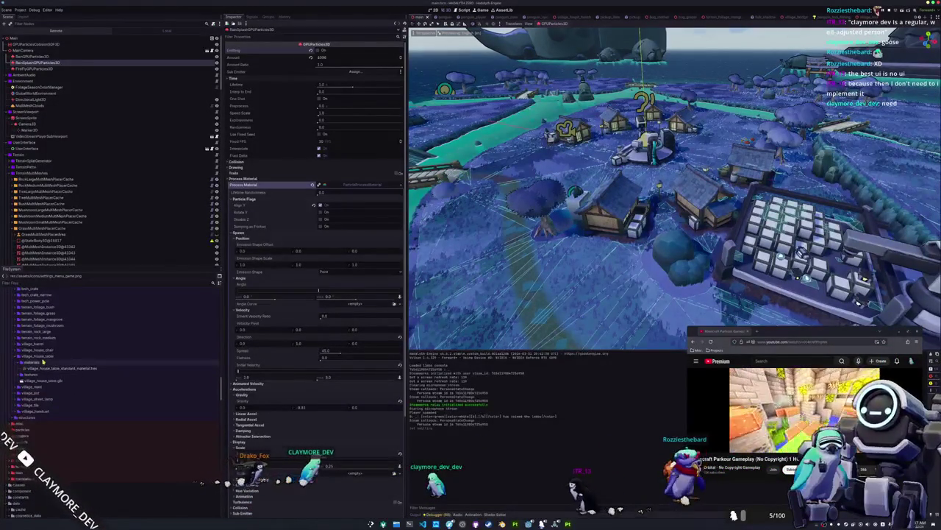
right_click(44, 352)
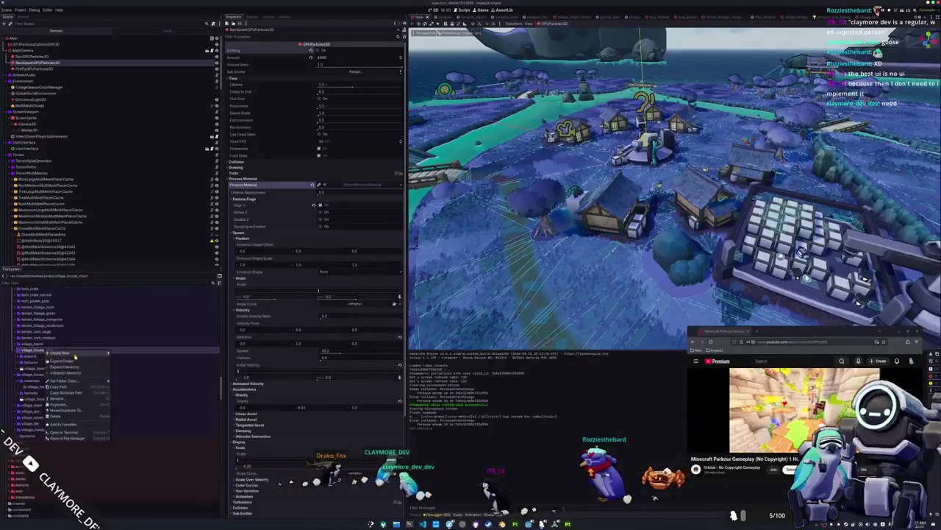
Create a materials folder and save a new StandardMaterial3D there as village_house_chair_standard_material.tres.
left_click(126, 356)
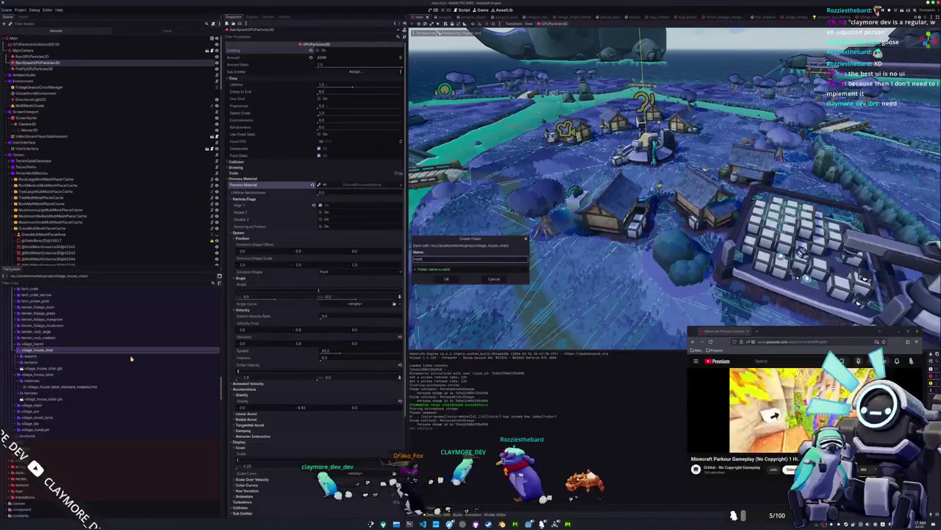
key("Return")
right_click(40, 361)
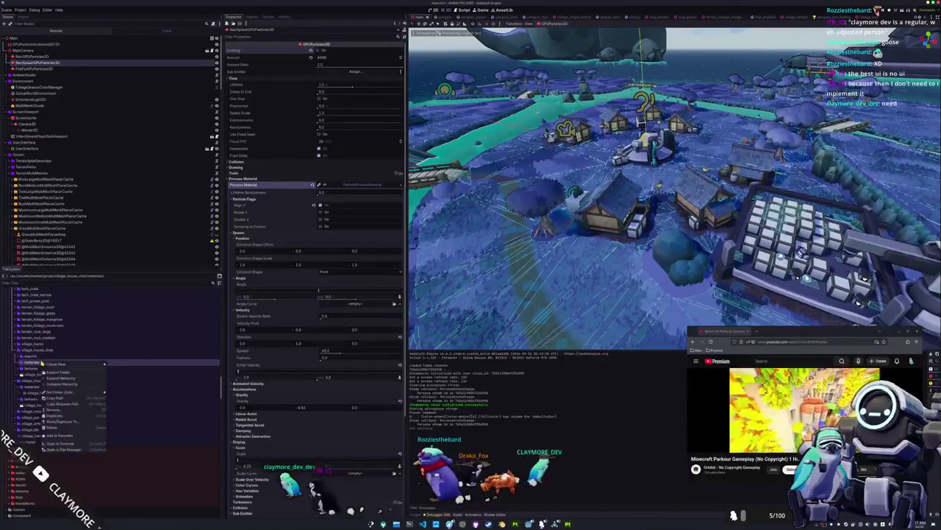
mouse_move(86, 366)
left_click(118, 382)
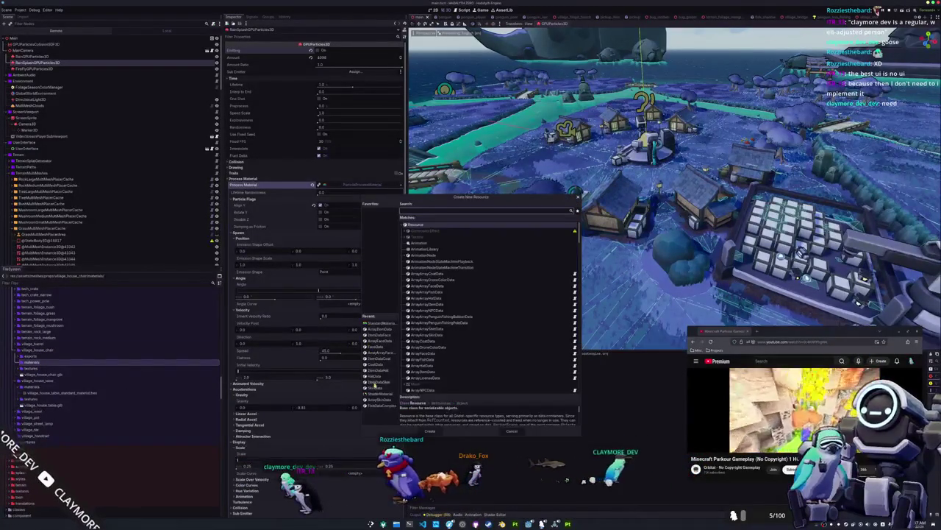
left_click(387, 325)
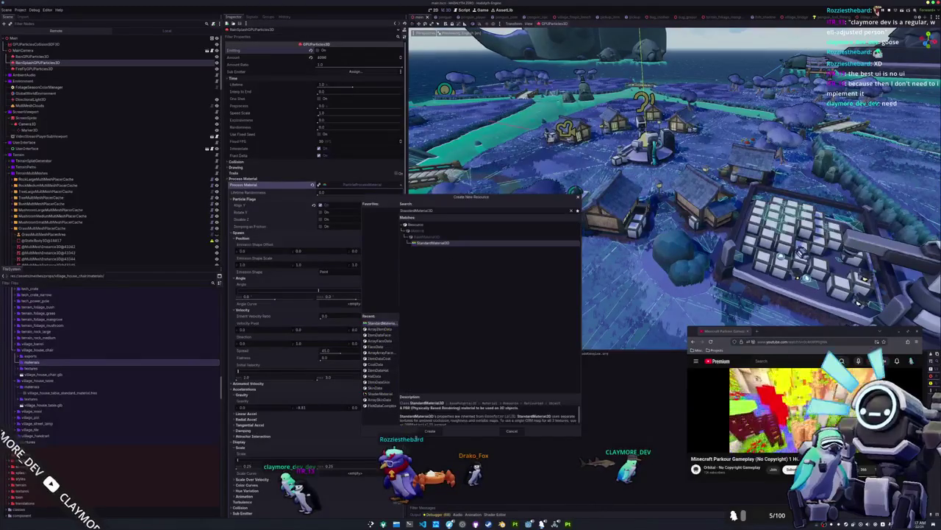
left_click(429, 431)
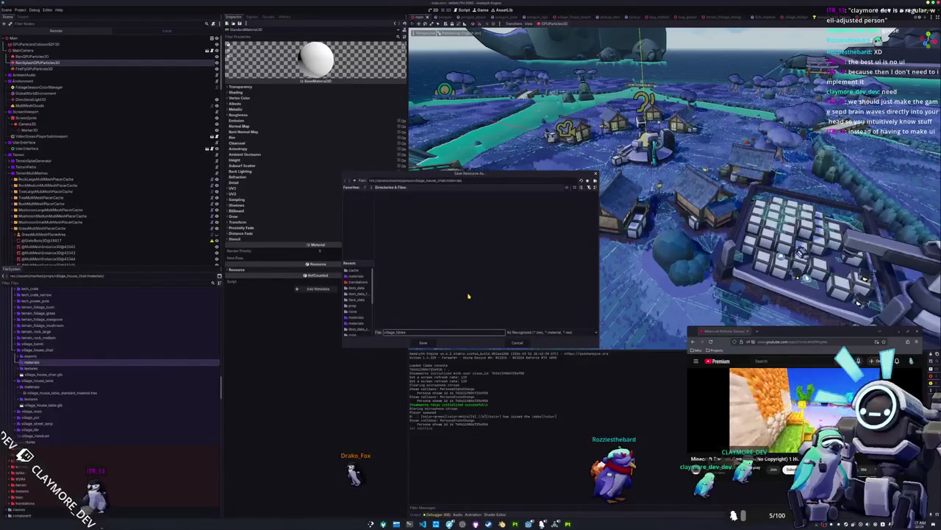
type("_chair_standard_material")
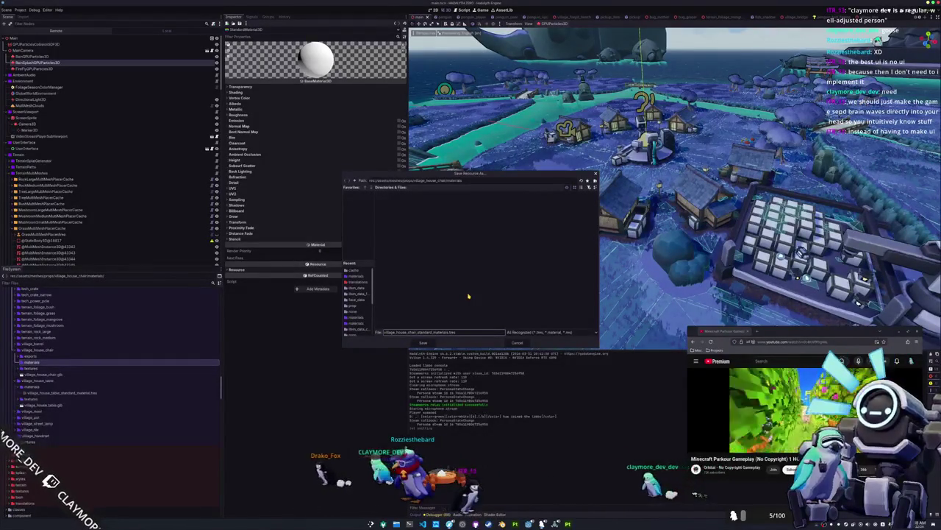
key("Return")
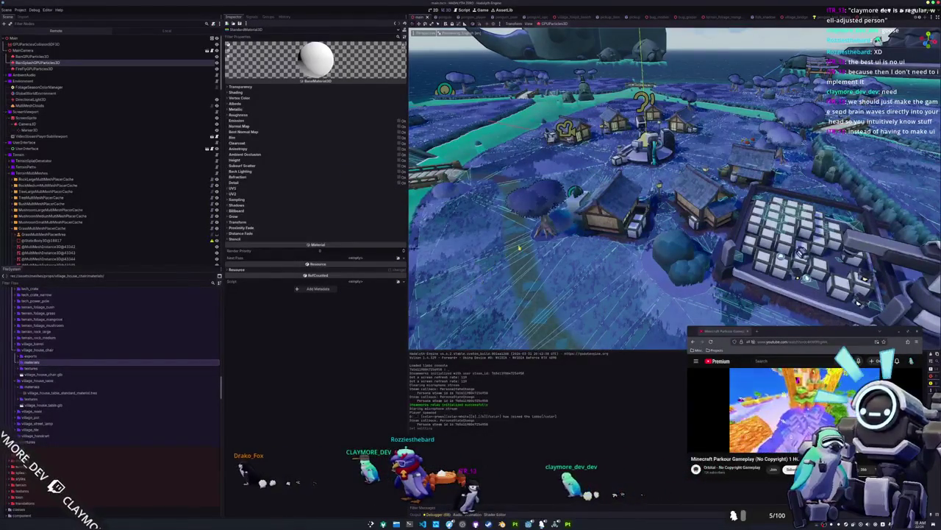
Assign the village_house_chair texture as the material's Albedo texture.
scroll(564, 261, "up", 5)
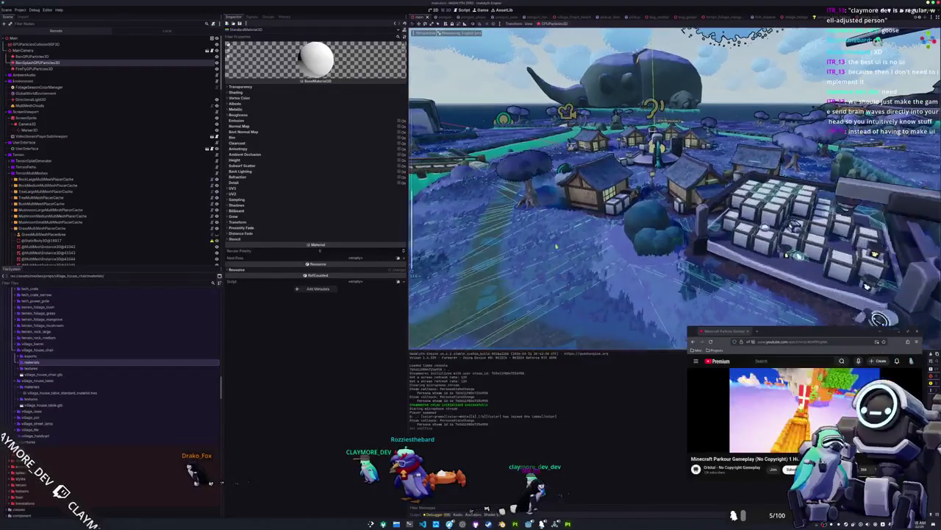
scroll(566, 234, "up", 2)
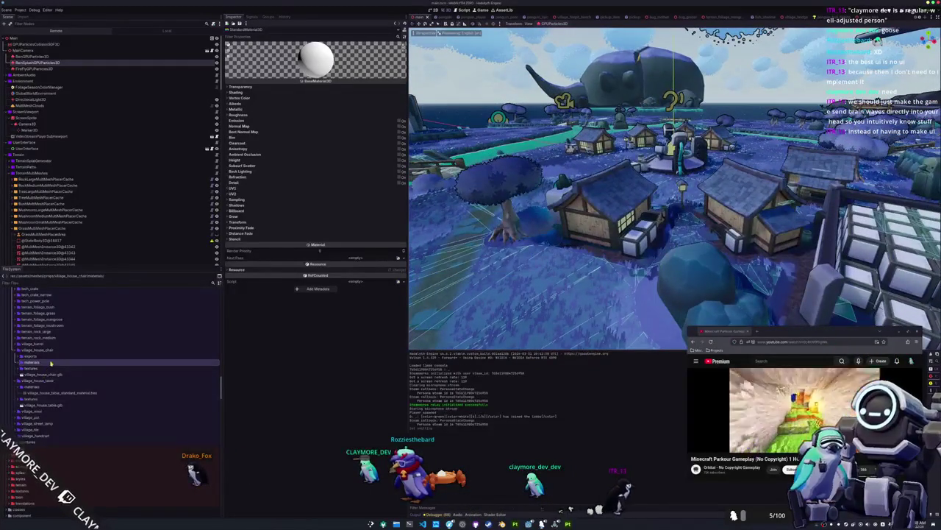
left_click(243, 104)
left_click(356, 117)
type("village_hou")
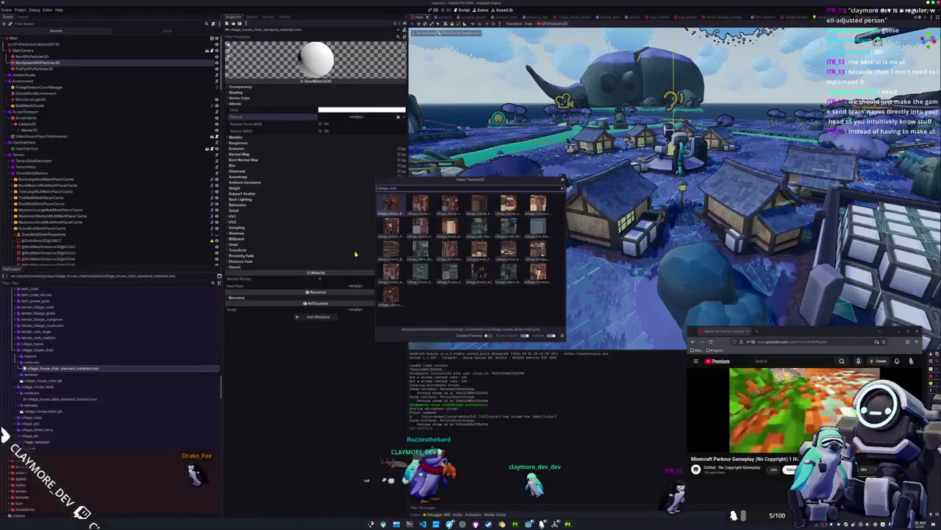
type("se_chair")
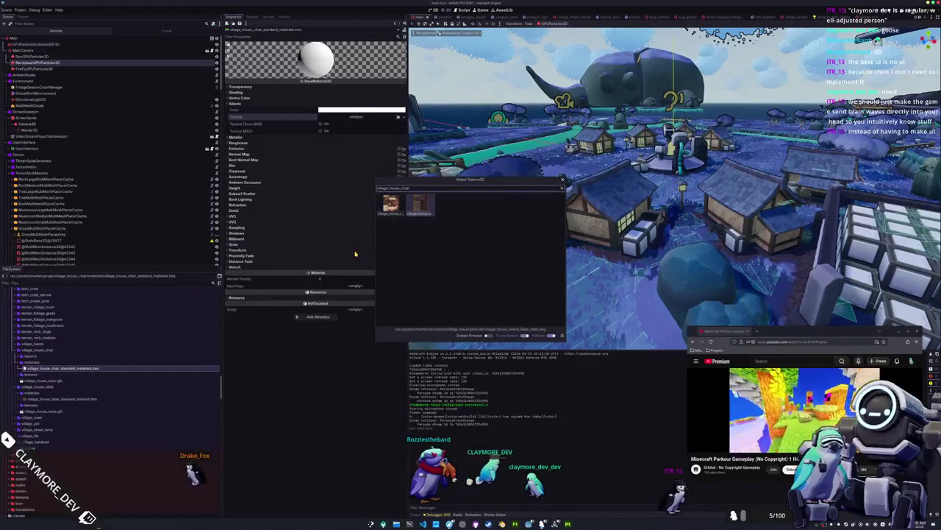
key("Return")
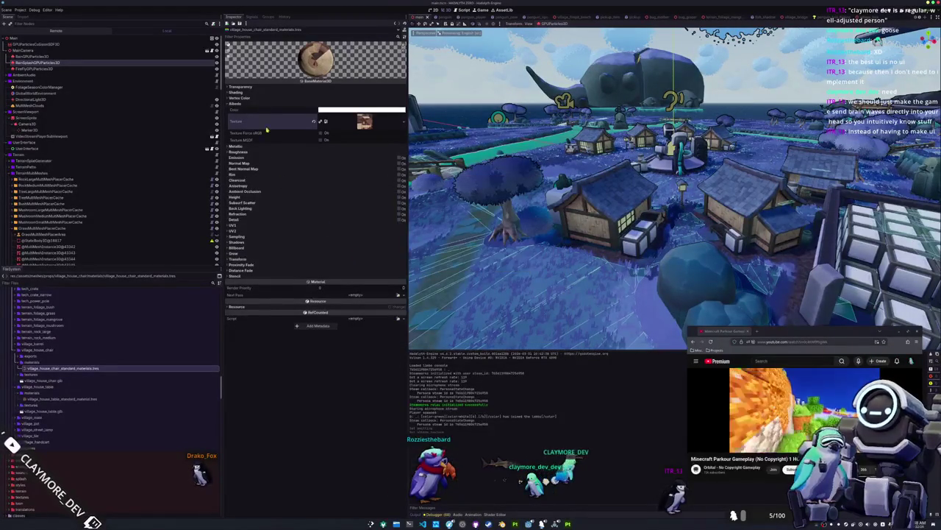
Set the material's Shading Specular Mode to Disabled and collapse the materials folder.
left_click(273, 98)
left_click(281, 92)
left_click(330, 98)
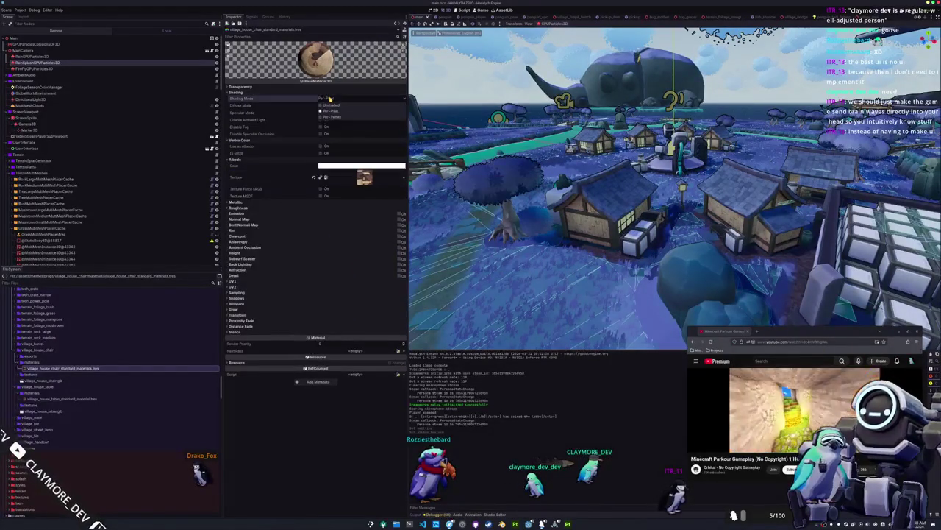
left_click(329, 113)
left_click(332, 131)
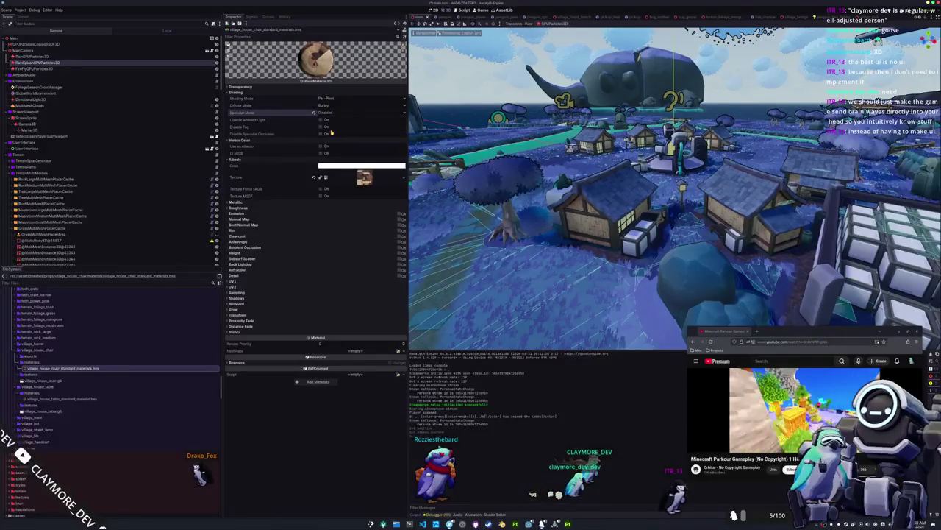
scroll(109, 213, "down", 3)
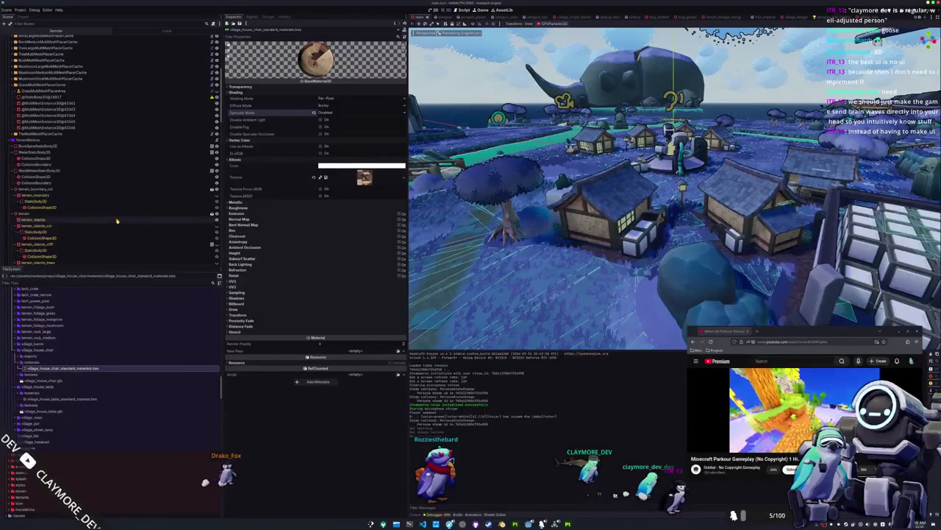
double_click(43, 362)
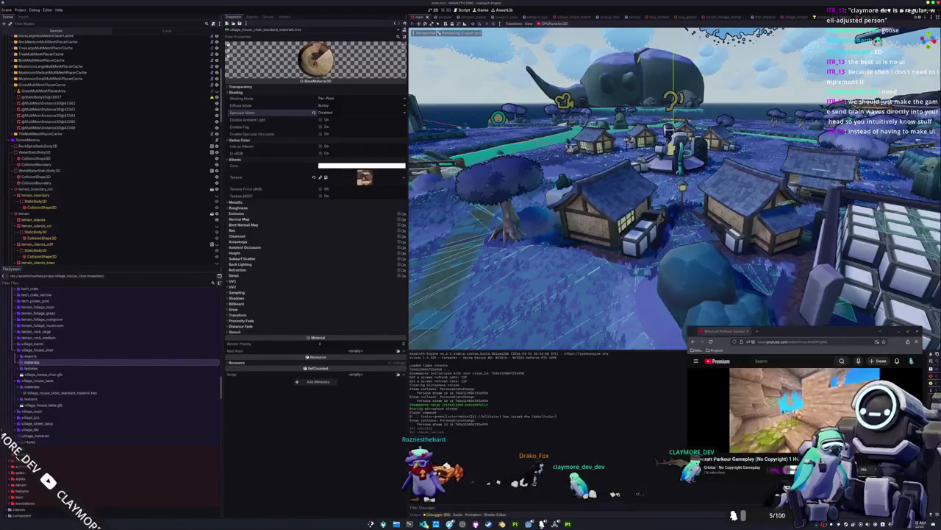
key("ctrl+alt+t")
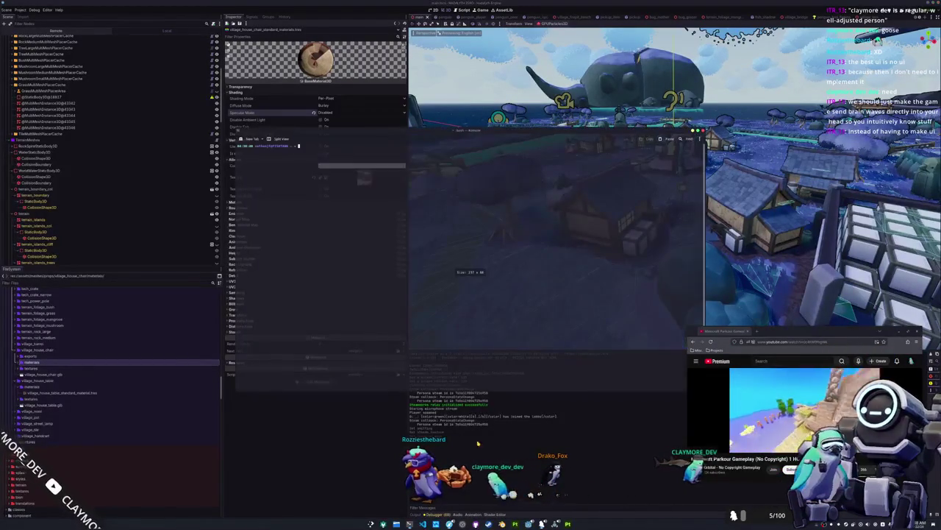
Run pkill godot in the terminal to close the Godot editor.
type("yazigodot")
key("Return")
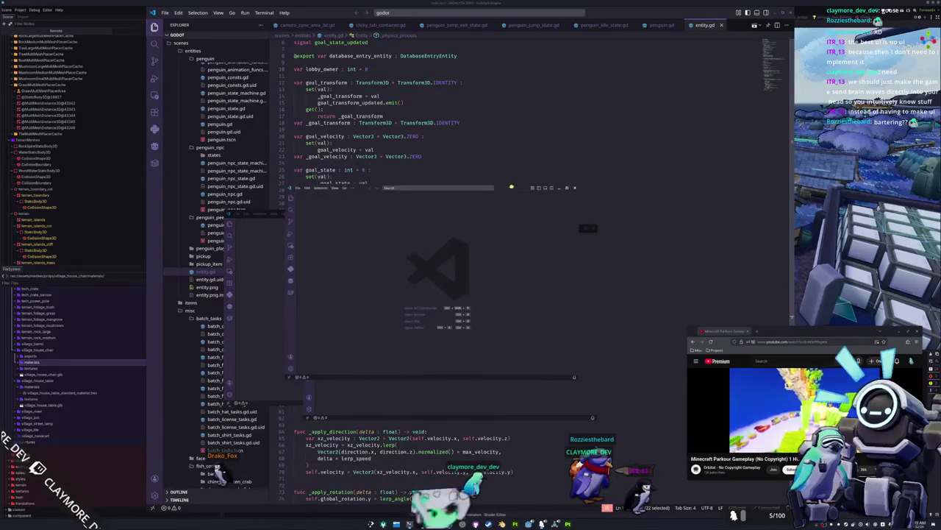
Move the VS Code window aside and place the caret on line 43 of entity.gd.
mouse_move(434, 199)
left_mouse_down()
mouse_move(611, 172)
mouse_move(714, 115)
mouse_move(750, 135)
left_mouse_up()
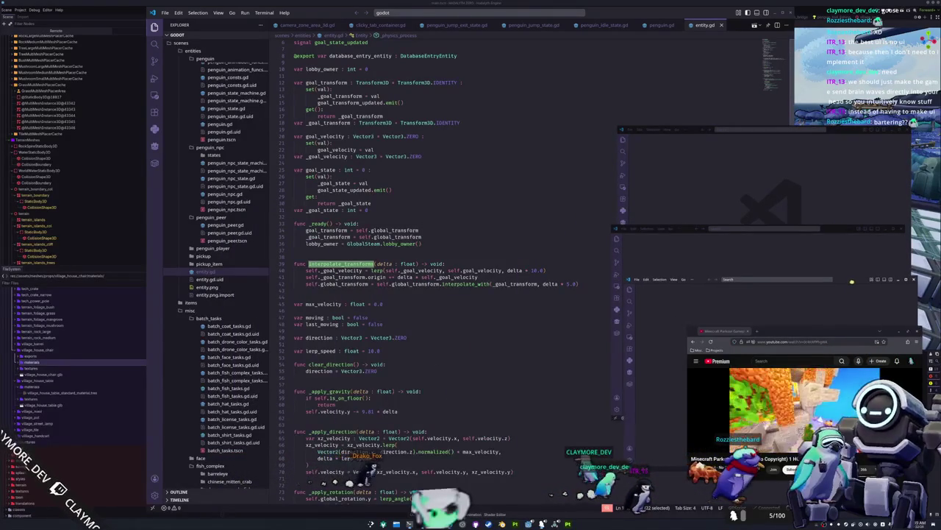
left_click(594, 266)
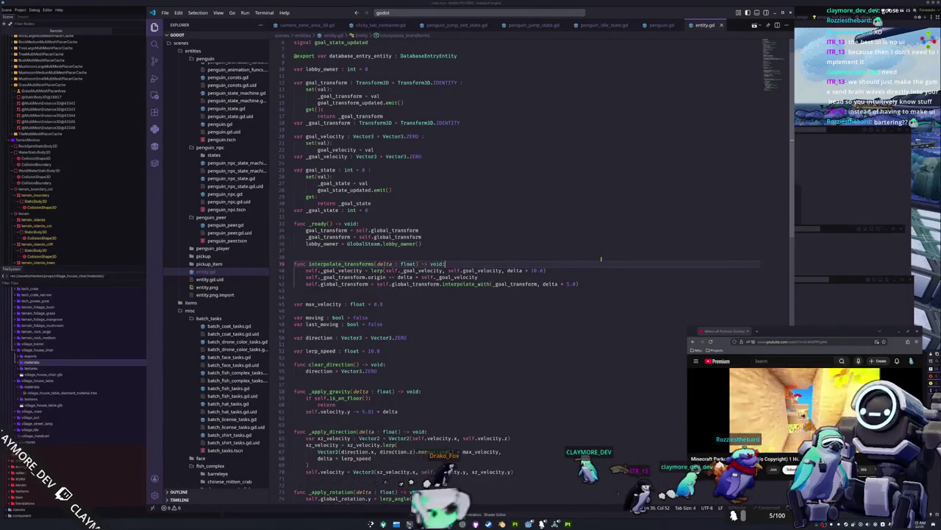
scroll(593, 256, "down", 3)
left_click(407, 240)
scroll(407, 240, "down", 8)
scroll(391, 273, "up", 3)
Open interaction_node_3d.gd and then global_data.gd through quick file search.
key("ctrl+p")
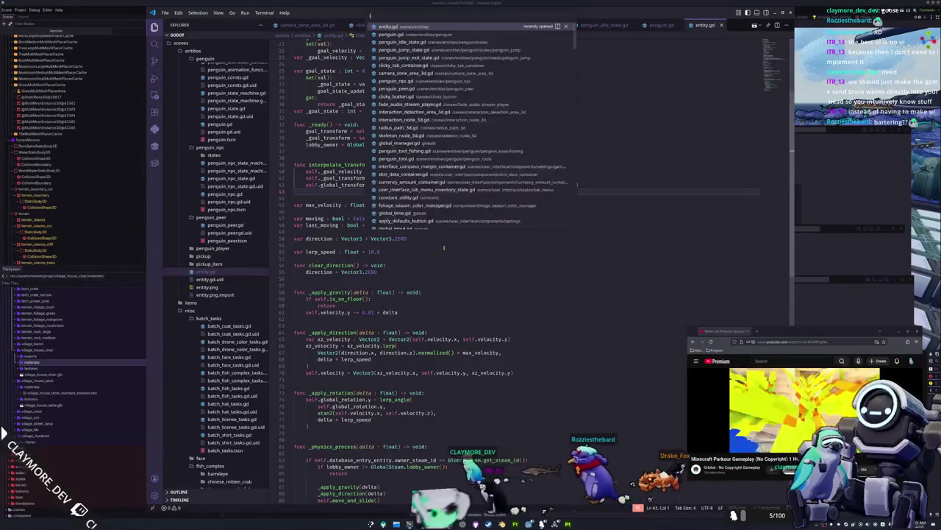
type("interaction_node_3")
key("Return")
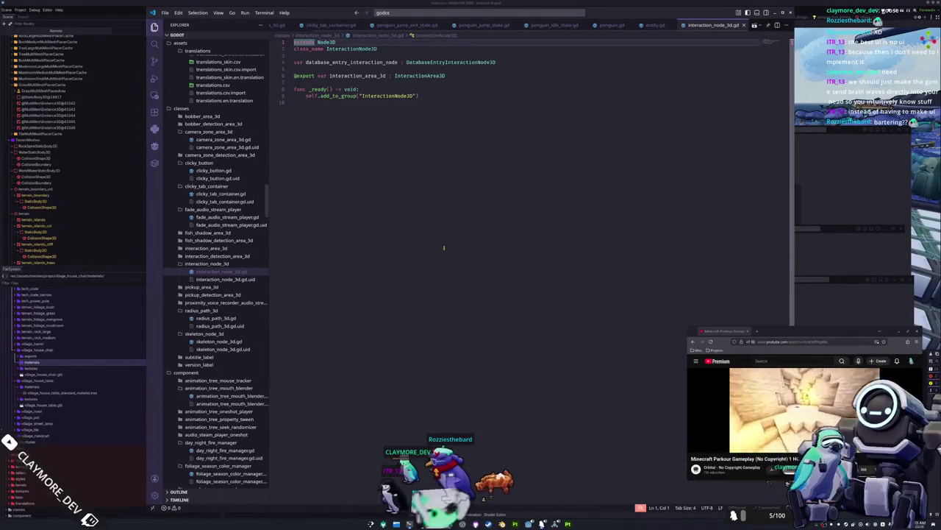
key("ctrl+p")
type("global_data")
key("Return")
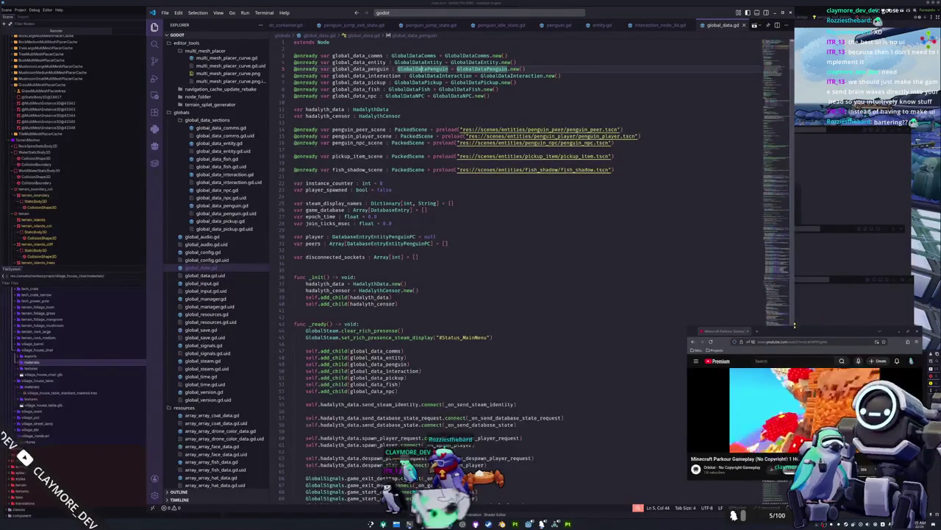
Detach a new browser tab into its own window and place it above the first video.
left_click(757, 332)
left_click_drag(786, 356, 658, 293)
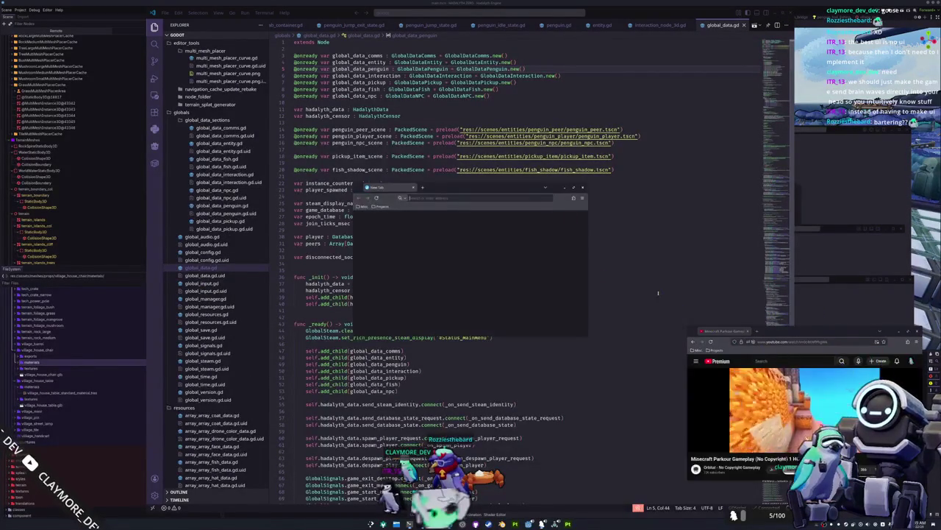
mouse_move(518, 186)
left_mouse_down()
mouse_move(701, 217)
mouse_move(940, 213)
left_mouse_up()
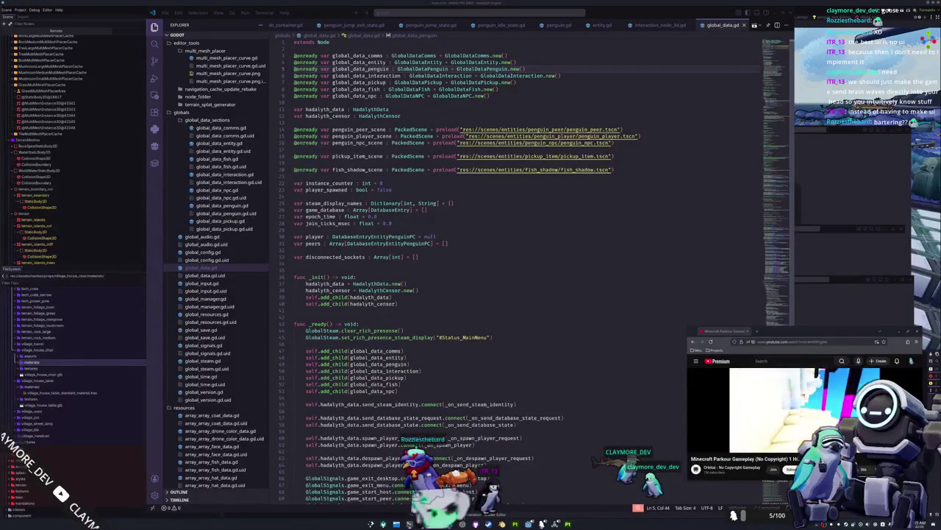
left_click_drag(790, 140, 803, 208)
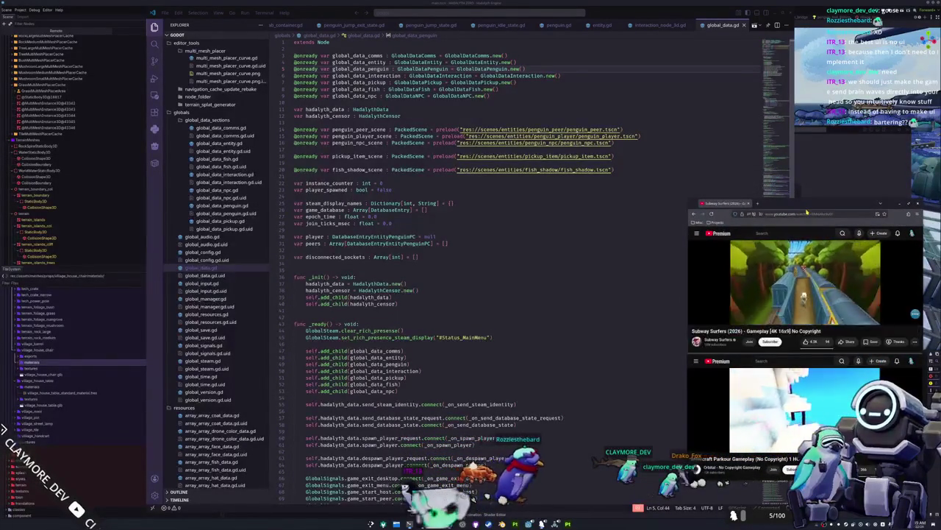
Go to the _initialize_interaction_nodes definition in global_data.gd, caret on empty line 164.
left_click(624, 285)
left_click(616, 298)
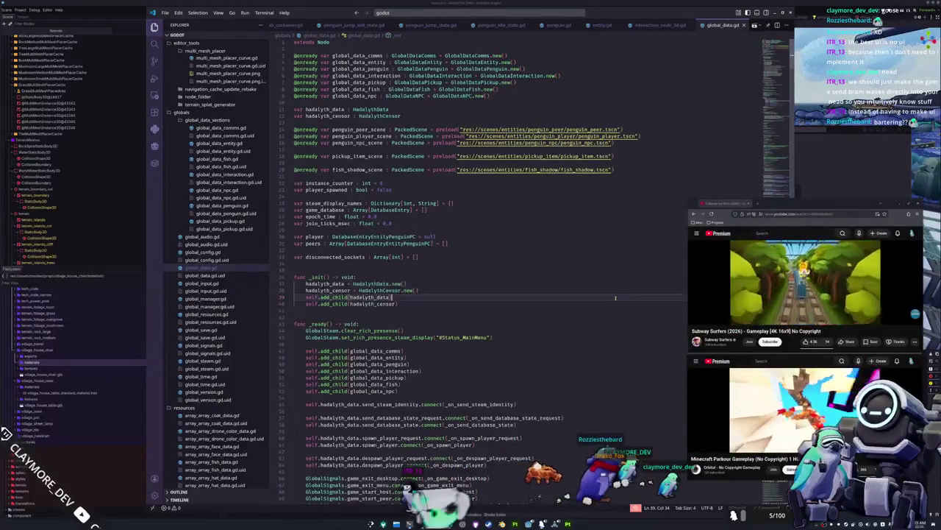
scroll(577, 217, "down", 10)
scroll(577, 218, "down", 9)
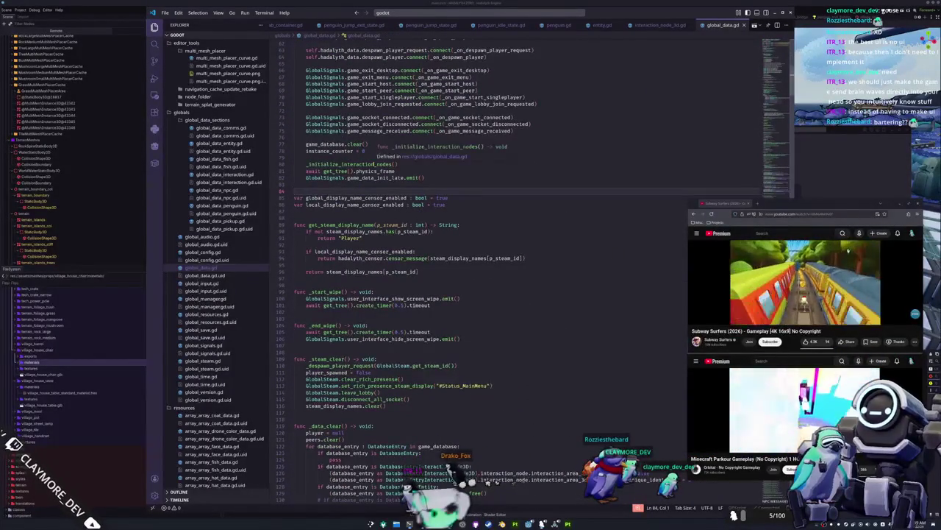
left_click(372, 164, "ctrl")
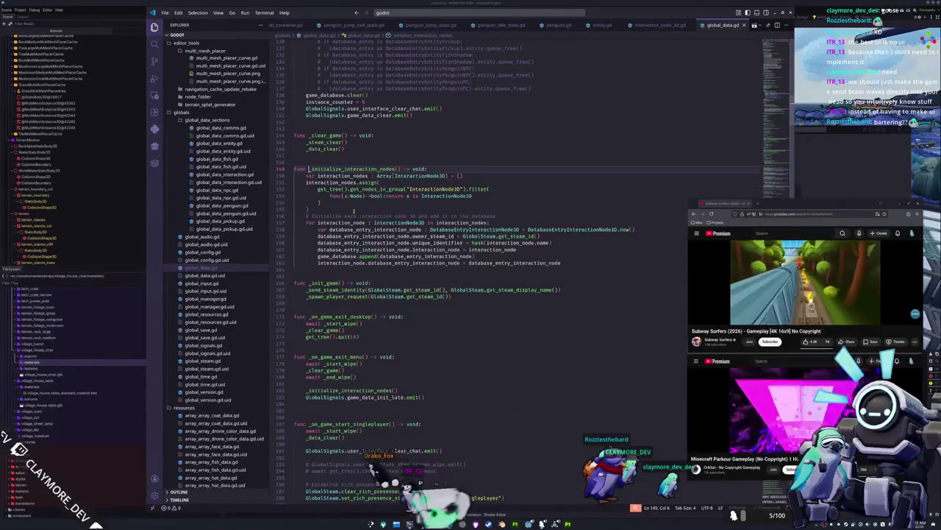
left_click(377, 268)
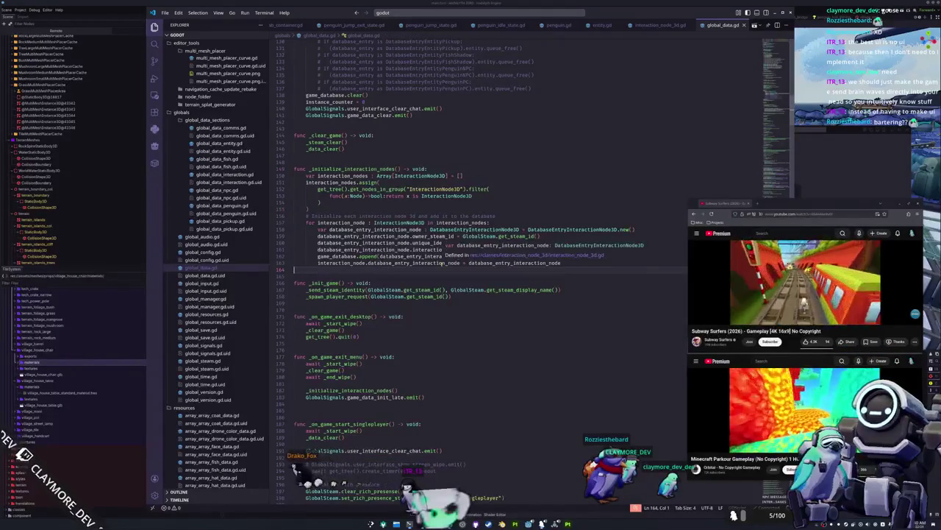
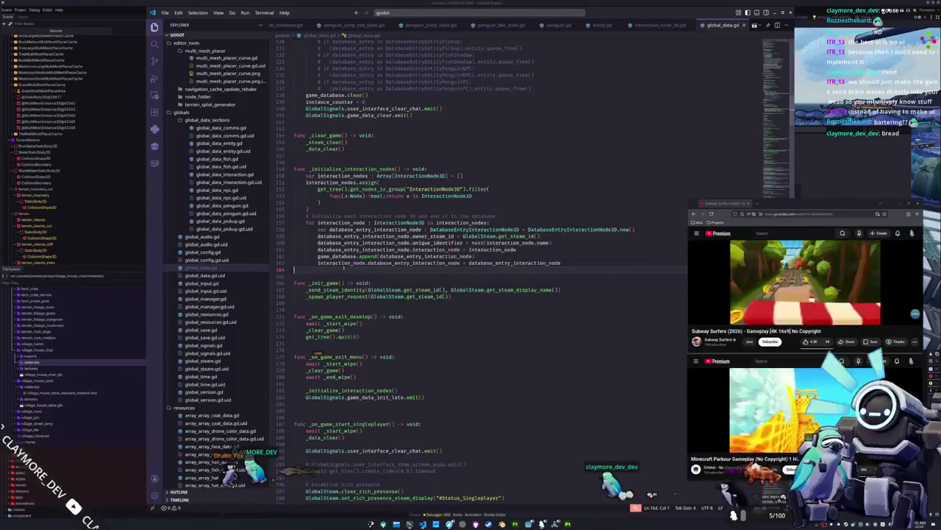
Add comments above the interaction_node assignment about checking the UID and appending '_1'.
key("Up")
key("Up")
key("Up")
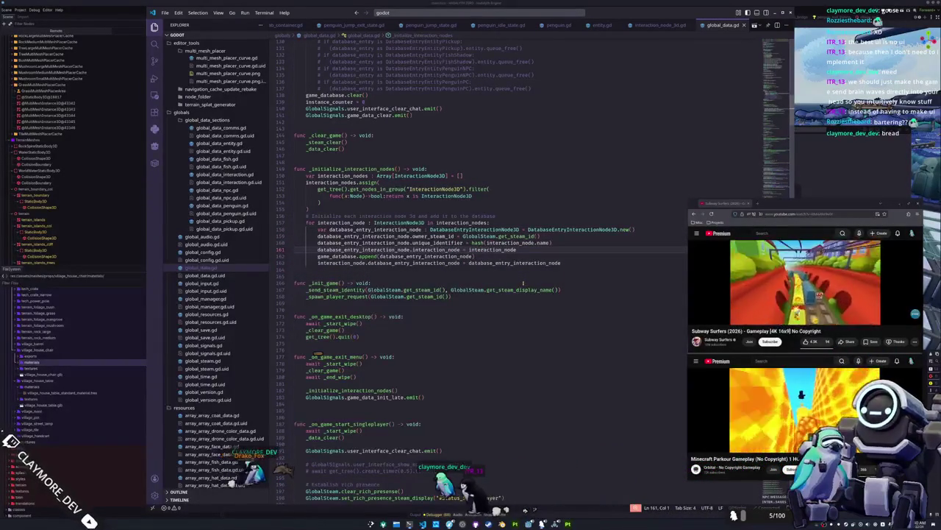
key("Return")
key("Return")
key("Return")
key("Up")
key("Up")
key("Up")
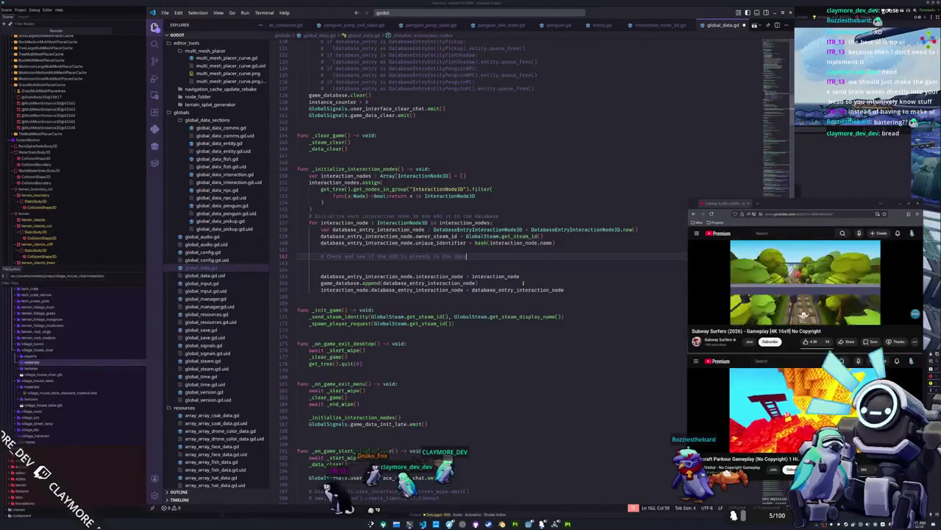
key("Return")
key("Return")
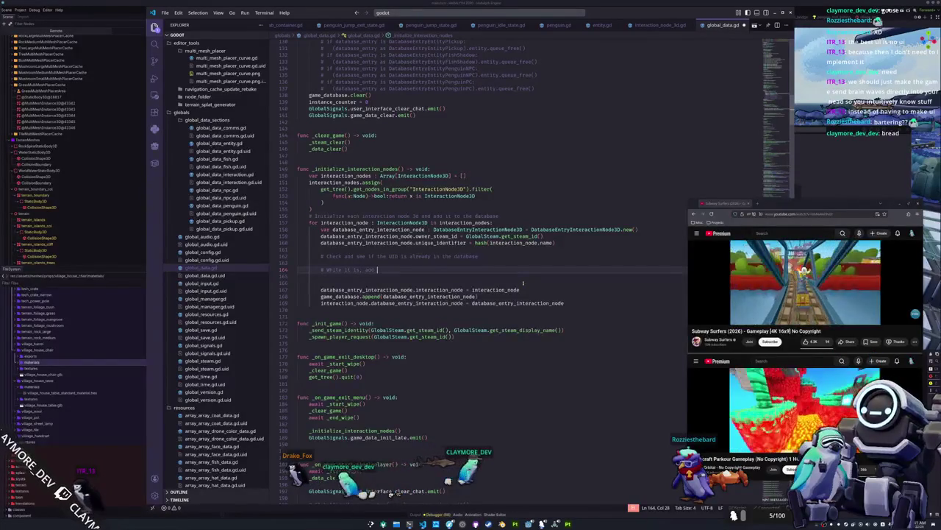
type("_1' to the end of ")
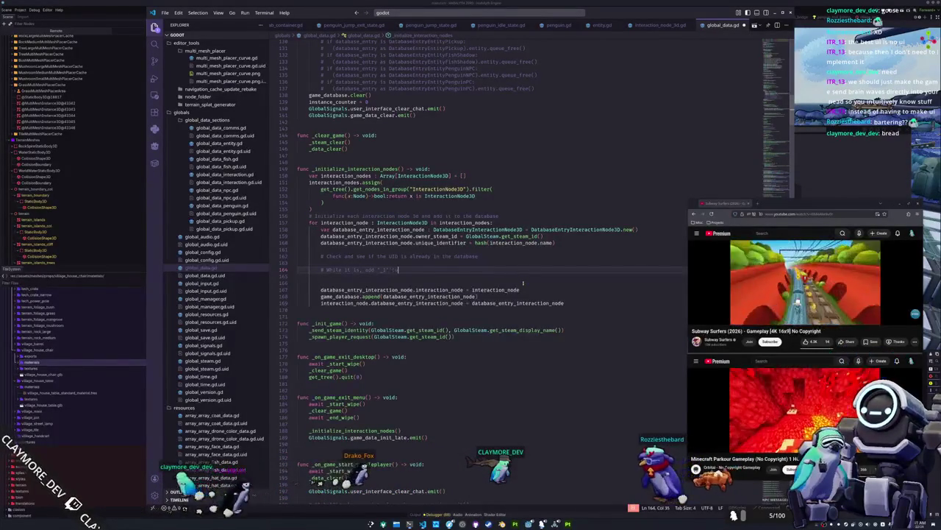
type("the node's name")
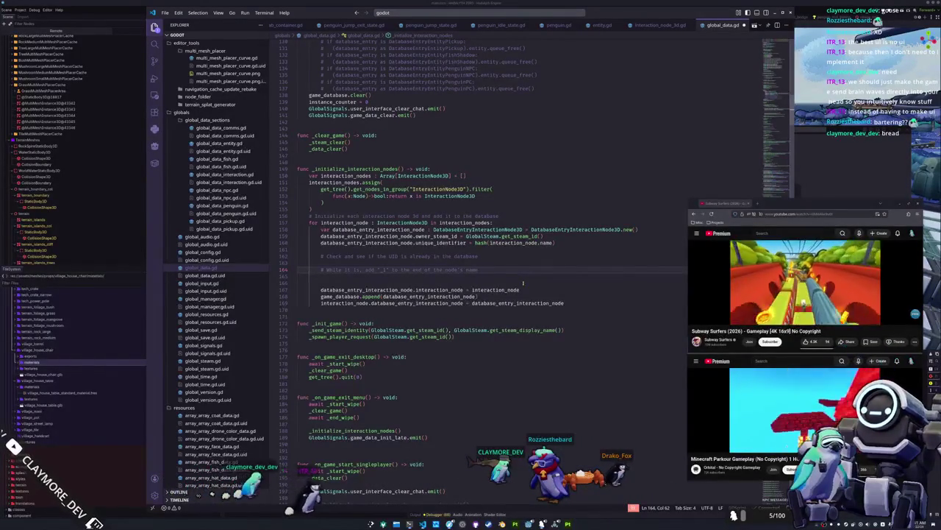
Reword the comment's ending to 'hashed string' and leave a blank line above the comments.
key("ctrl+shift+Left")
key("ctrl+shift+Left")
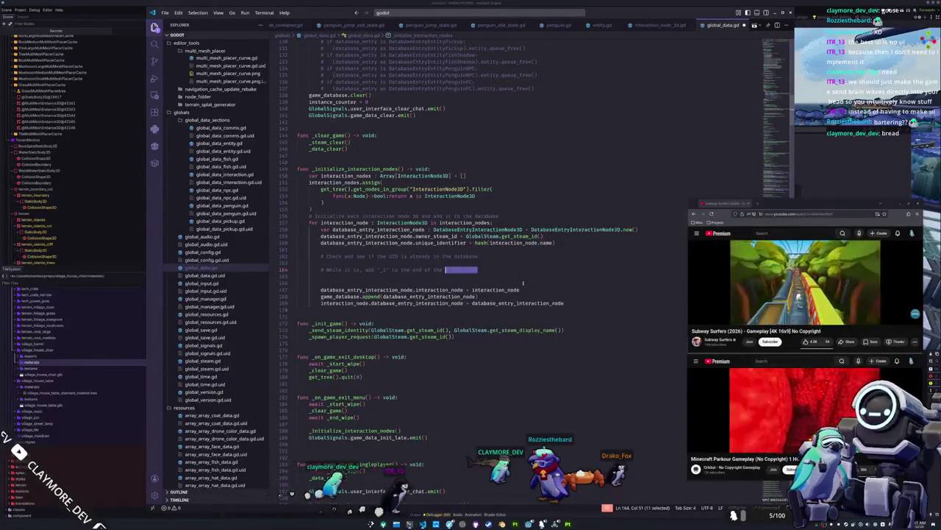
key("BackSpace")
key("ctrl+BackSpace")
type("hashed string")
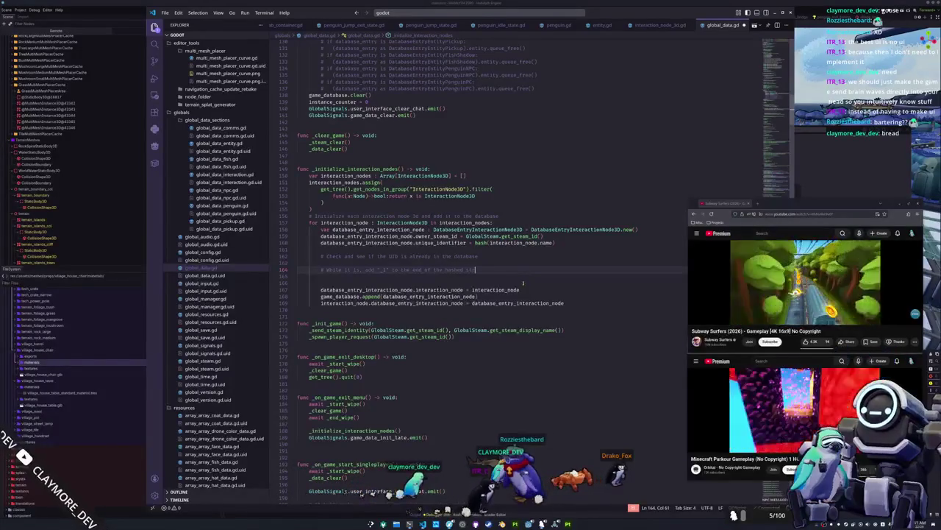
key("Up")
key("Up")
key("Up")
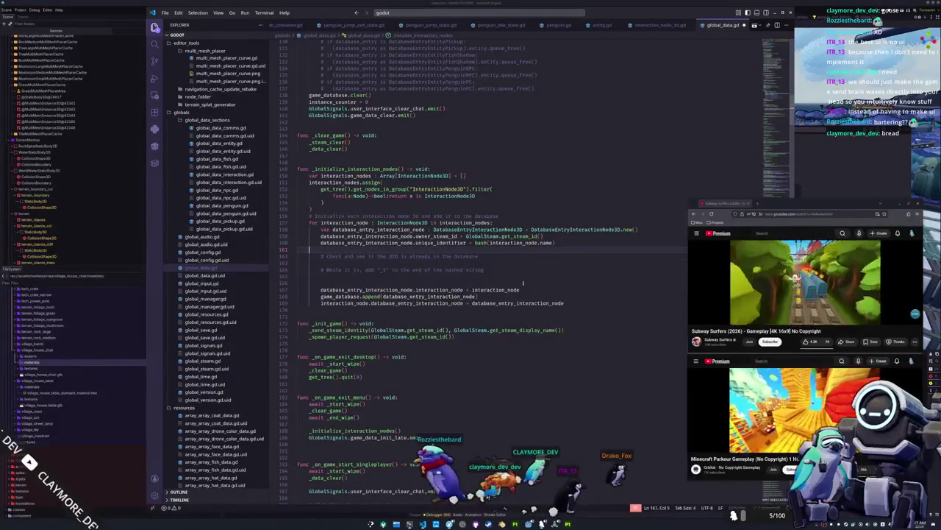
key("Return")
Declare 'var exists : bool = true' followed by a 'while exists:' loop.
type("while")
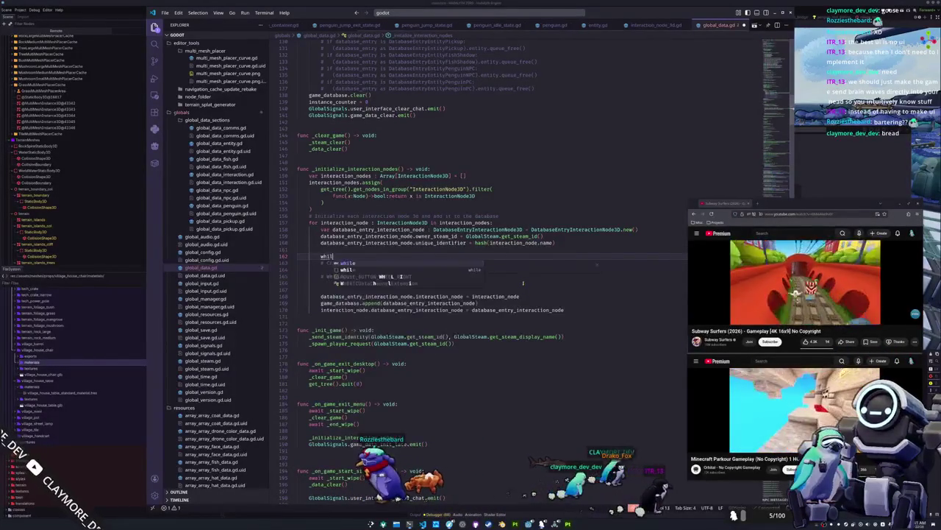
key("Home")
key("Return")
key("Up")
type("var t")
key("BackSpace")
type("bool")
type("exists")
type("bool")
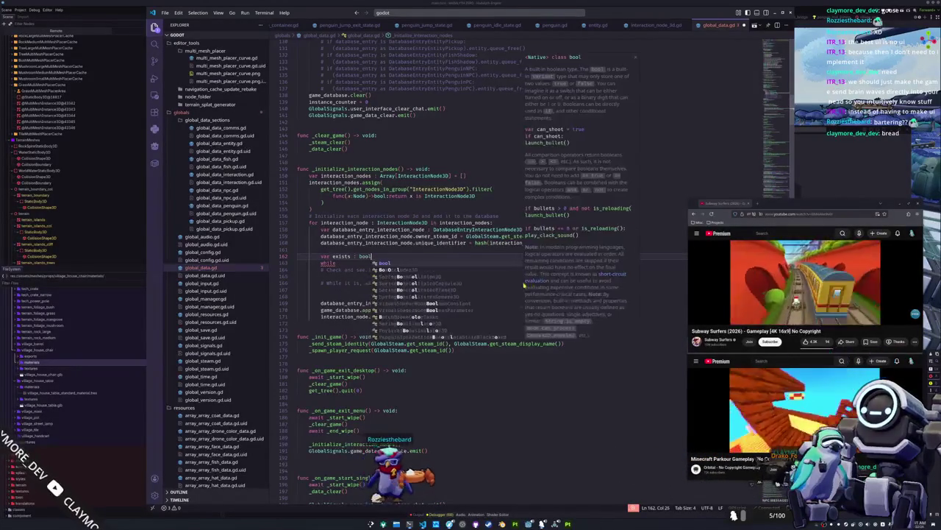
type(" = rue")
key("Down")
type("t")
key("BackSpace")
type("exist")
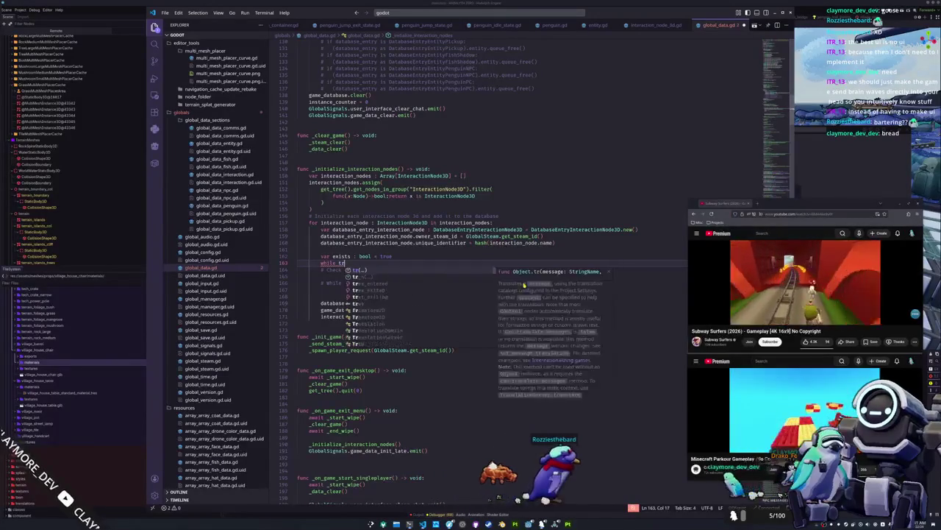
type("s:")
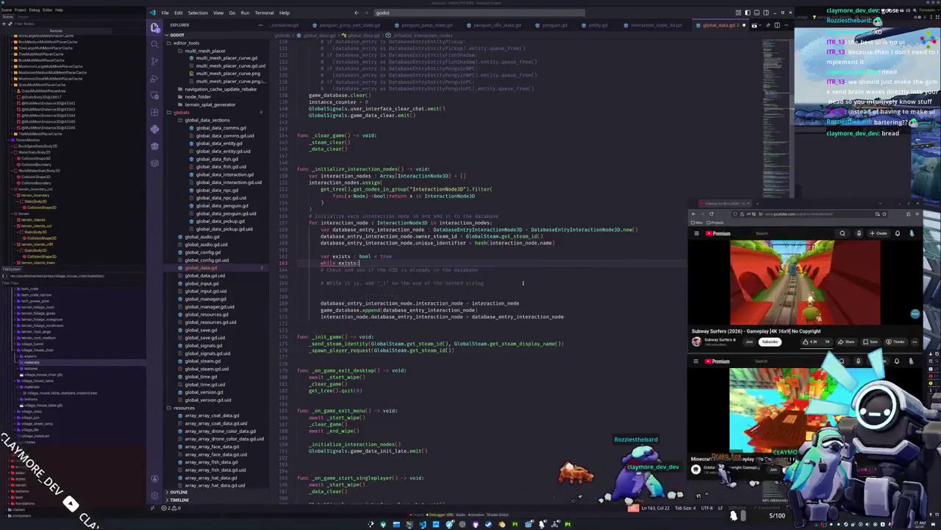
key("Down")
key("Home")
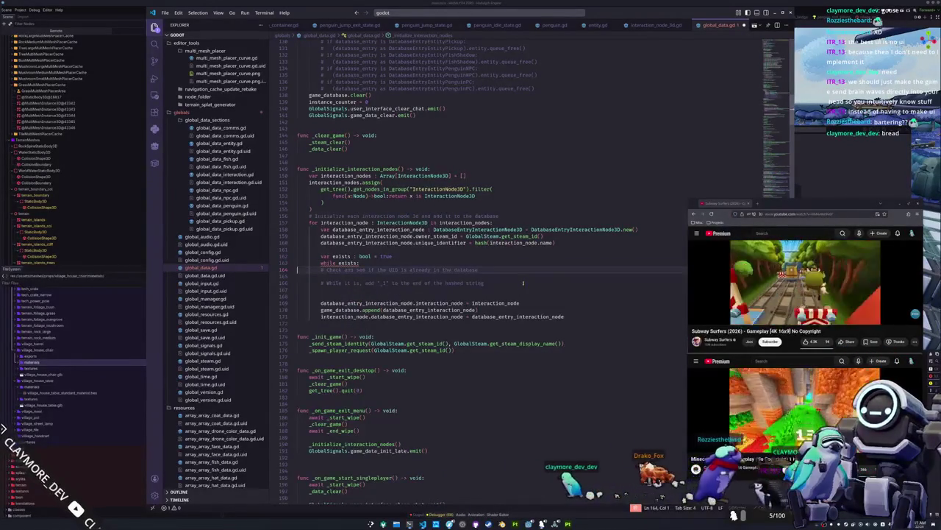
key("Return")
key("Up")
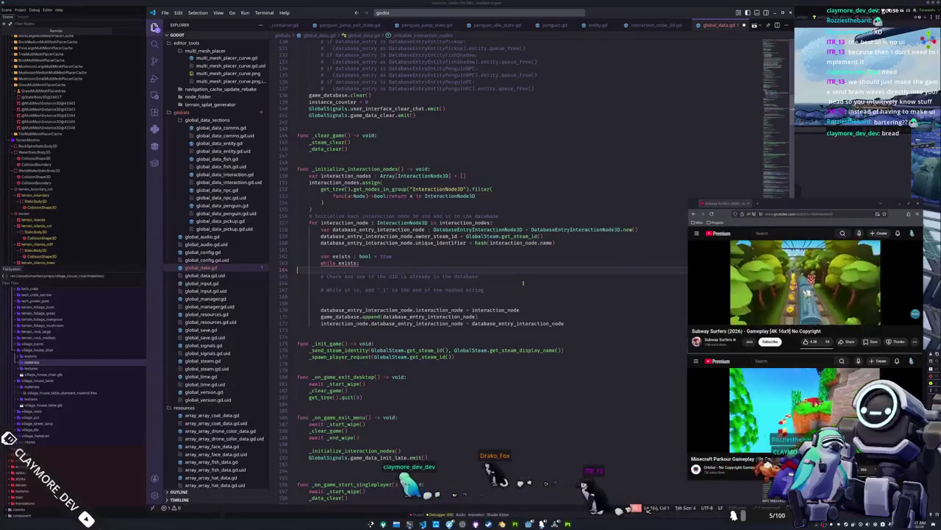
Try a false flag with 'while not exists', then revert to true and add an indented loop line.
key("Up")
key("Up")
key("End")
key("ctrl+shift+Left")
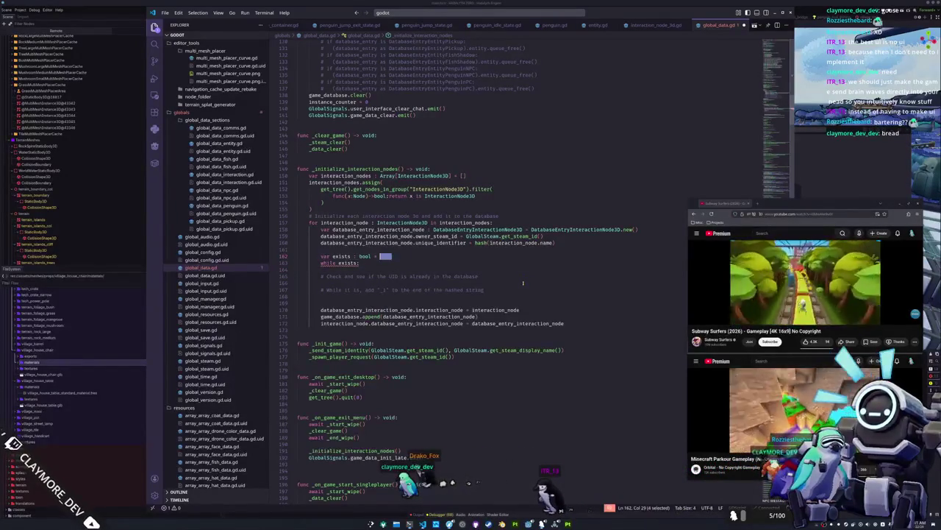
type("false")
key("Down")
key("Home")
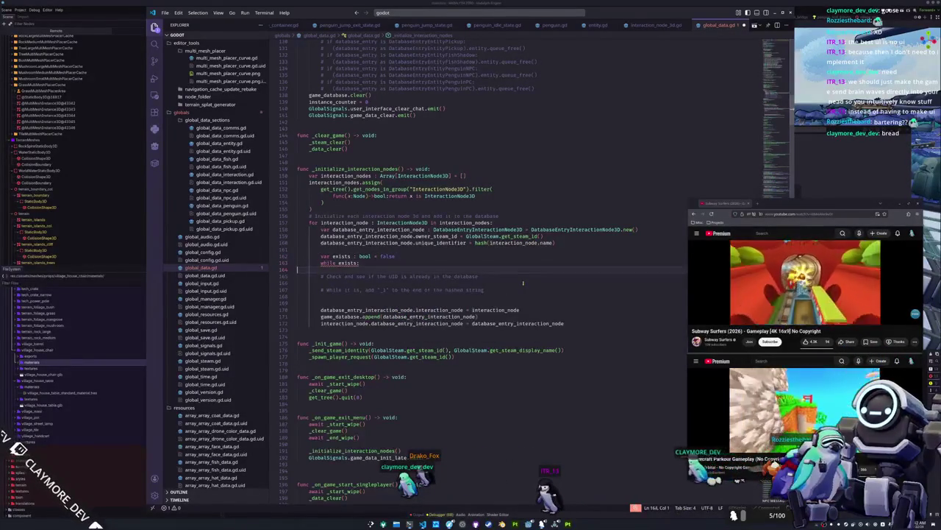
key("Up")
key("End")
key("ctrl+Left")
key("ctrl+Left")
type("not")
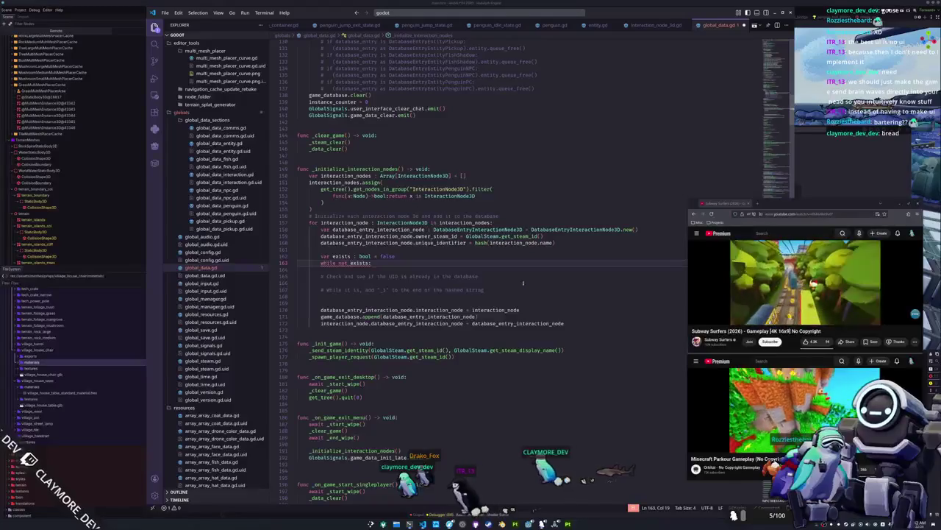
key("BackSpace")
key("BackSpace")
key("BackSpace")
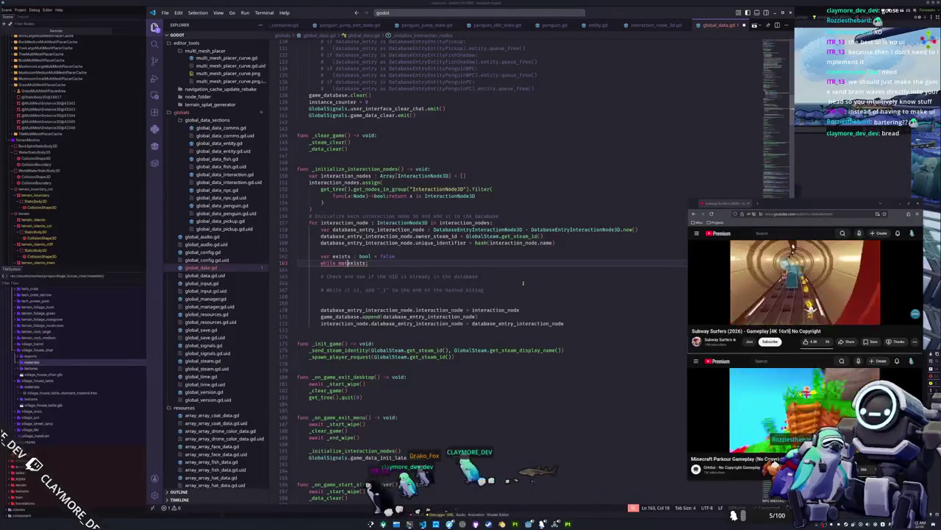
key("Up")
key("End")
key("ctrl+BackSpace")
type("true")
key("Down")
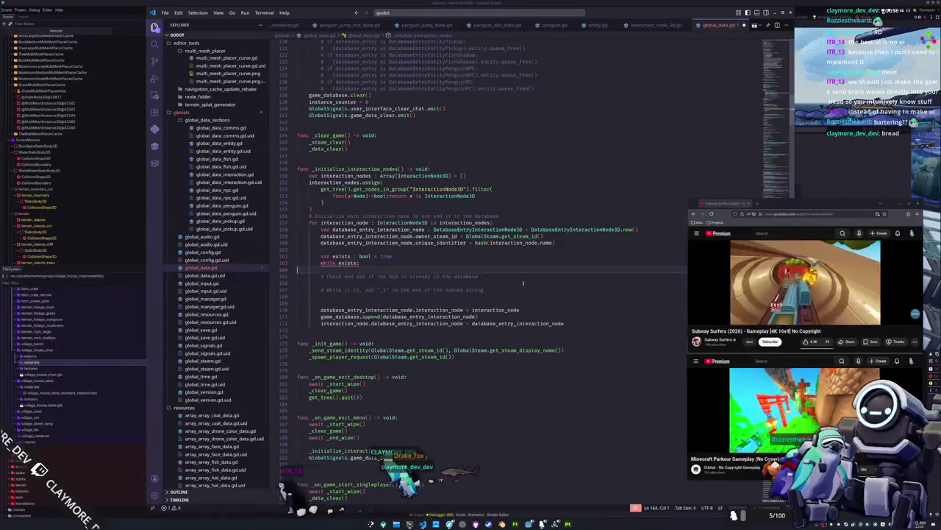
key("Return")
key("Return")
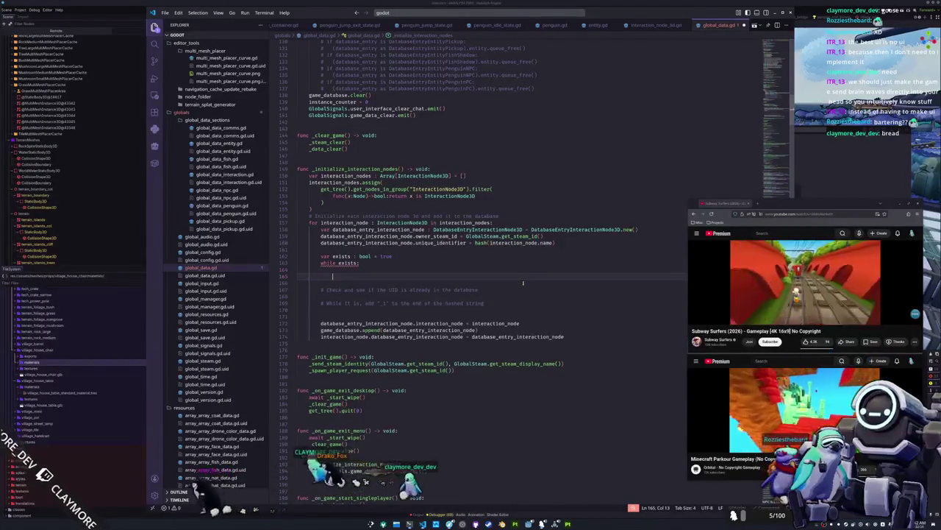
Declare 'var not_exists : bool = false' and a for loop over game_database entries.
type("var ")
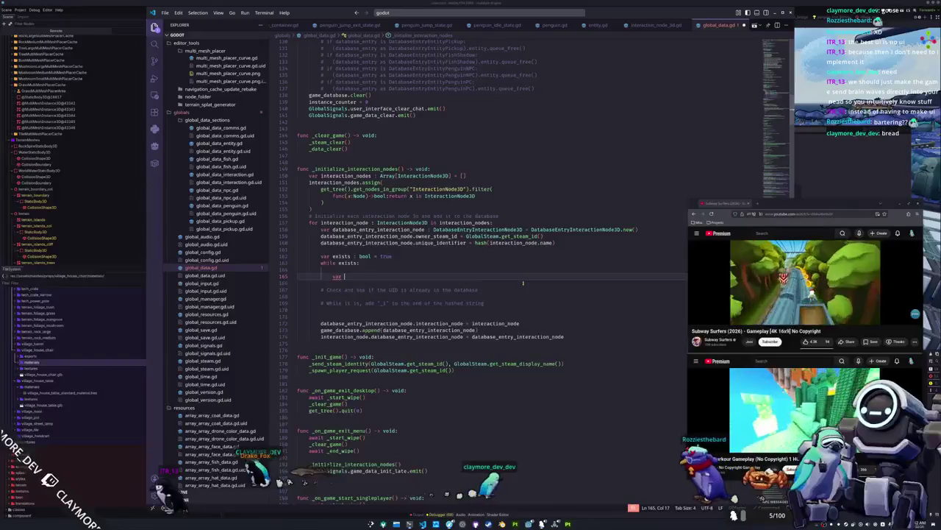
type("not_exists")
type(" : bool = ")
type("fals")
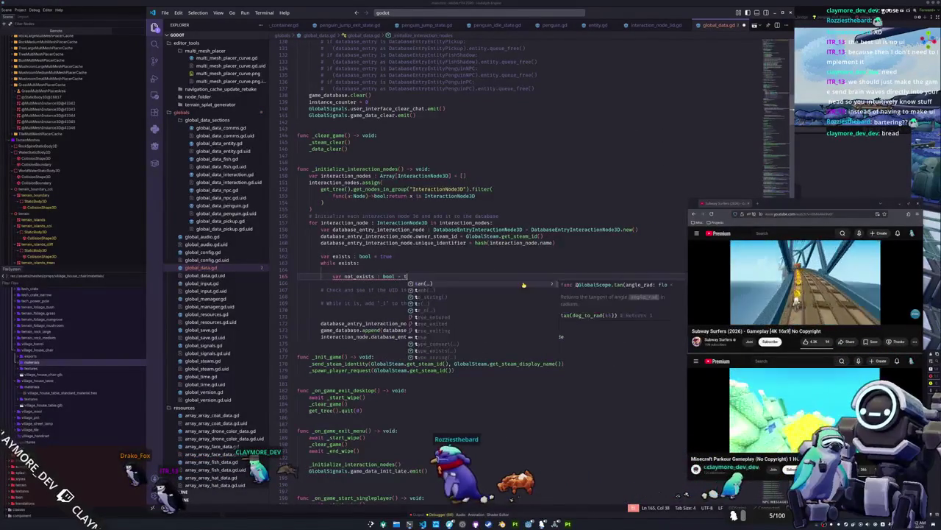
key("Return")
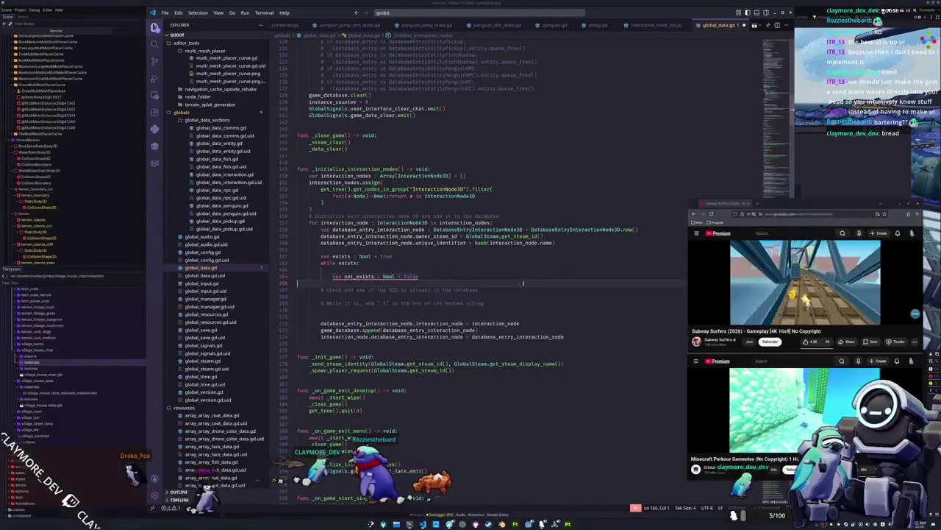
key("Return")
type("rue")
key("Return")
type("for ")
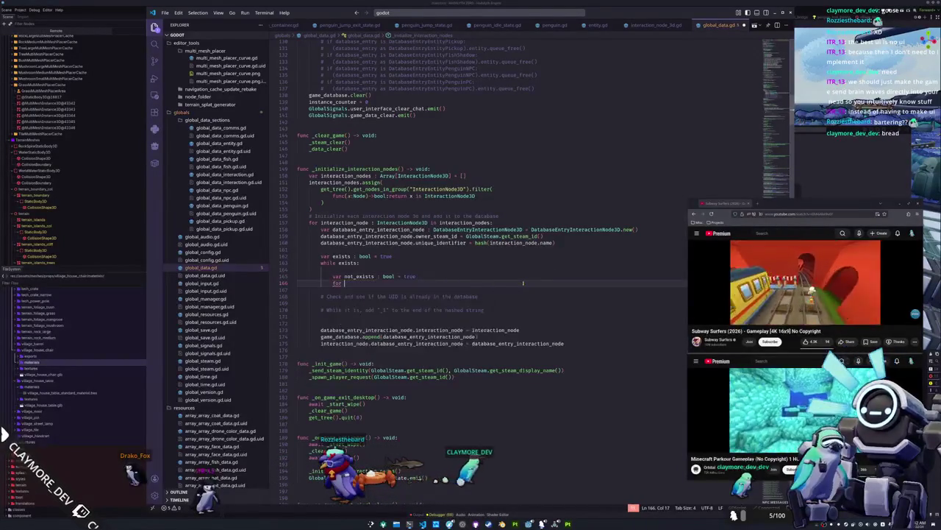
type("database_en")
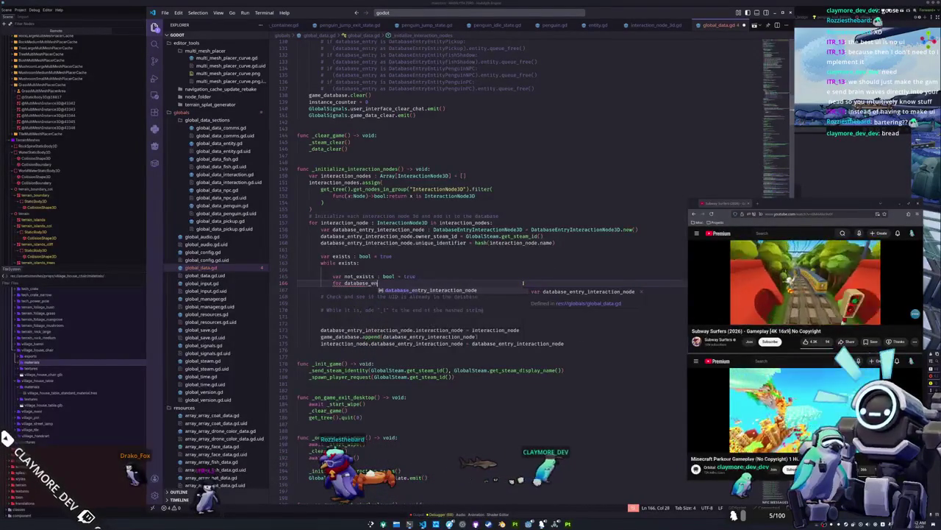
type("try : Databa")
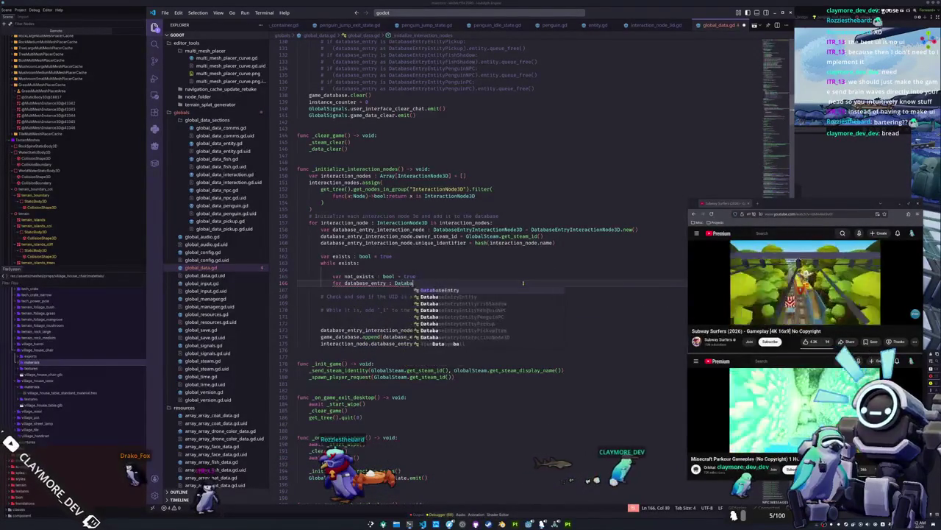
type("seEntry in ")
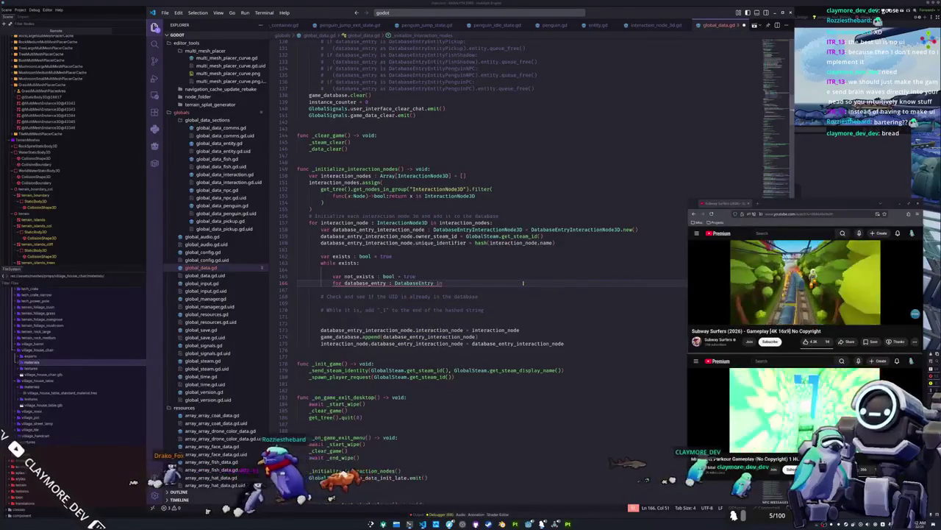
type("game_database:")
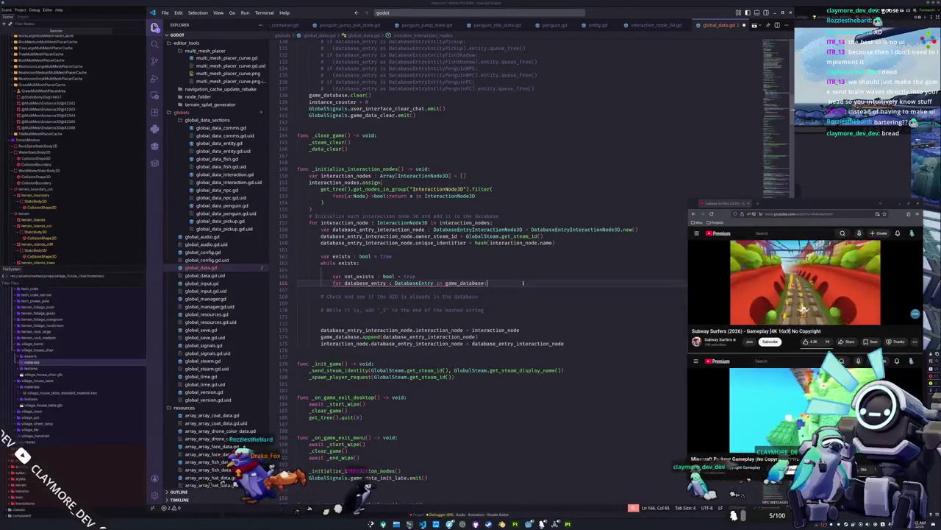
key("Return")
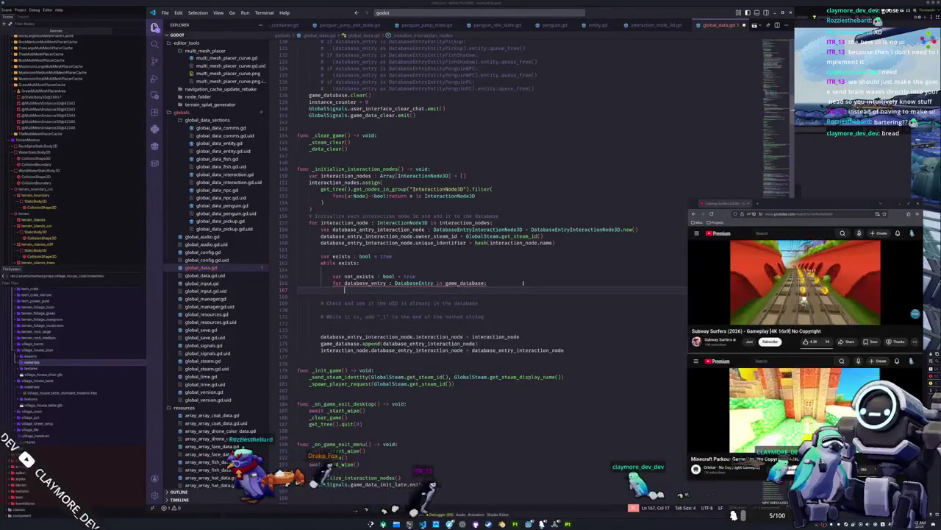
key("Return")
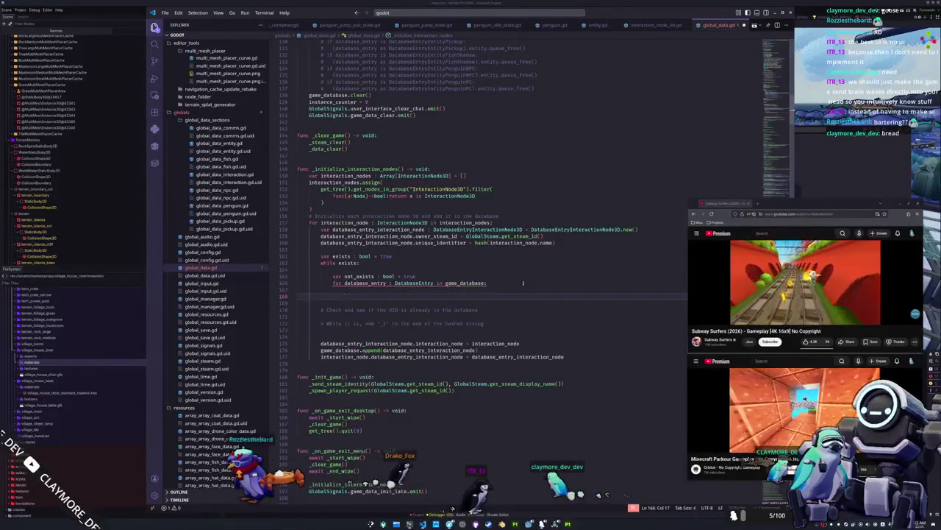
Add 'if database_entry.unique_identifier == database_entry_interaction_node.unique_identifier:' inside the for loop.
key("Up")
type("f database_entry.un")
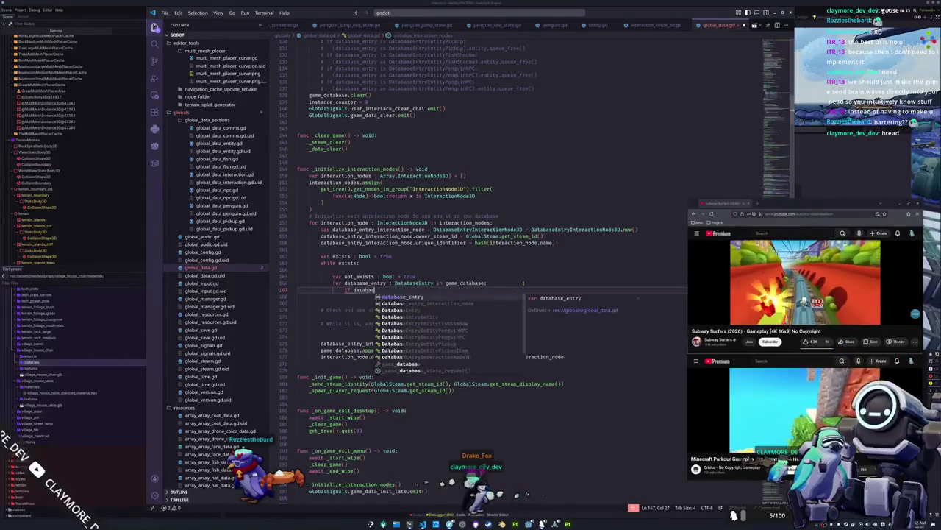
key("Return")
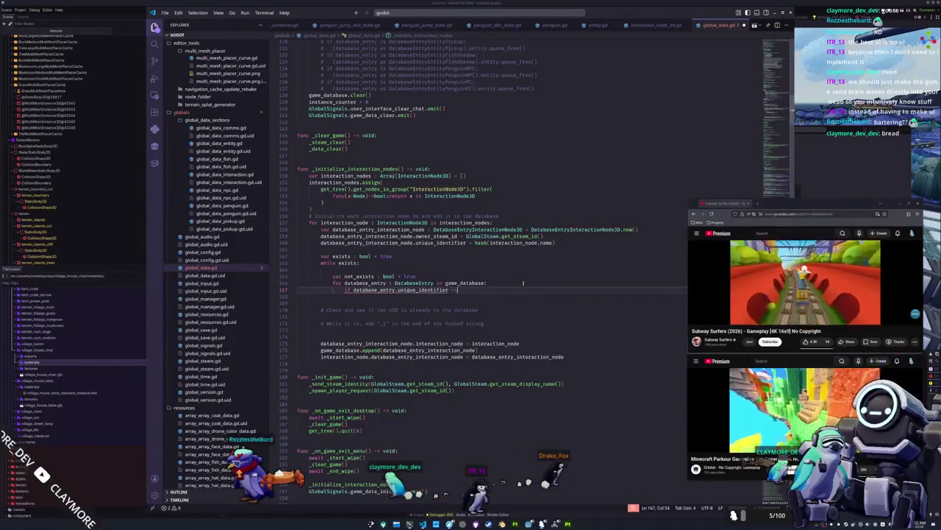
type("databa")
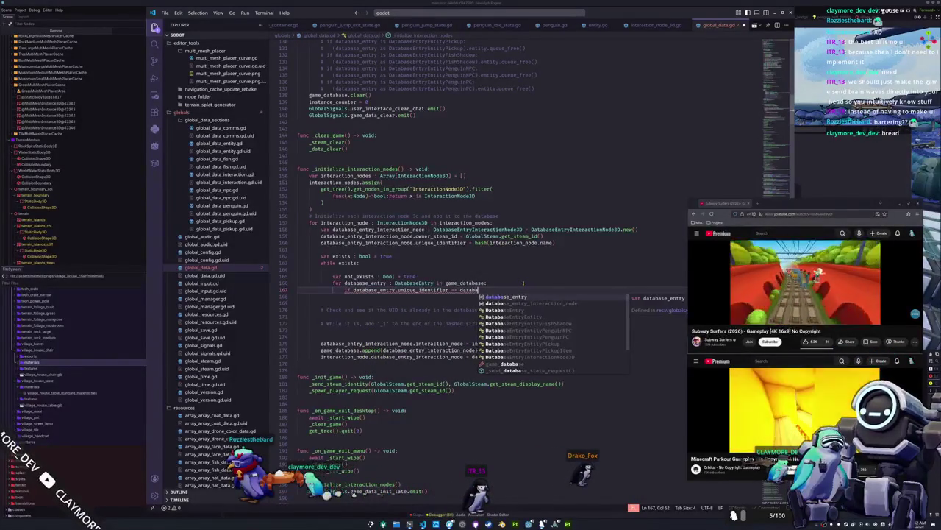
type("se_entry_interaction_node.unique")
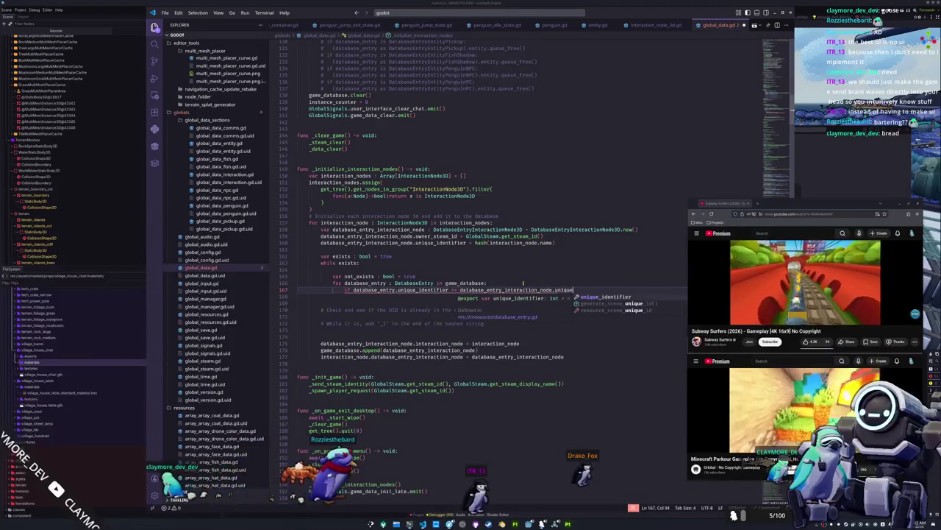
key("Return")
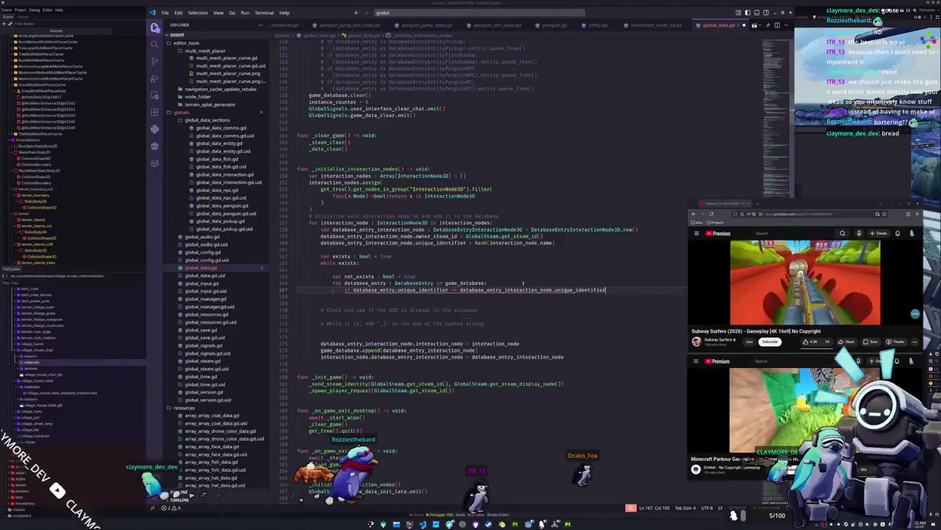
type(":")
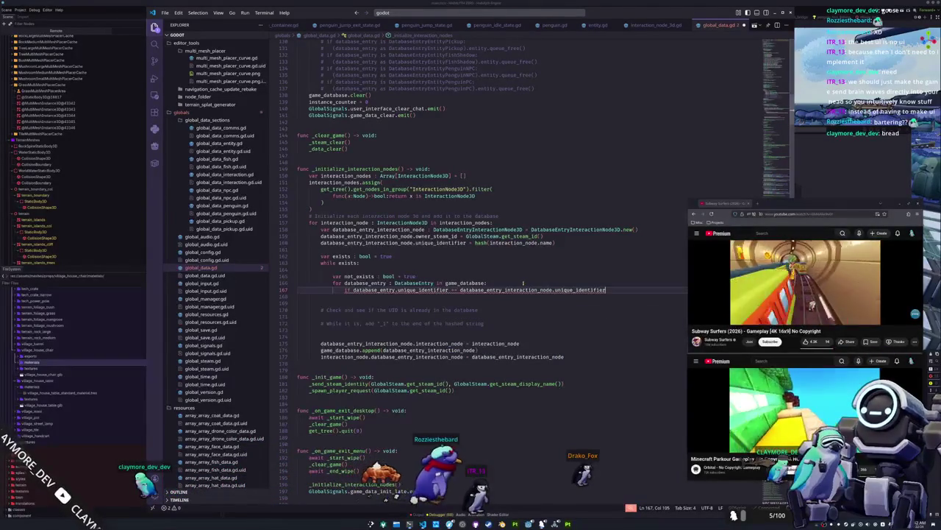
key("Return")
Set not_exists = false on a match, and add 'exists = not not_exists' after the for loop.
type("not_exi")
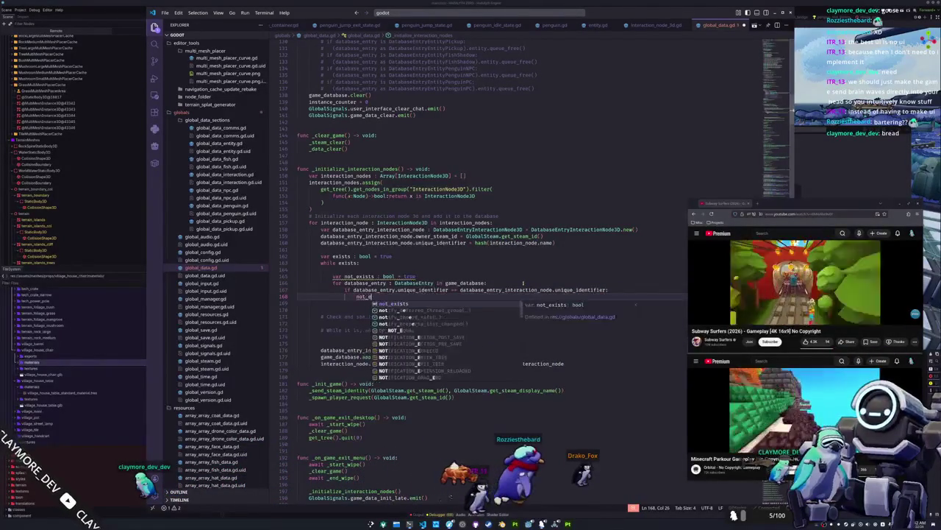
key("Return")
type("= false")
key("Return")
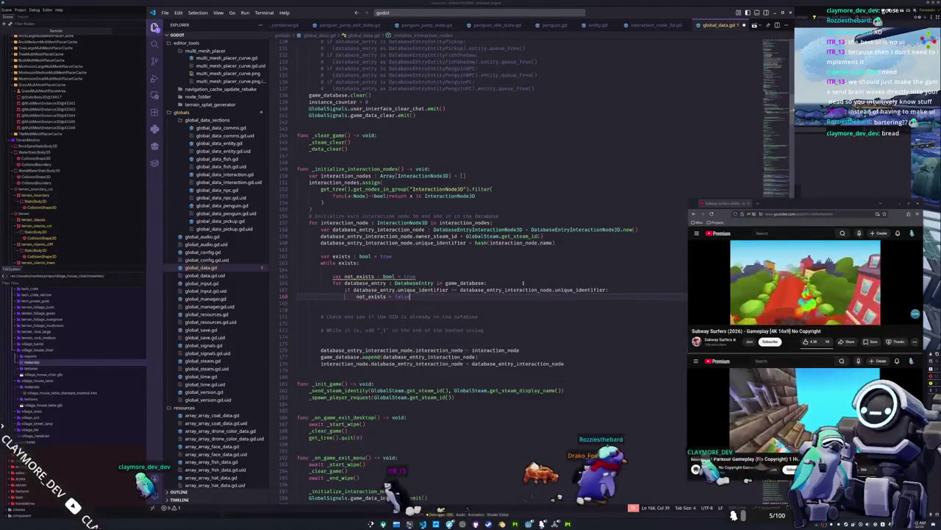
key("Return")
key("BackSpace")
key("BackSpace")
type("if")
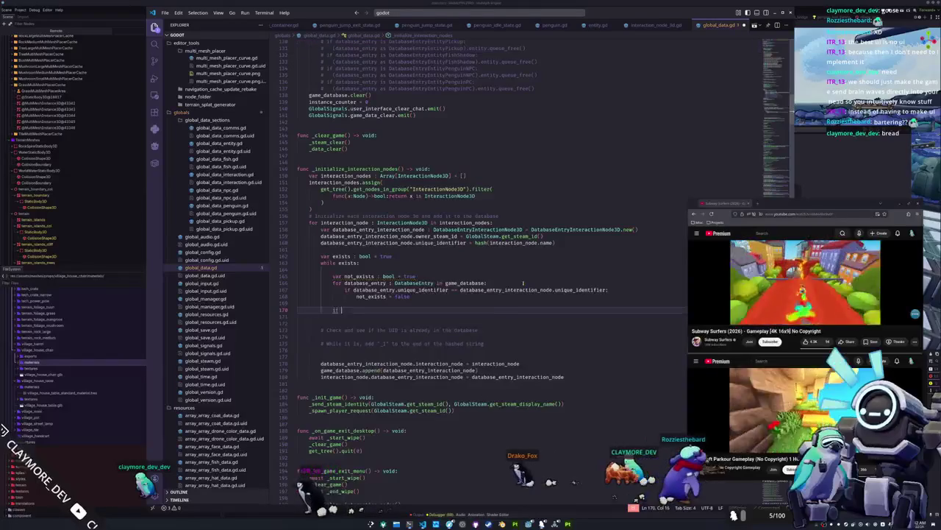
type(" not_exists:")
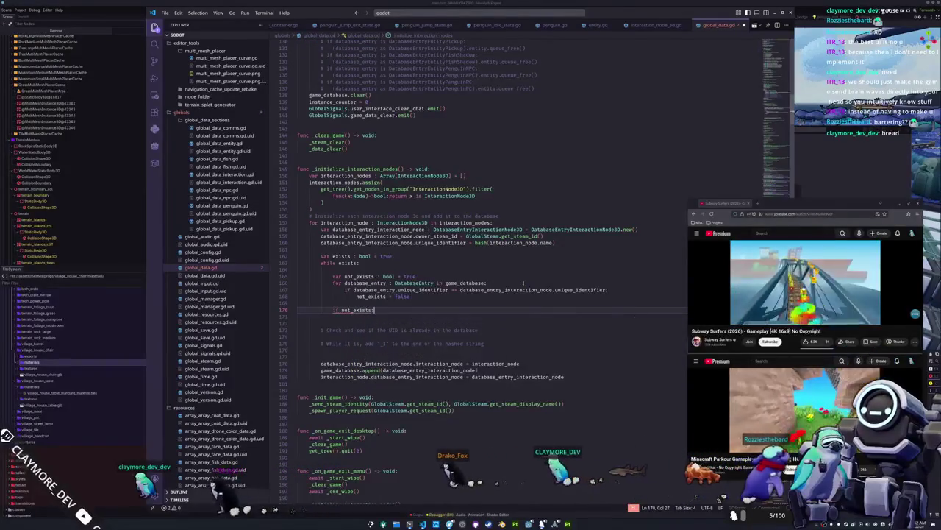
key("Return")
key("Up")
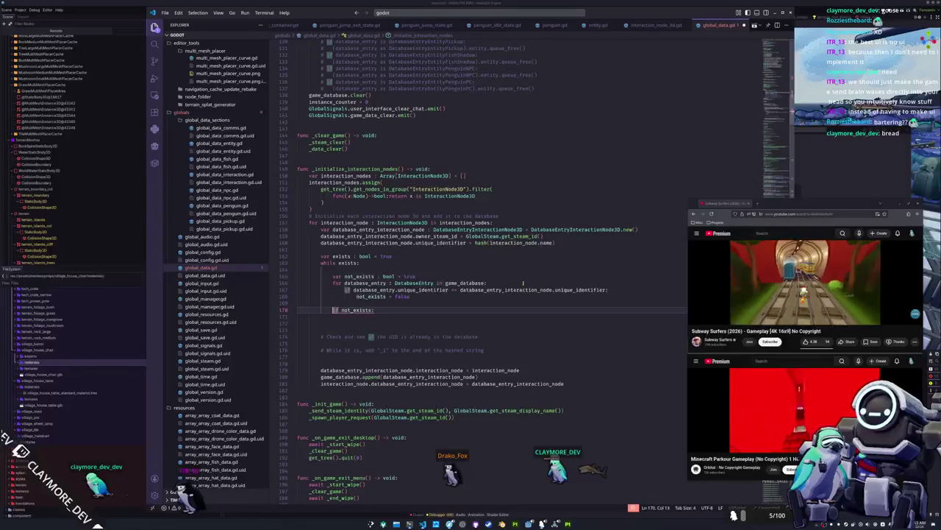
type("exist")
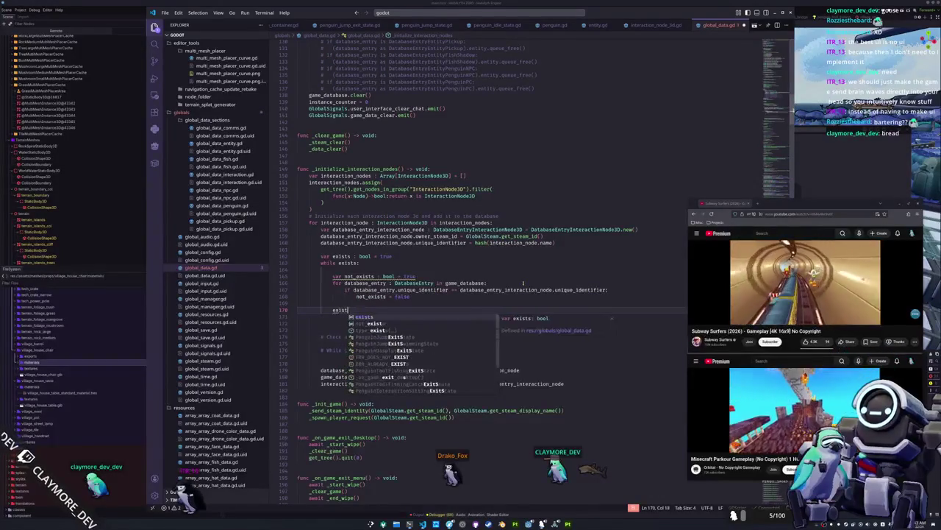
type("s = not not exists")
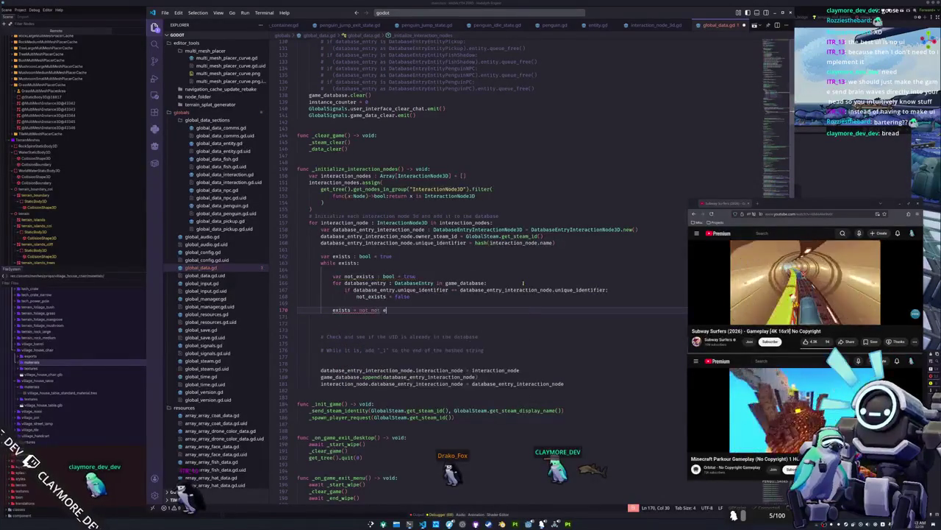
key("Down")
key("Return")
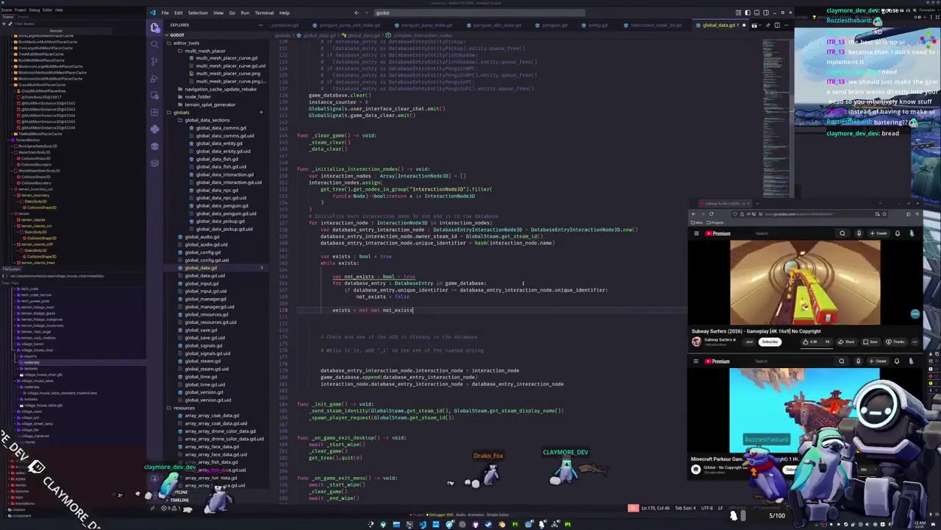
key("Down")
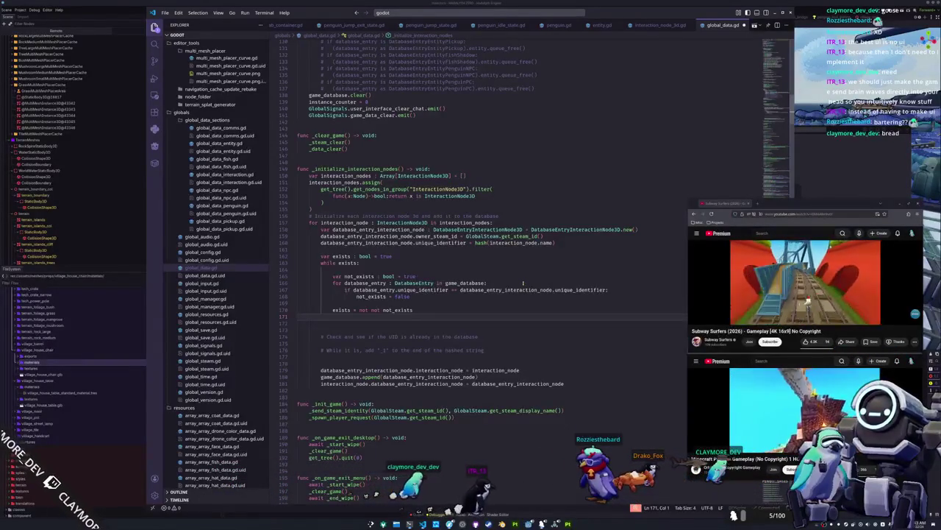
Review the not_exists and exists lines of the loop, then open a new line below.
key("Up")
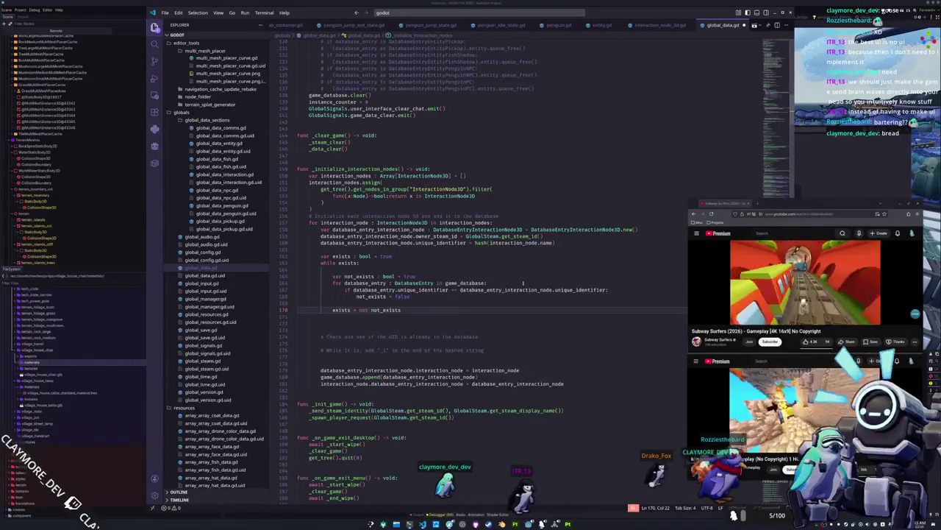
key("Up")
key("Up")
key("Up")
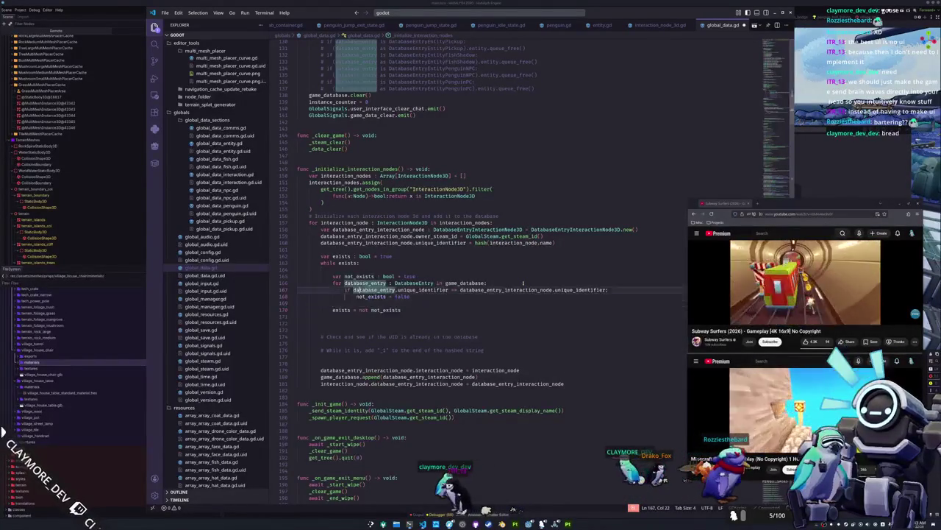
key("Down")
key("Down")
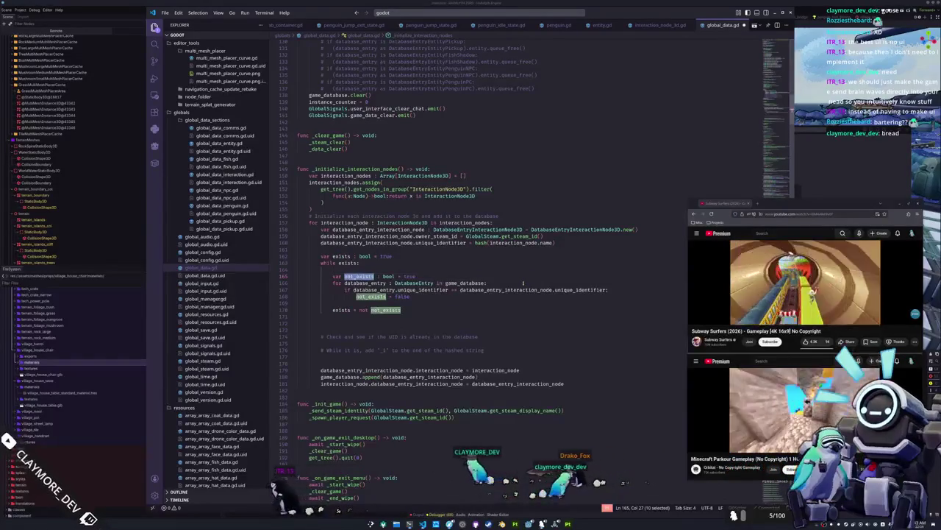
key("ctrl+d")
key("Down")
key("Down")
key("Down")
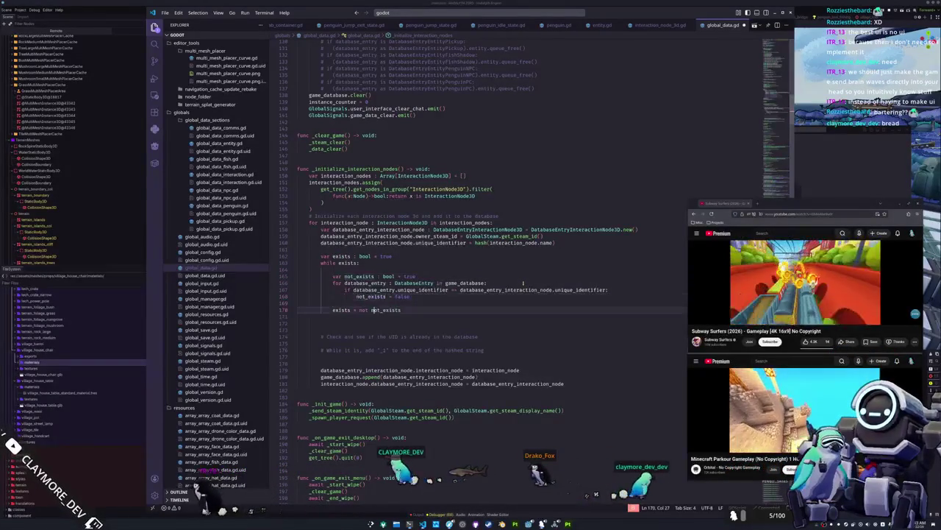
key("Up")
key("Up")
key("Up")
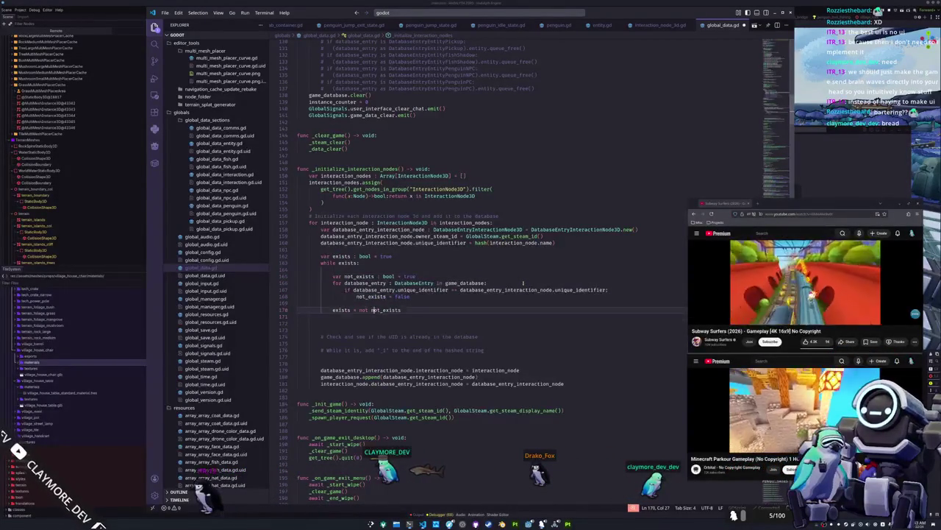
key("Up")
key("Up")
key("Up")
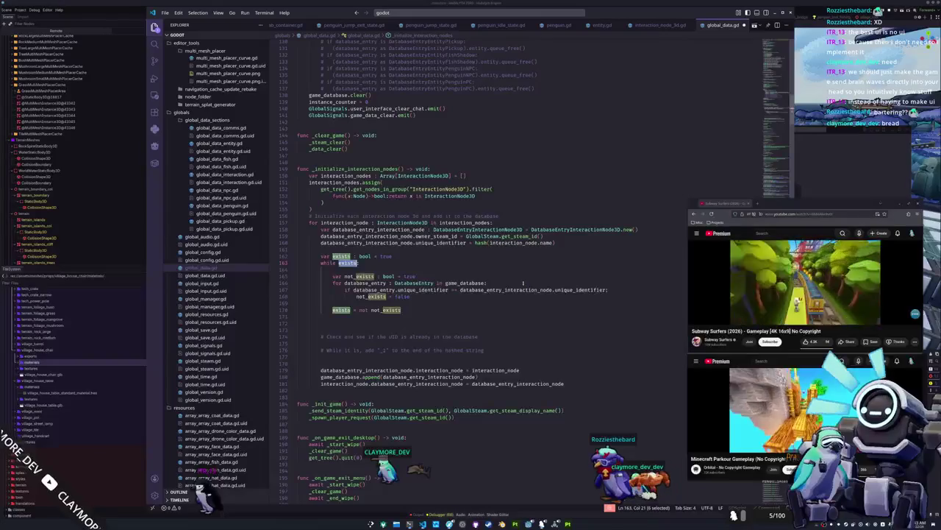
key("Down")
key("Down")
key("ctrl+d")
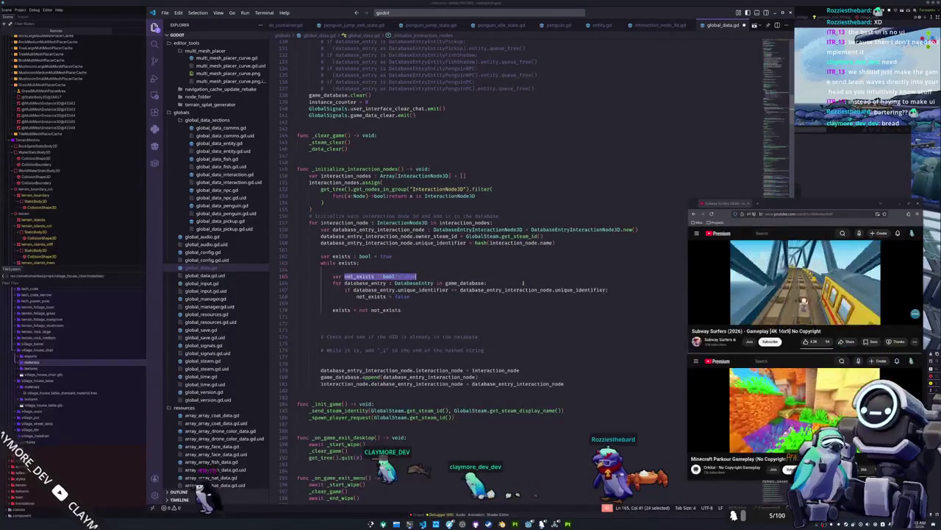
key("Down")
key("Down")
key("Down")
key("ctrl+shift+Left")
key("ctrl+shift+Left")
key("ctrl+shift+Left")
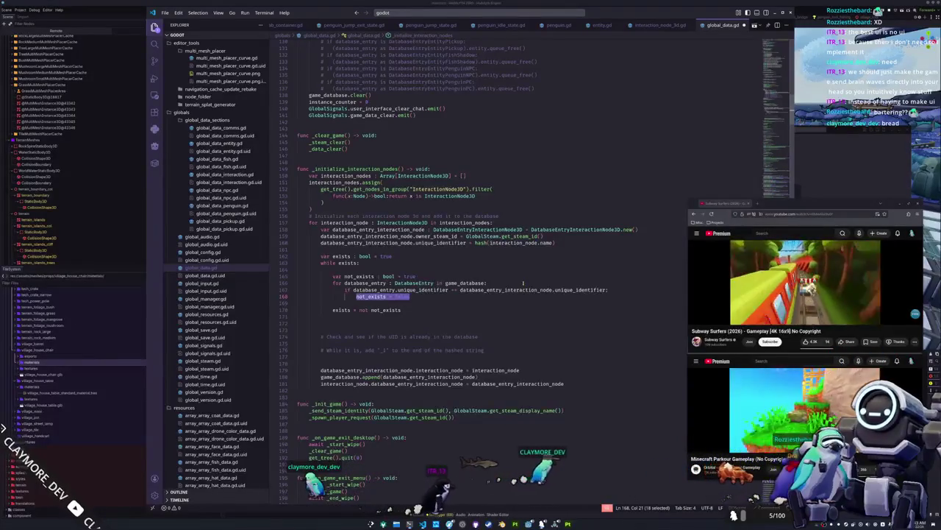
key("ctrl+shift+Right")
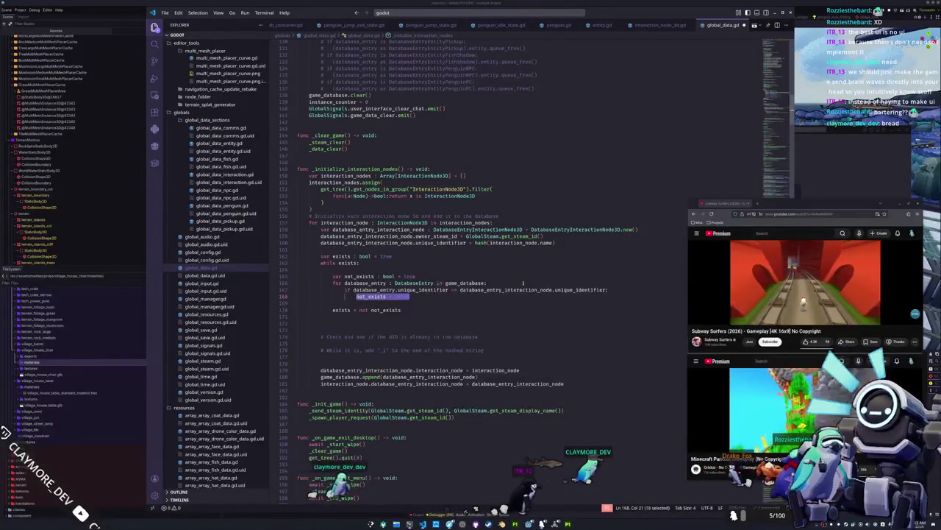
key("Right")
key("Down")
key("Down")
key("ctrl+shift+Right")
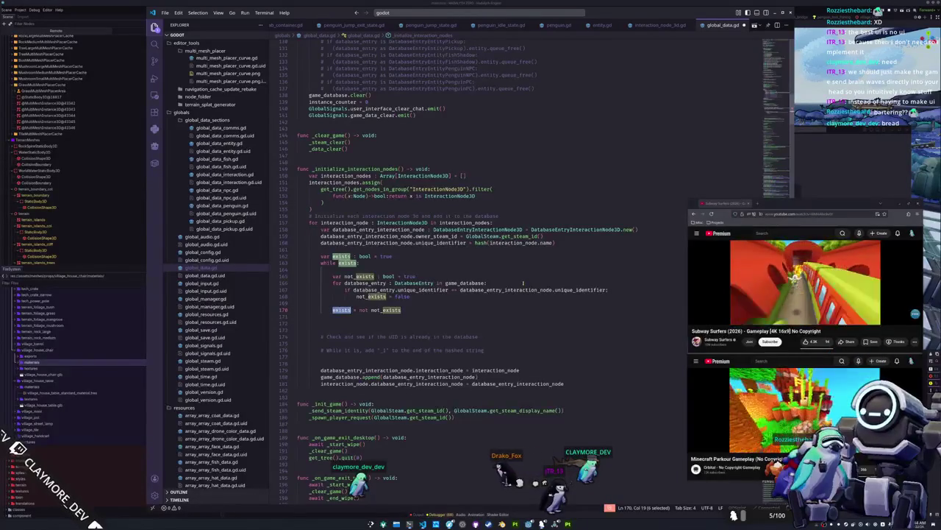
key("Right")
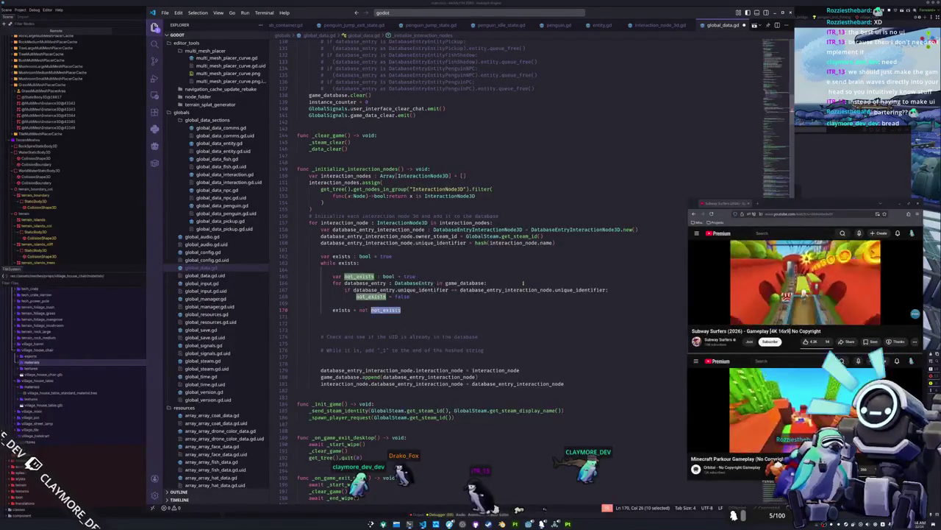
key("shift+alt+Right")
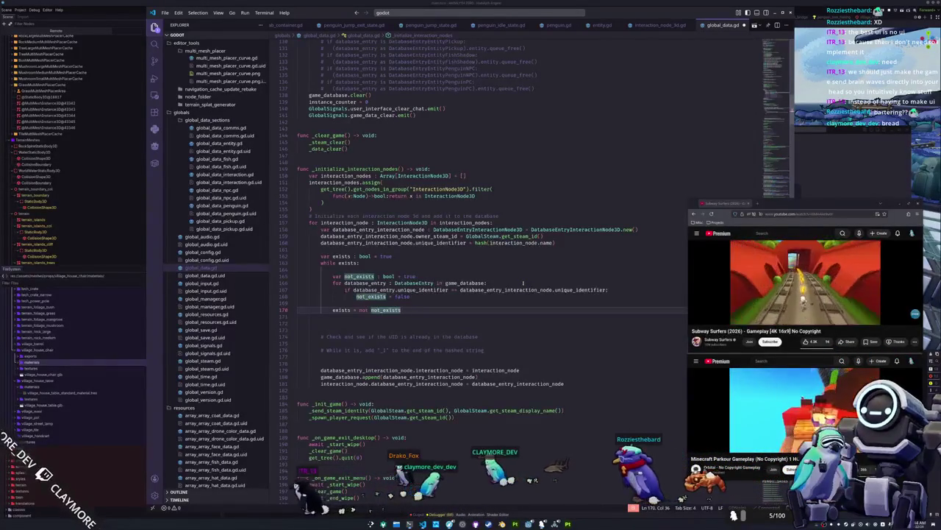
key("Right")
key("Up")
key("Down")
key("Down")
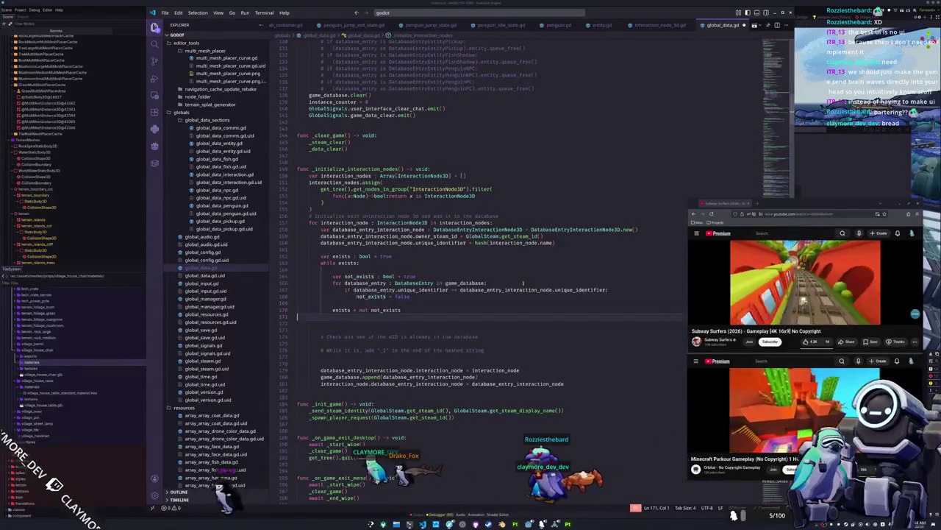
key("Return")
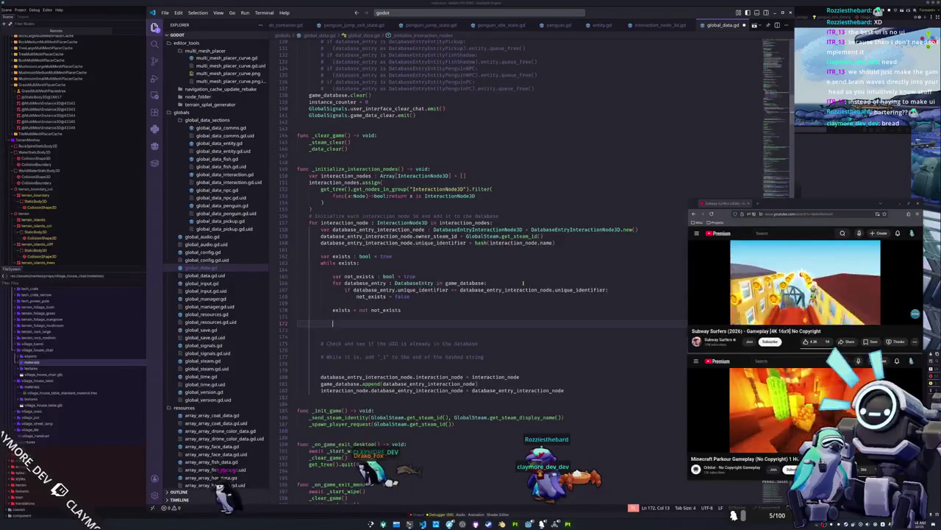
Add an 'if exists:' branch after the loop body.
key("BackSpace")
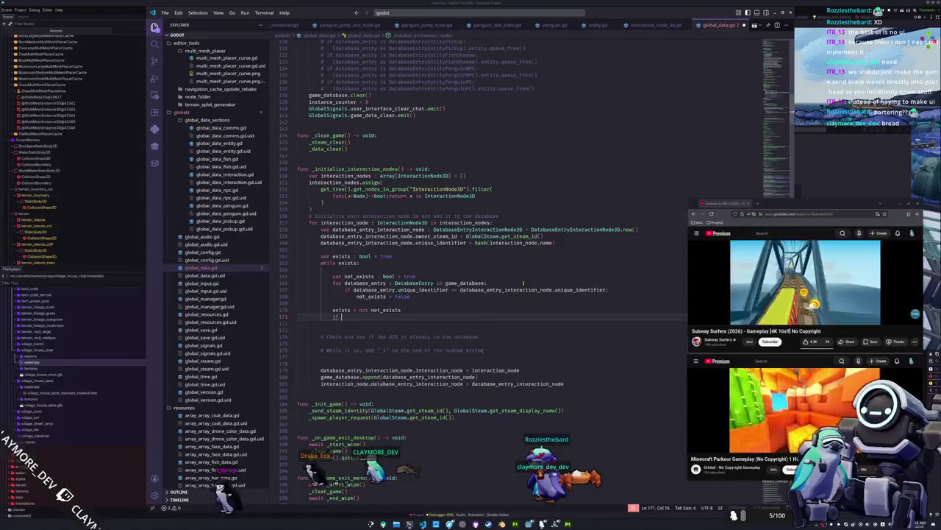
type("not ex")
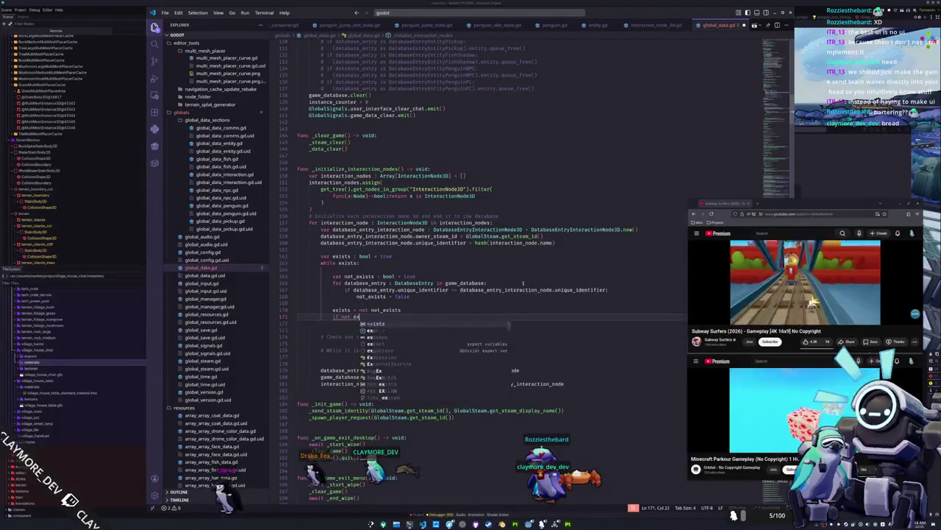
type("ists")
key("ctrl+Left")
key("ctrl+shift+Left")
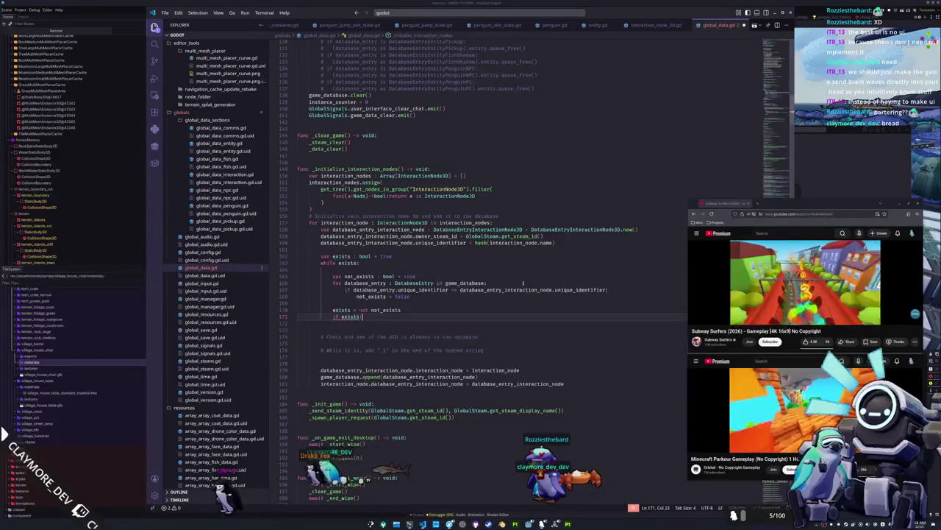
key("Return")
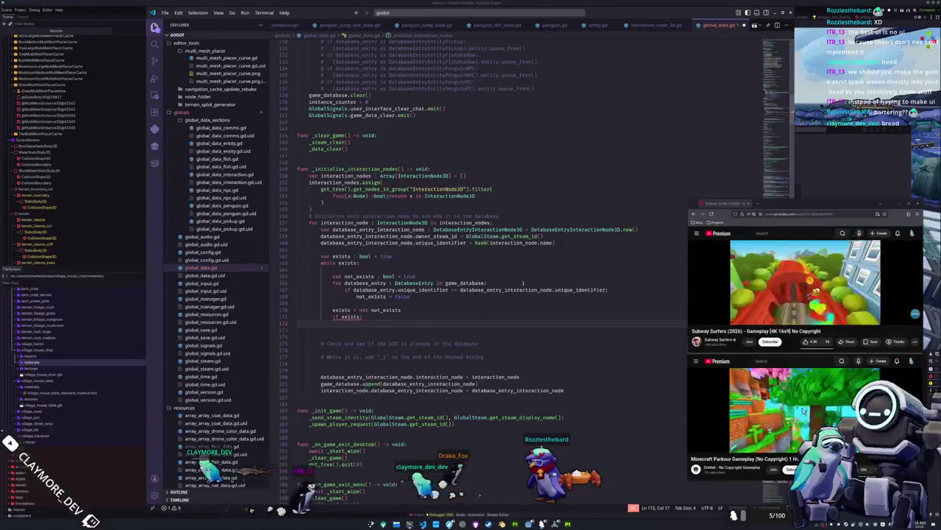
Store interaction_node.name in 'var hash_str : String' and hash hash_str for the unique_identifier.
key("Up")
key("Up")
key("Up")
key("Up")
key("Up")
key("Up")
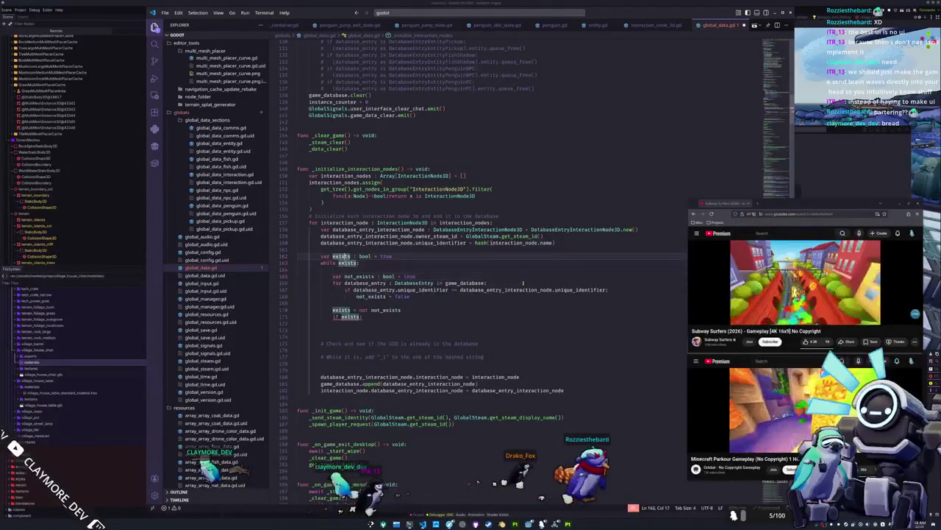
key("Home")
key("Return")
key("Return")
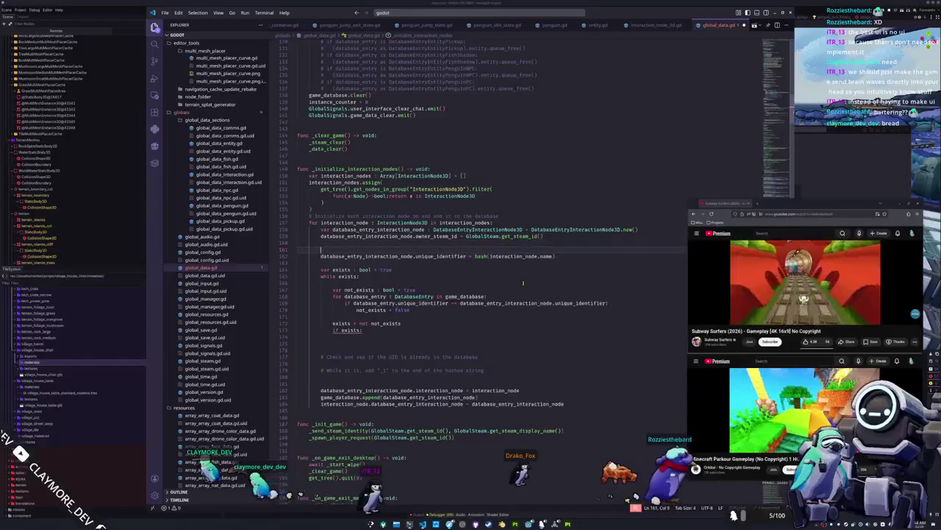
key("Up")
type("var hash_str ")
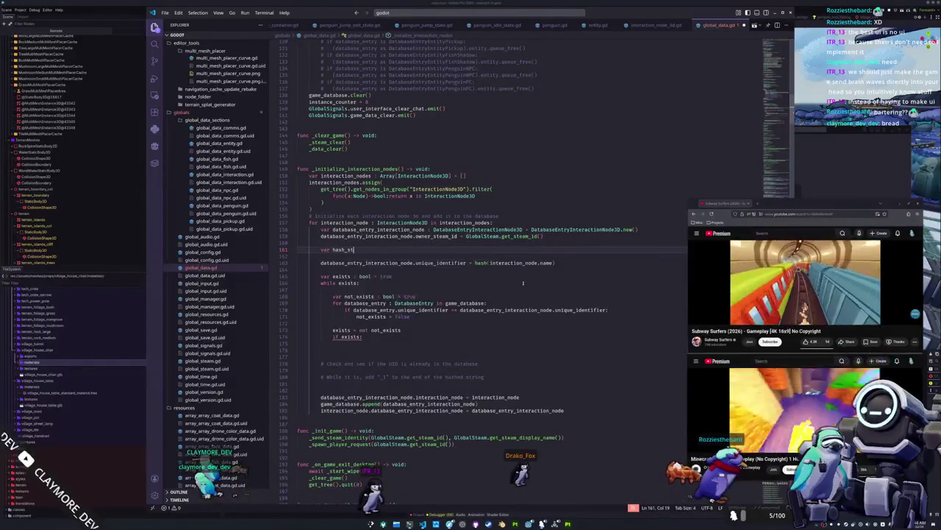
type(": String = ")
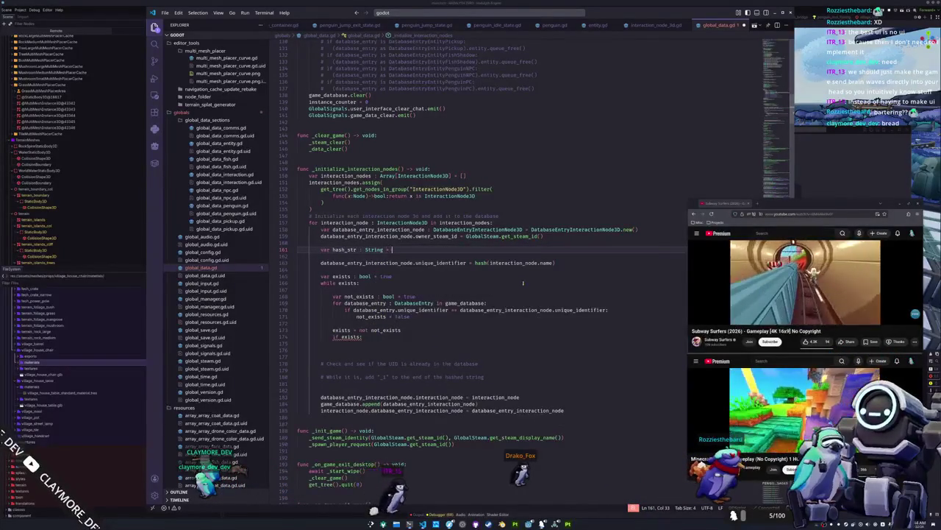
type("interaction_node.name")
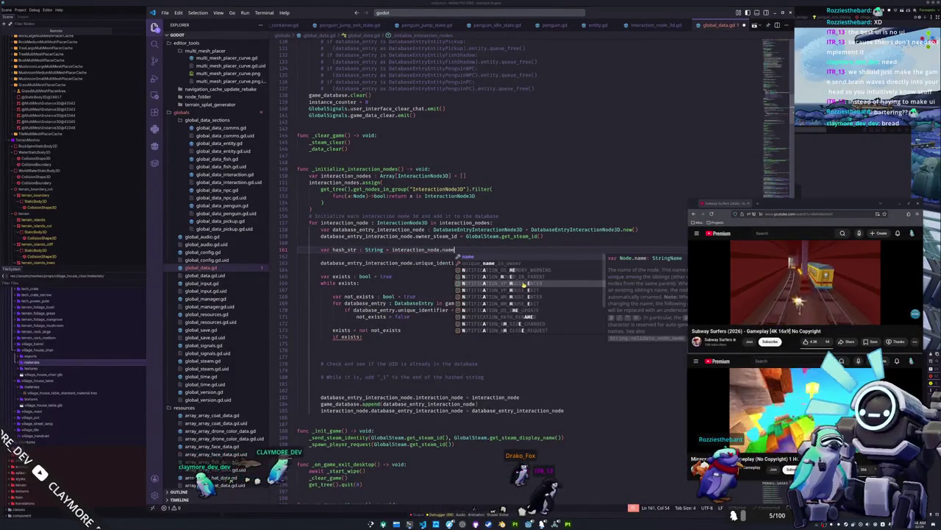
key("Return")
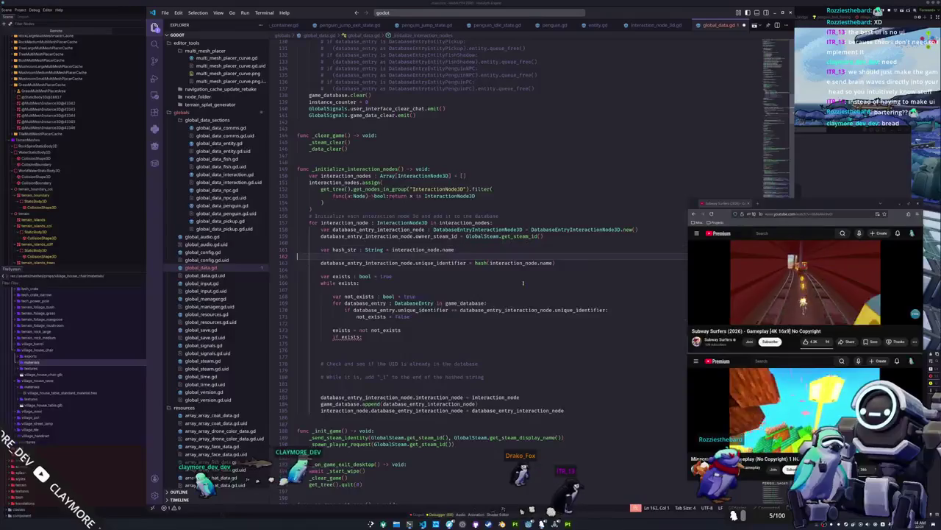
key("Down")
key("Down")
key("End")
key("ctrl+shift+Left")
key("ctrl+shift+Left")
key("ctrl+shift+Left")
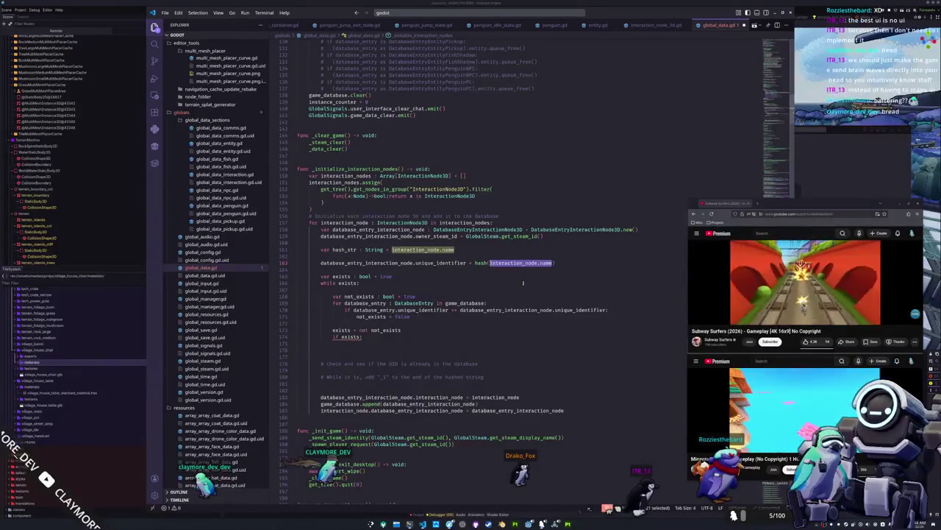
type("hash")
key("Return")
key("Down")
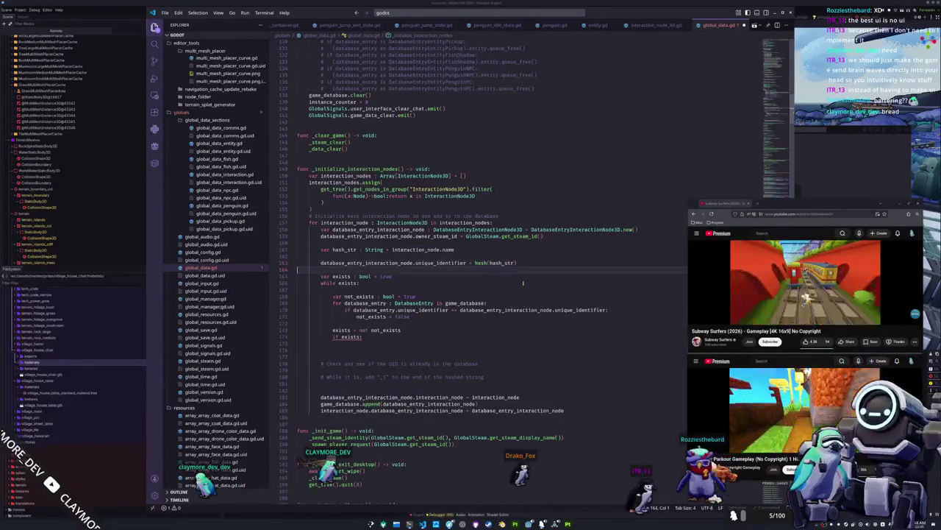
key("Down")
key("Down")
key("Down")
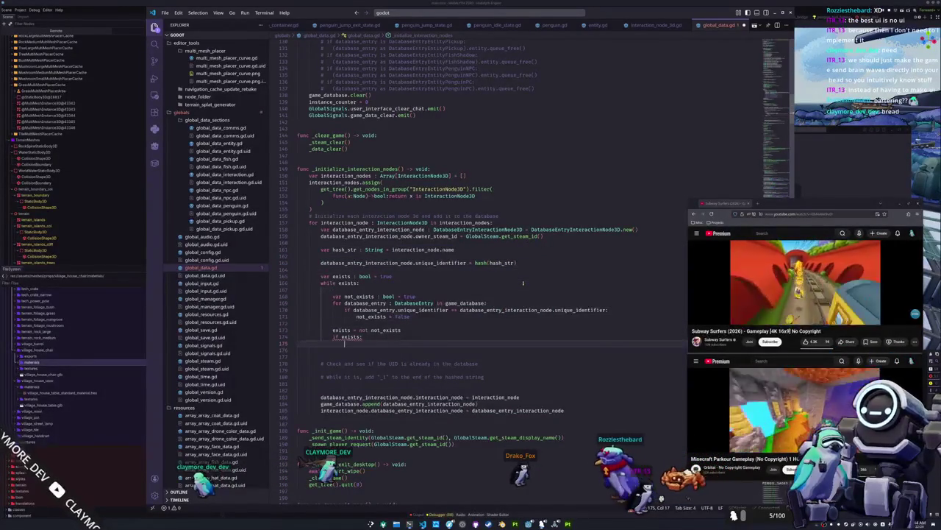
Under 'if exists:', append "0" to hash_str and rehash unique_identifier with hash(hash_str).
type("hash_s")
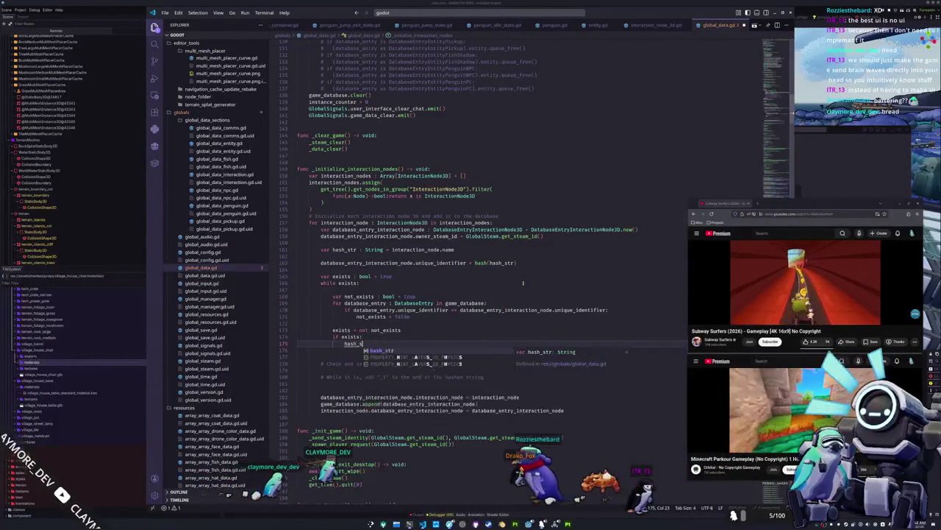
type("tr += \"0")
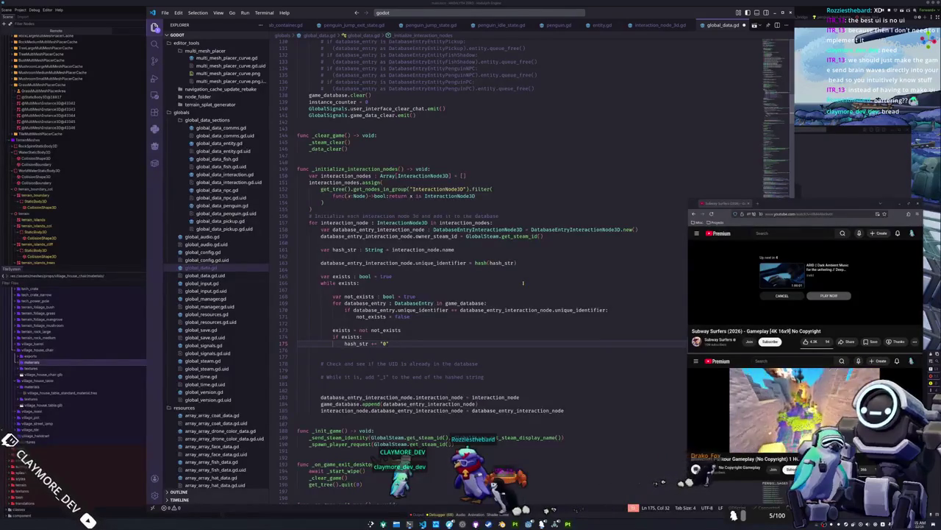
key("Return")
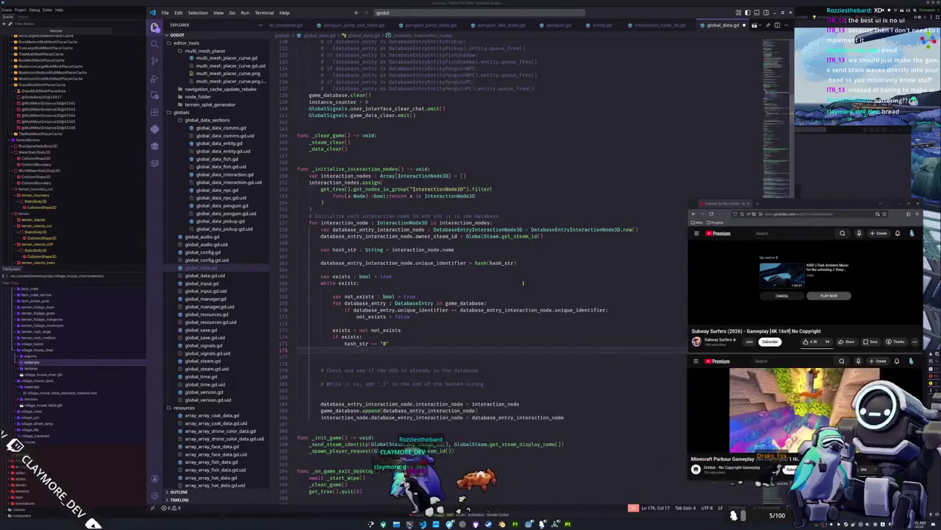
type("database_entry_interaction_node.")
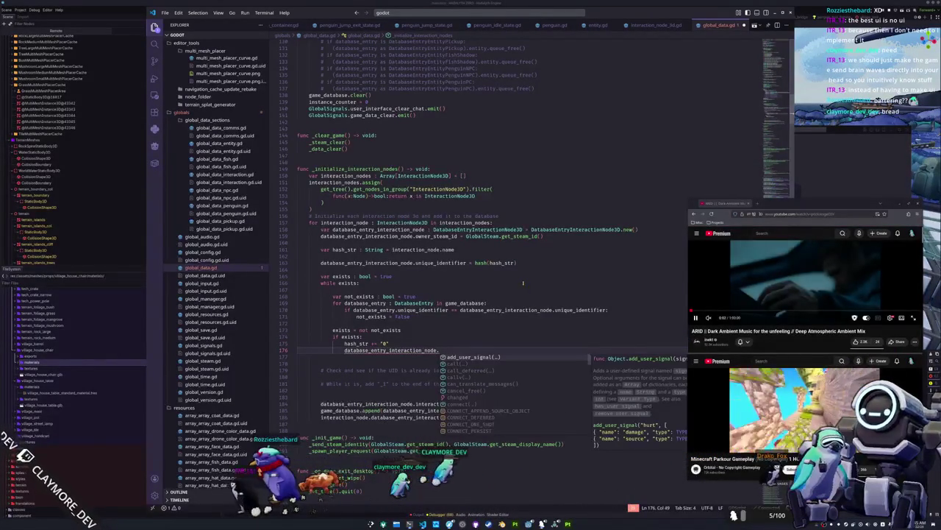
type("unique_identifier")
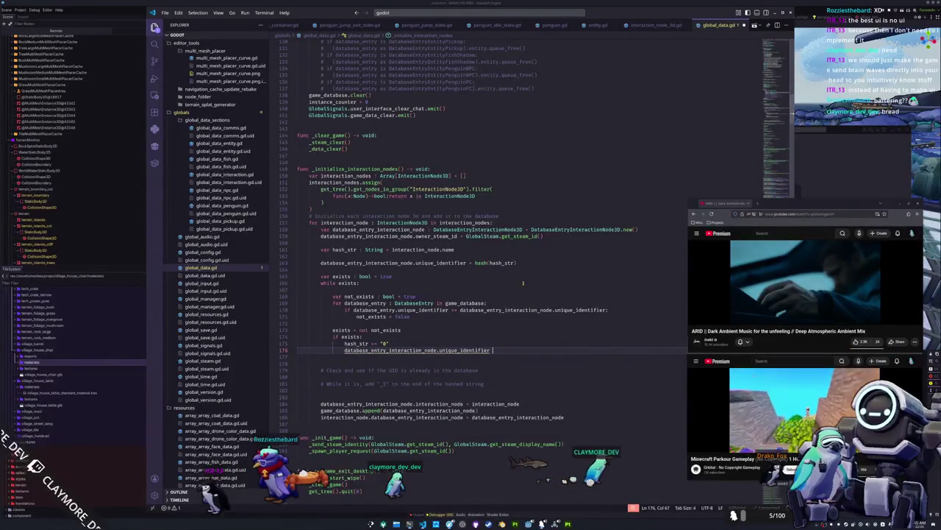
type(" = hash(hash")
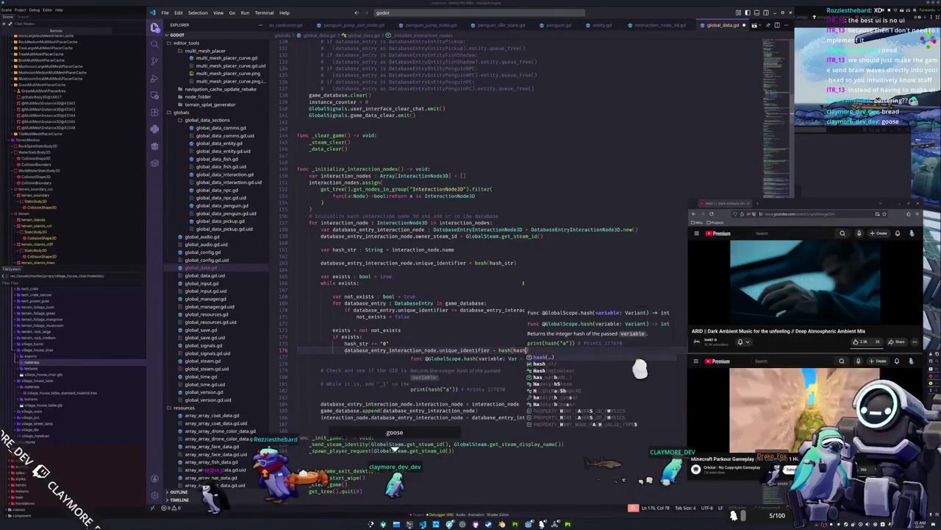
type("_str)")
key("Down")
key("Down")
key("Down")
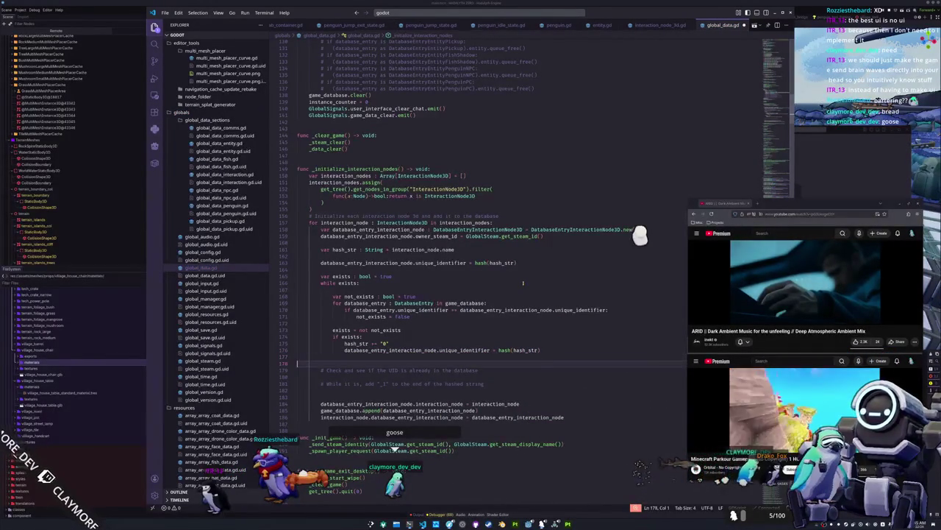
Delete the old planning comment lines and return to the Godot editor.
key("shift+Up")
key("shift+Up")
key("shift+Up")
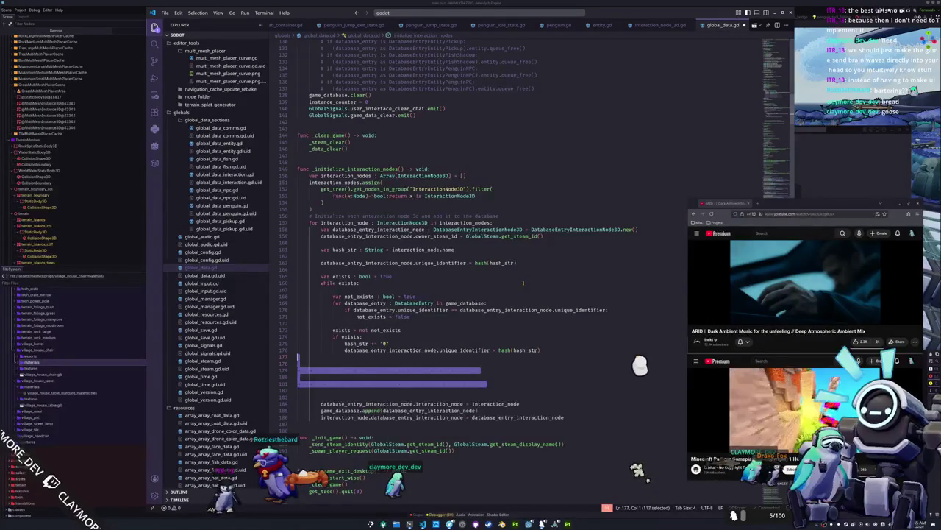
key("ctrl+x")
key("Up")
key("Up")
key("Up")
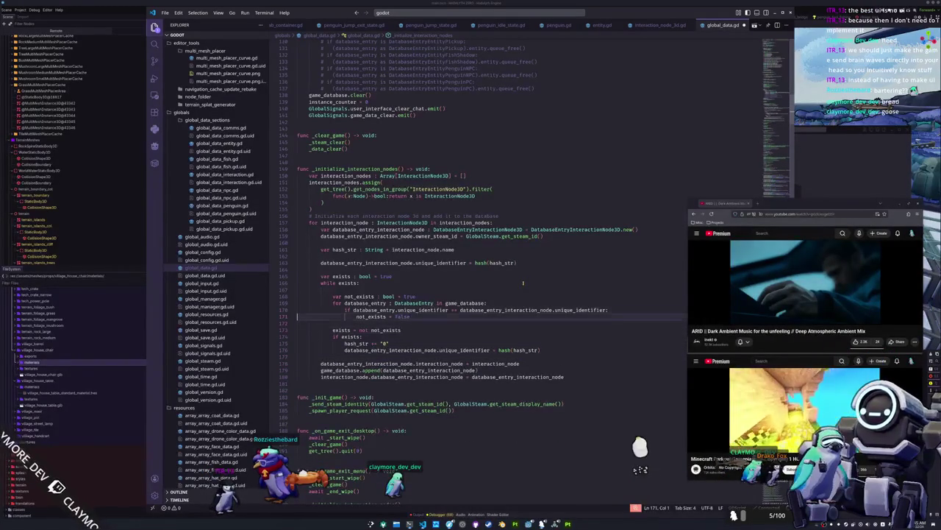
key("Down")
key("Down")
key("Down")
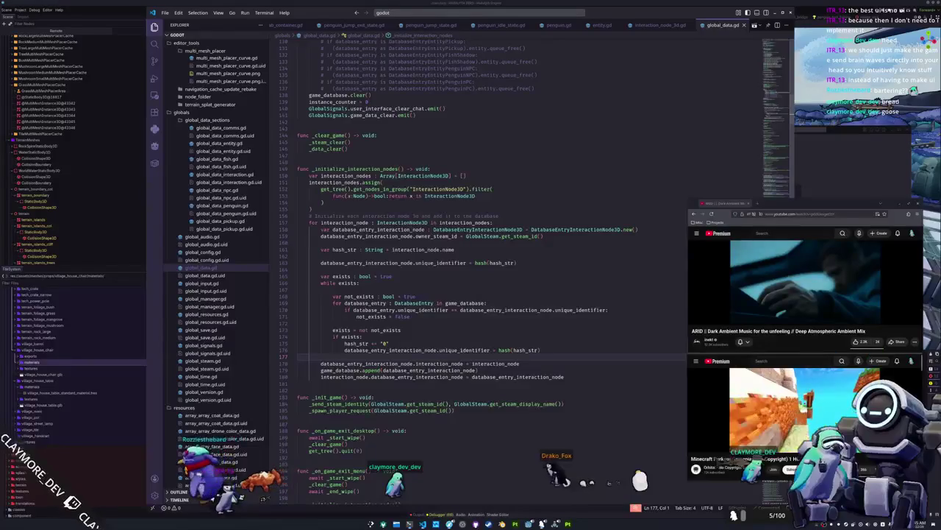
key("alt+Tab")
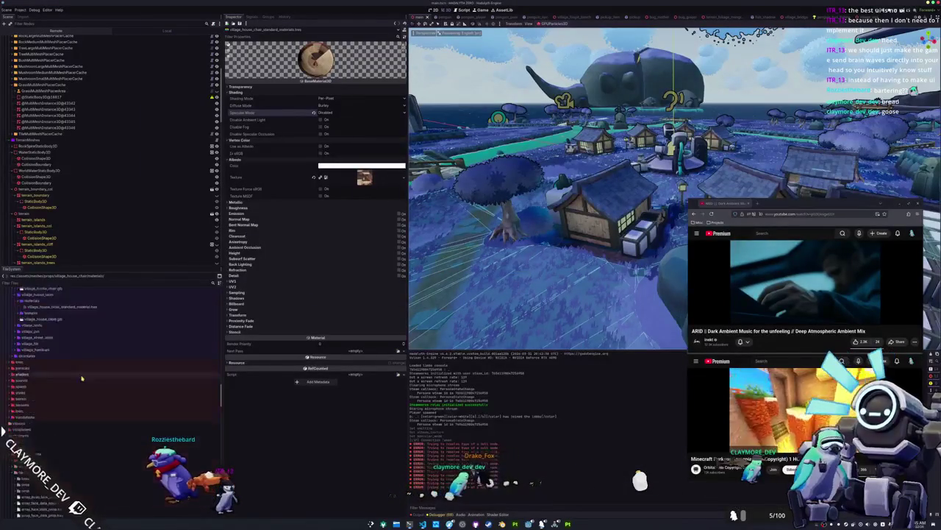
Create a new folder named village_house_chair inside the props folder in the FileSystem dock.
left_click(80, 382)
scroll(78, 390, "down", 3)
scroll(77, 397, "down", 10)
scroll(73, 396, "up", 10)
right_click(30, 338)
mouse_move(66, 342)
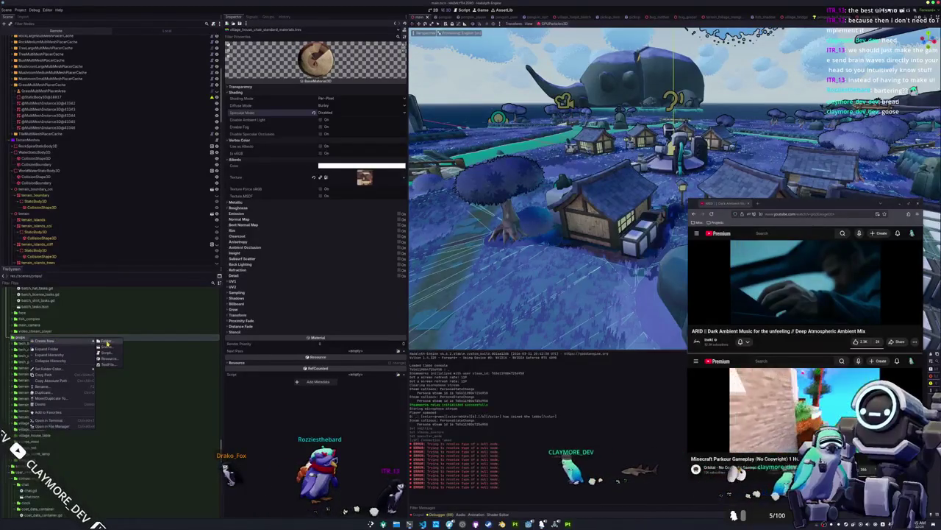
left_click(107, 342)
type("village_house_chair")
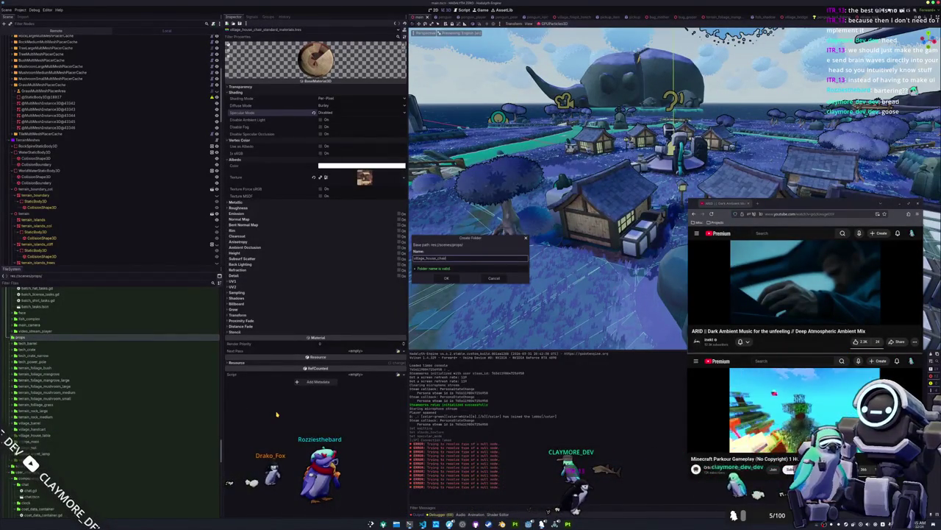
key("Return")
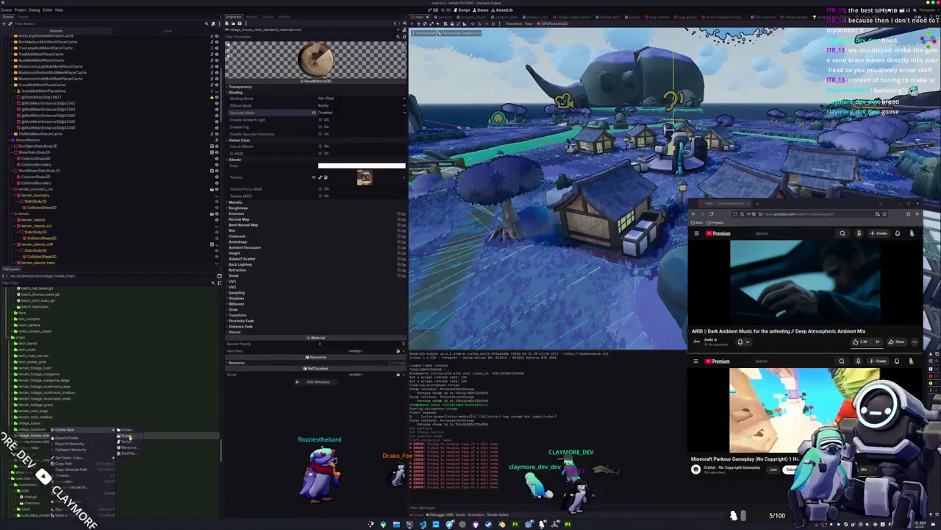
Start a new scene in the chair folder with an InteractionNode3D root, found by searching 'interactionnode'.
left_click(126, 436)
left_click(515, 256)
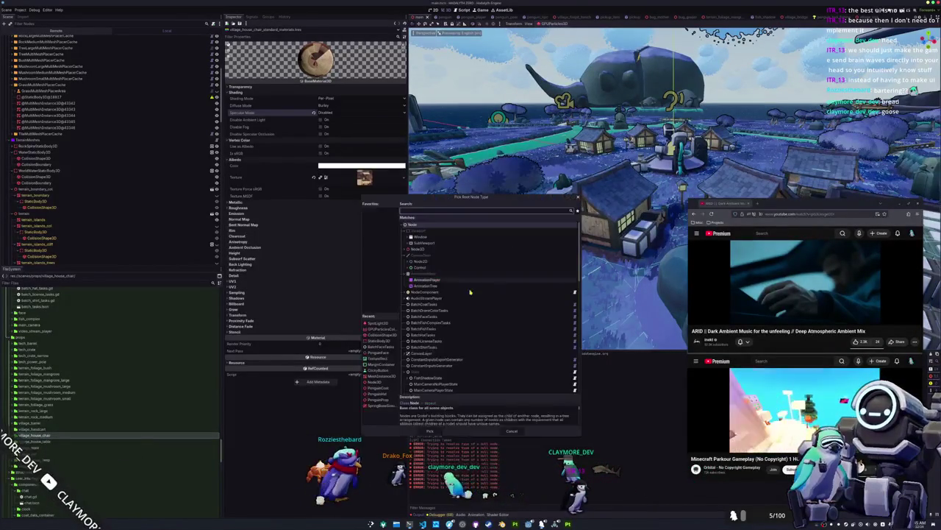
type("interactionnode")
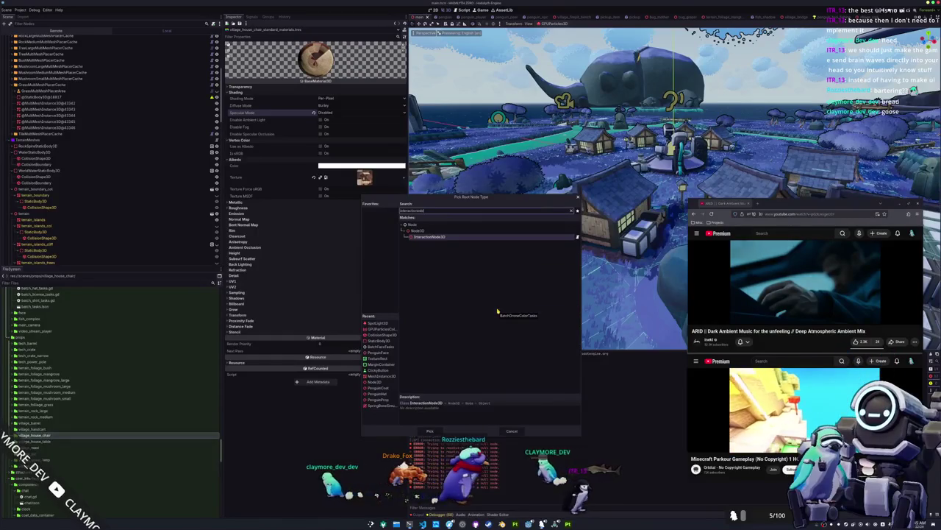
key("Return")
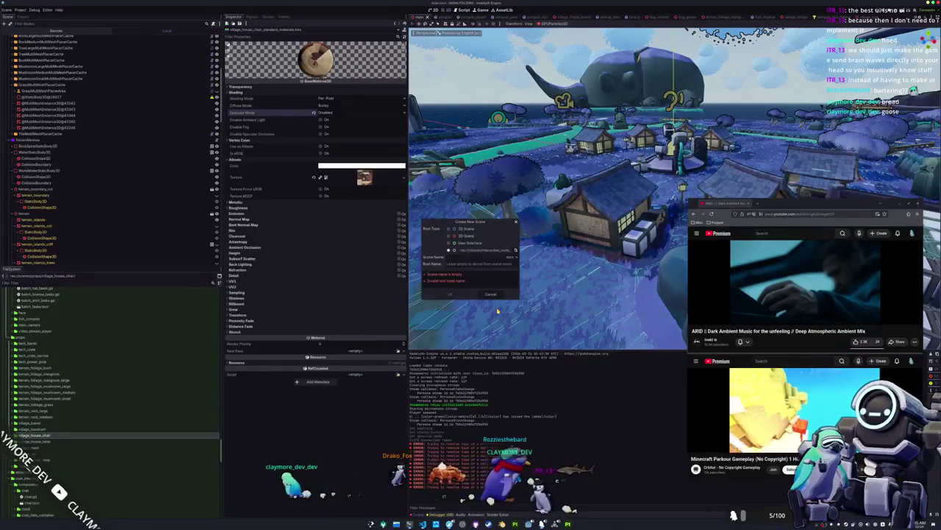
type("VillageHouseChair")
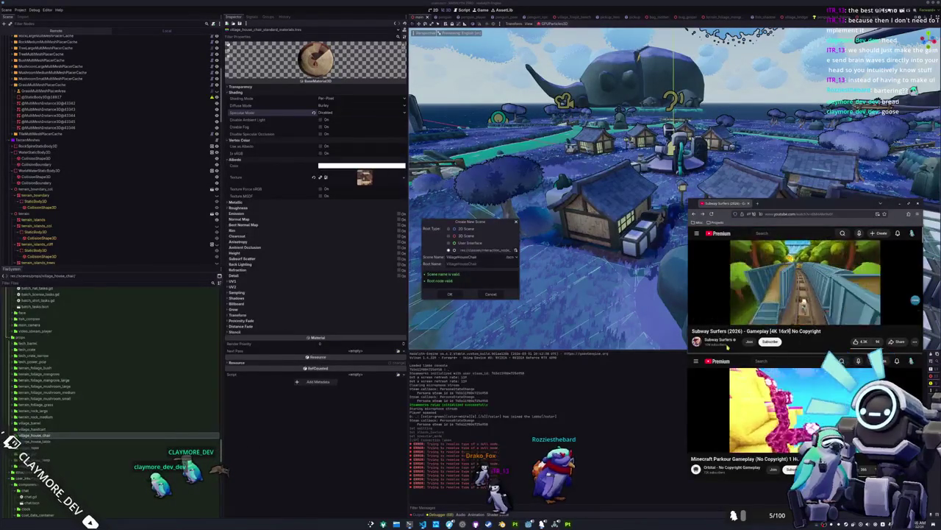
Close the Subway Surfers video window and scroll through the Orbital channel page.
scroll(728, 346, "down", 2)
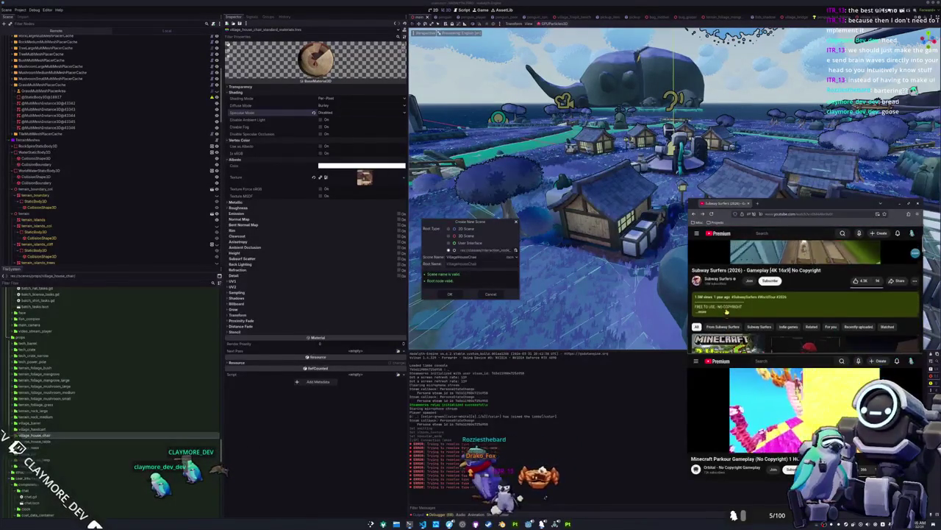
scroll(727, 311, "up", 2)
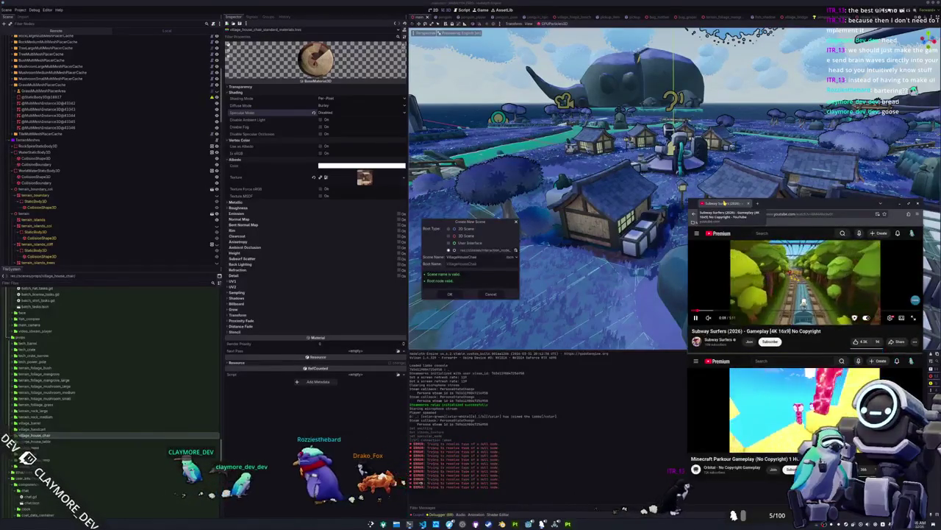
middle_click(723, 203)
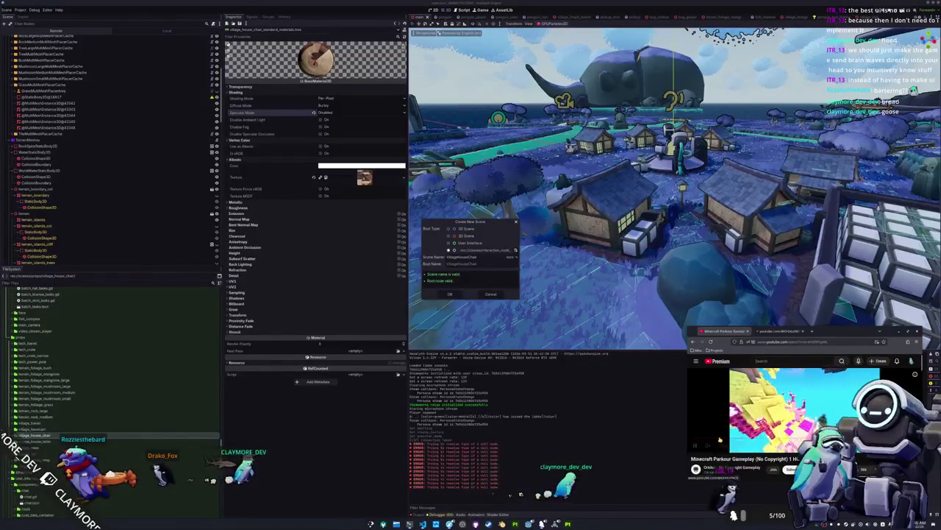
left_click(793, 331)
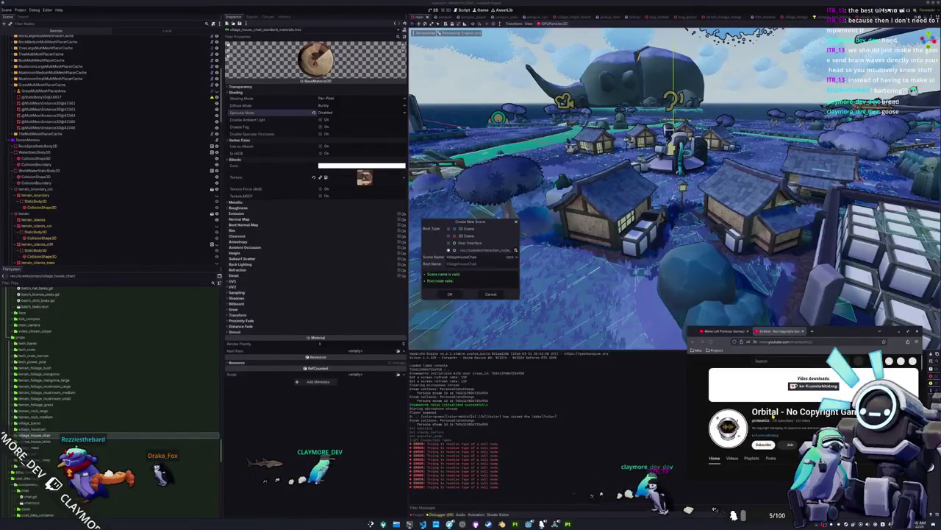
scroll(802, 427, "down", 3)
scroll(802, 426, "down", 3)
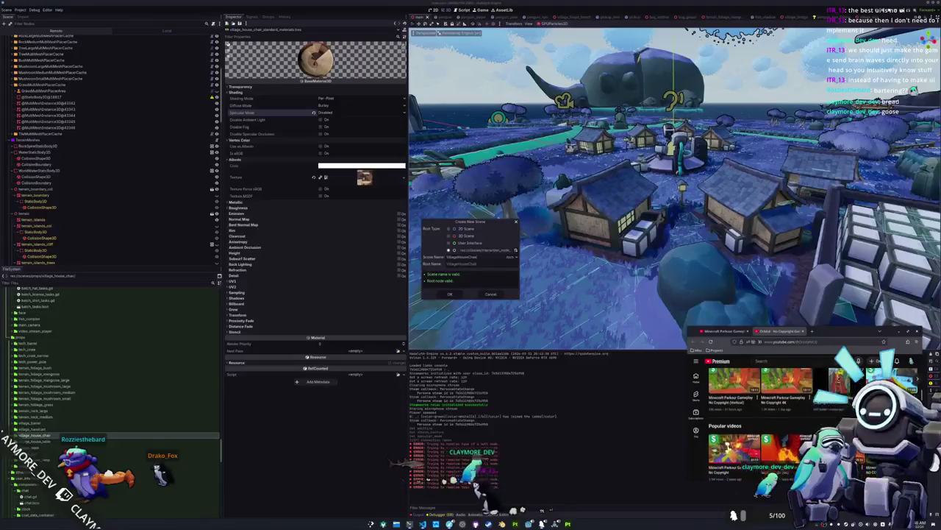
scroll(801, 427, "down", 3)
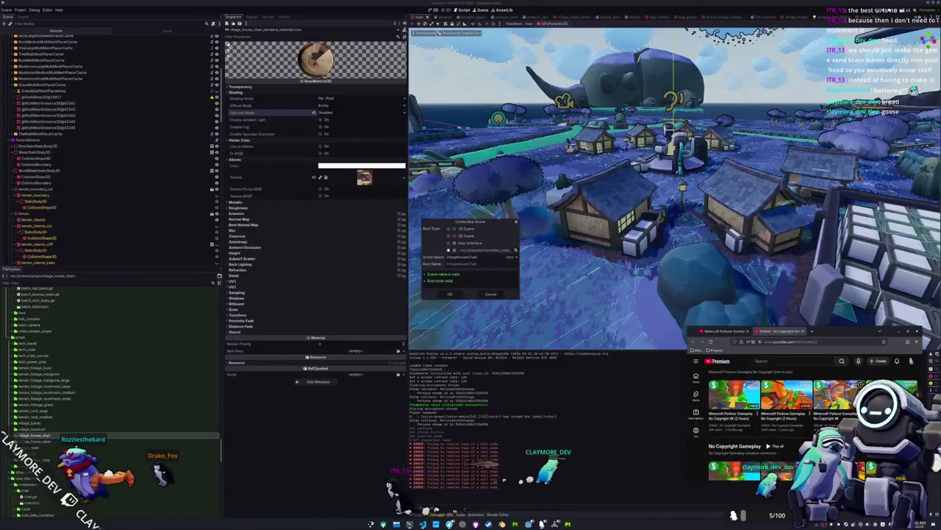
scroll(801, 427, "down", 2)
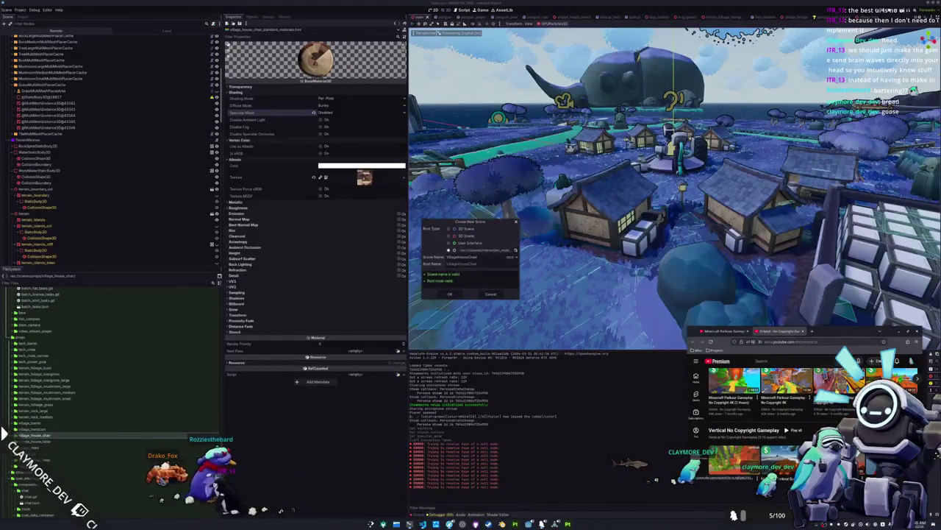
scroll(802, 427, "down", 2)
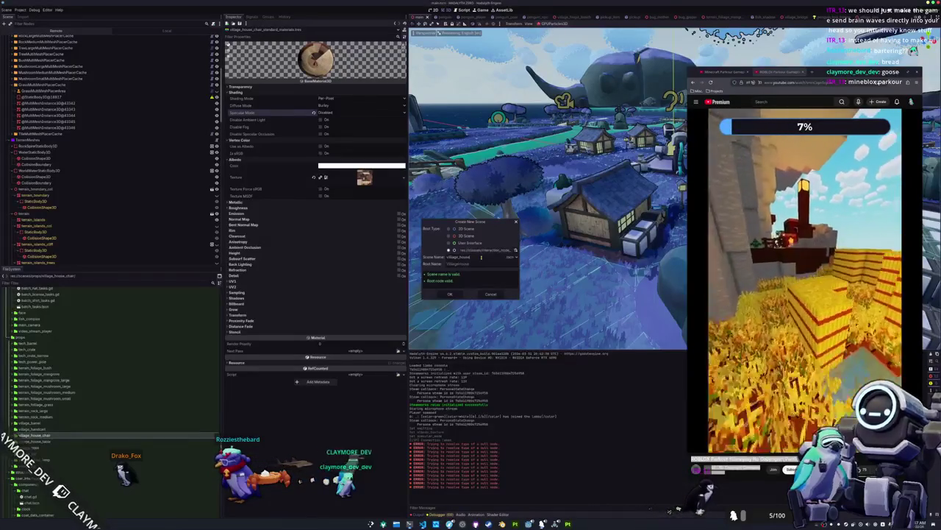
Create the empty VillageHouseChair scene and select its root node.
key("Return")
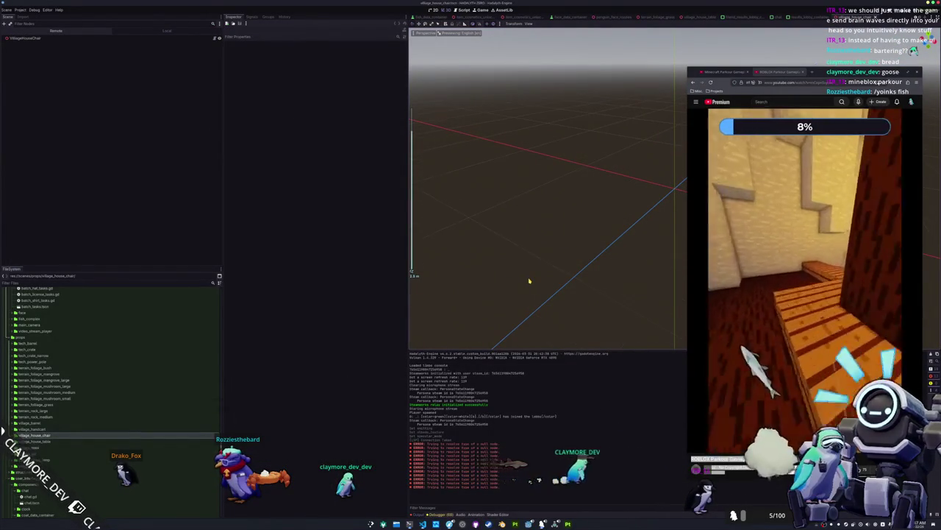
mouse_move(545, 270)
left_mouse_down()
mouse_move(522, 299)
mouse_move(528, 292)
mouse_move(493, 304)
mouse_move(524, 293)
left_mouse_up()
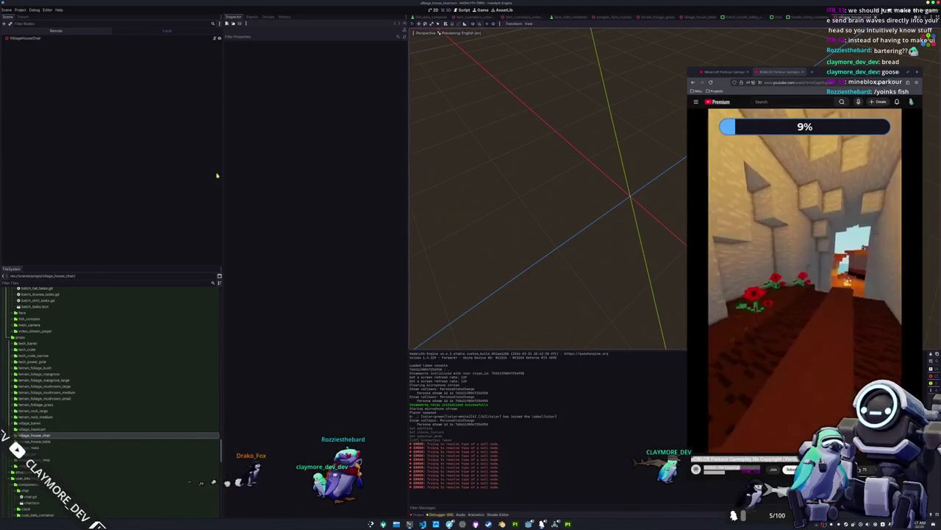
left_click(115, 38)
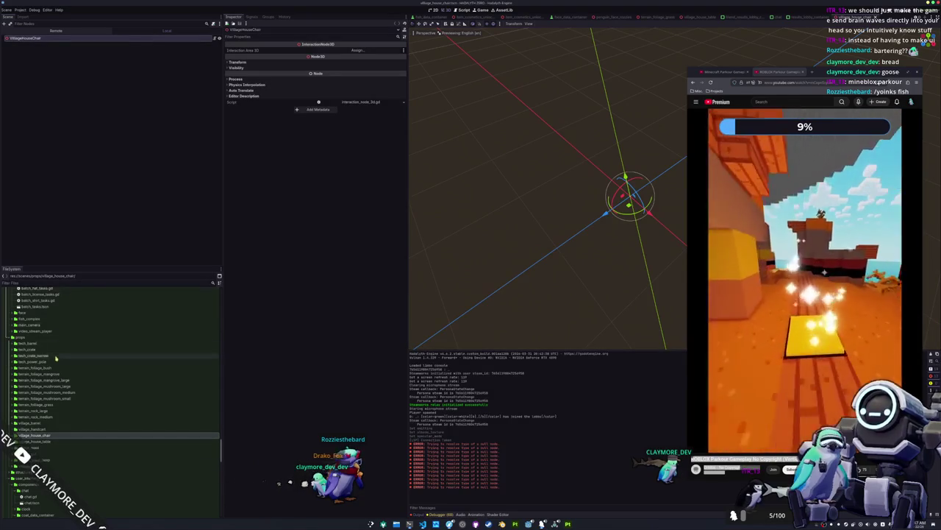
scroll(56, 357, "up", 10)
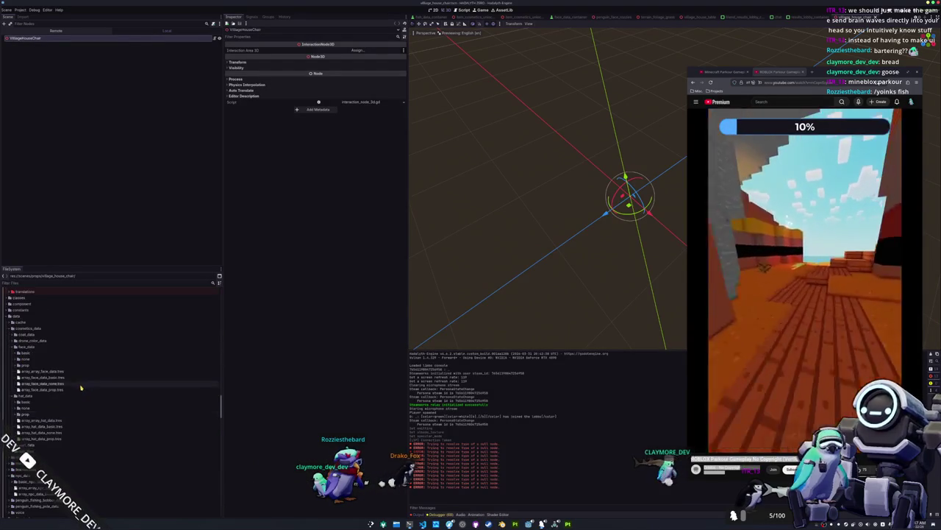
scroll(81, 388, "down", 10)
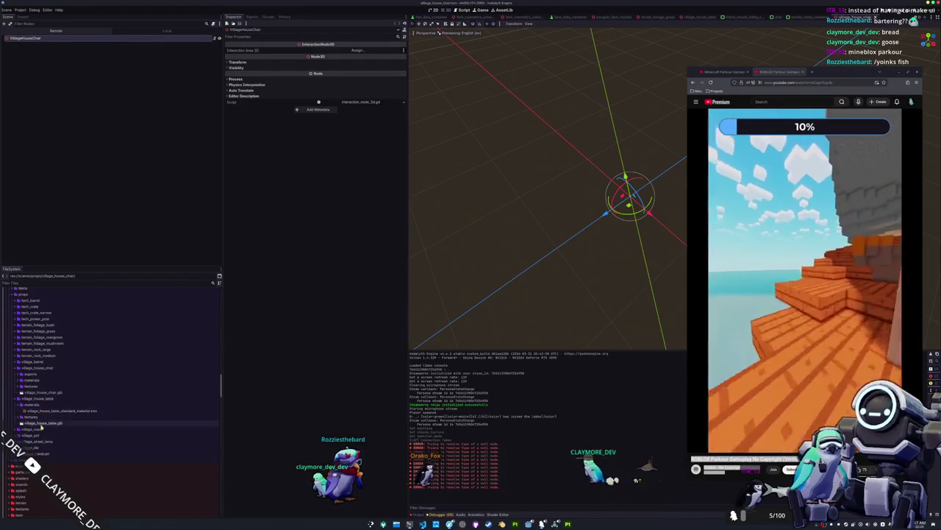
Add village_house_chair.glb under the root and make its children editable.
mouse_move(44, 392)
left_mouse_down()
mouse_move(41, 57)
mouse_move(65, 44)
left_mouse_up()
right_click(65, 45)
left_click(40, 52)
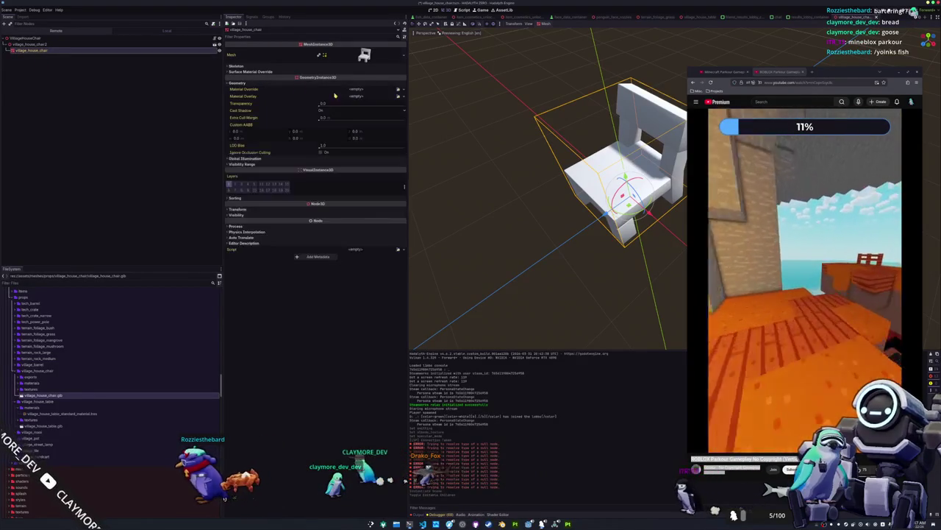
Quick-load the village_house_chair material as the chair mesh's Material Override, then deselect.
left_click(397, 89)
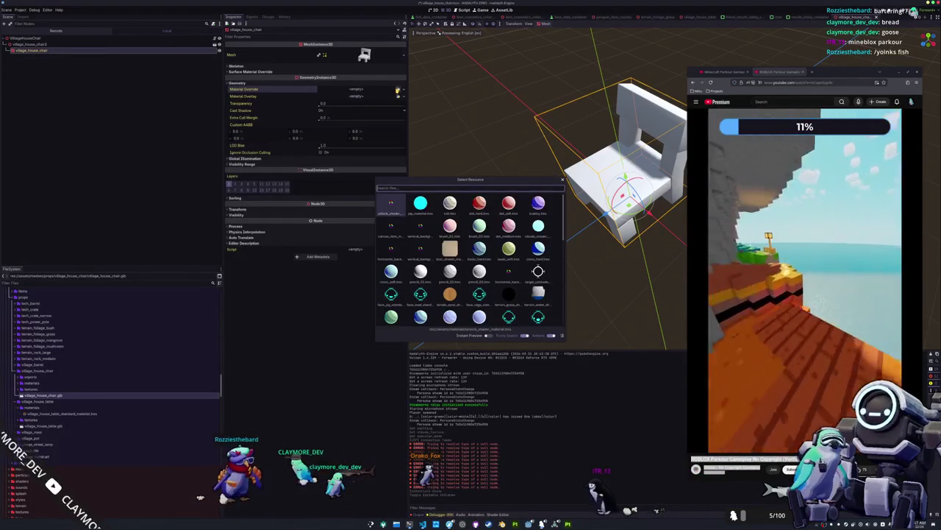
type("village_ho")
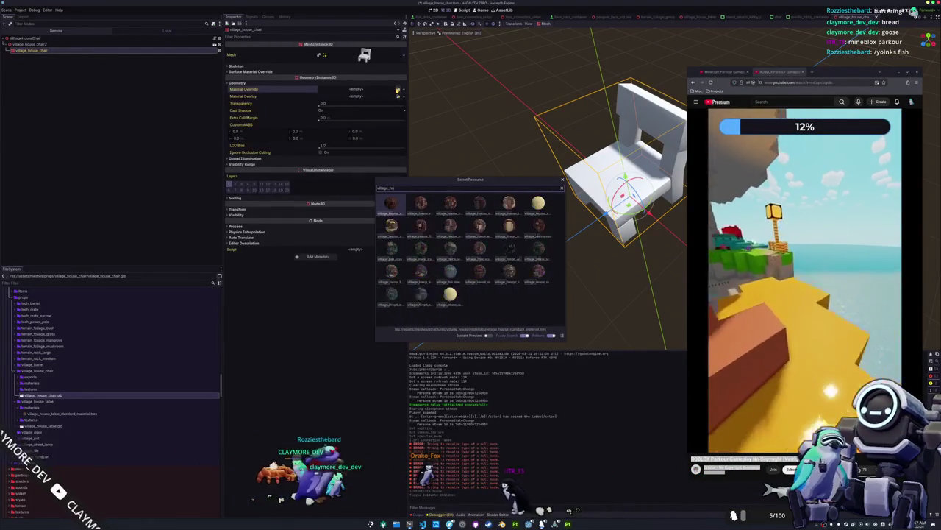
type("use_chai")
key("Return")
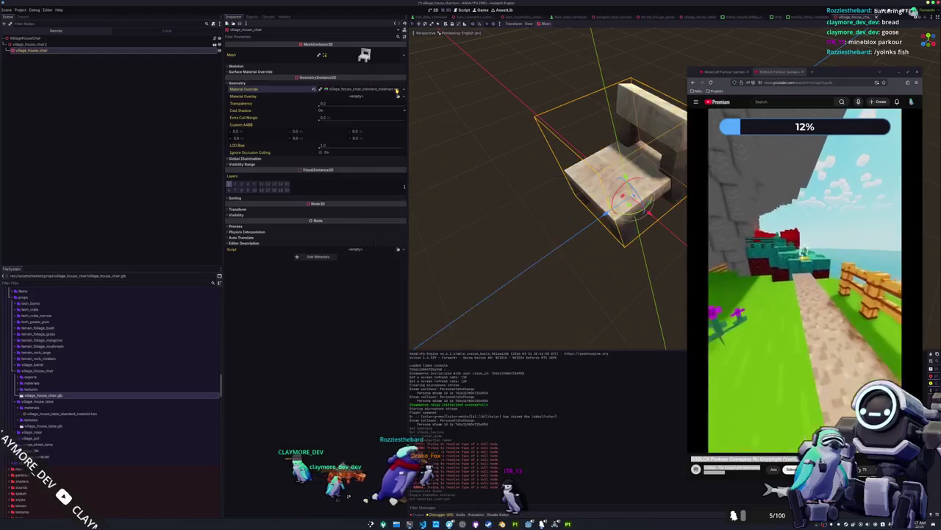
scroll(436, 178, "down", 3)
left_click(515, 253)
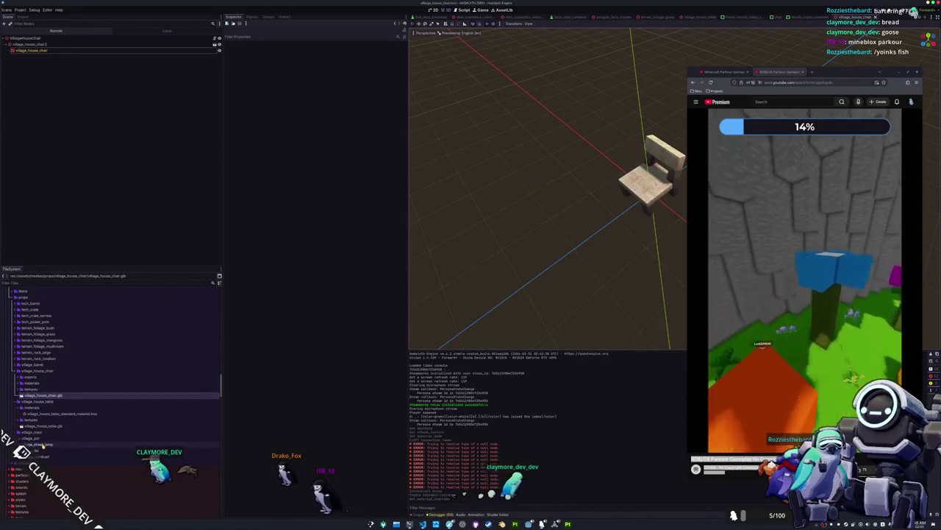
Browse the structures folders in FileSystem, looking into village_dock and village_firepit.
scroll(50, 380, "up", 2)
scroll(50, 380, "down", 2)
left_click(32, 462)
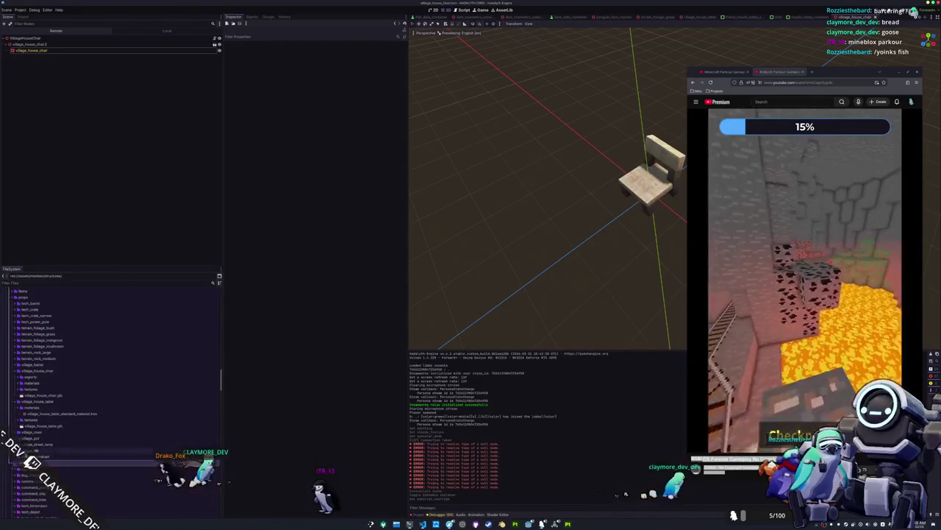
scroll(32, 456, "down", 6)
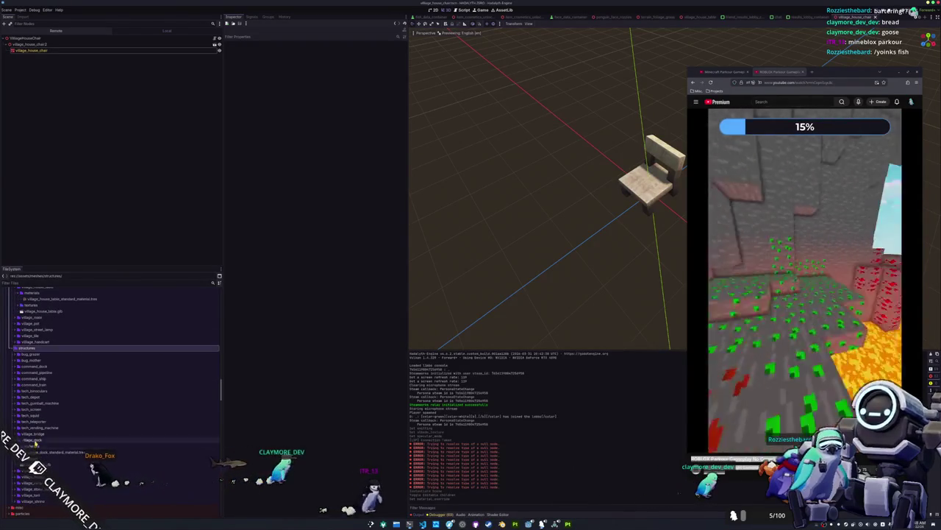
left_click(34, 440)
double_click(33, 446)
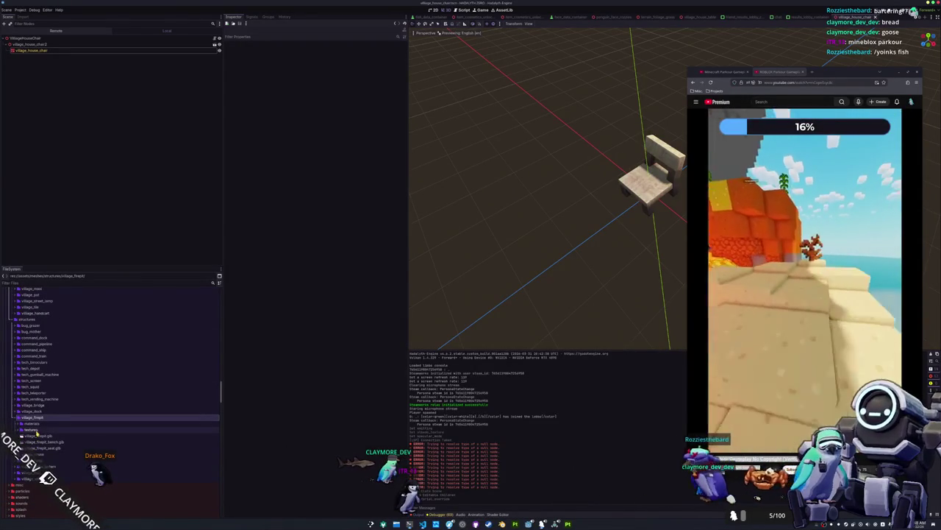
scroll(44, 401, "up", 5)
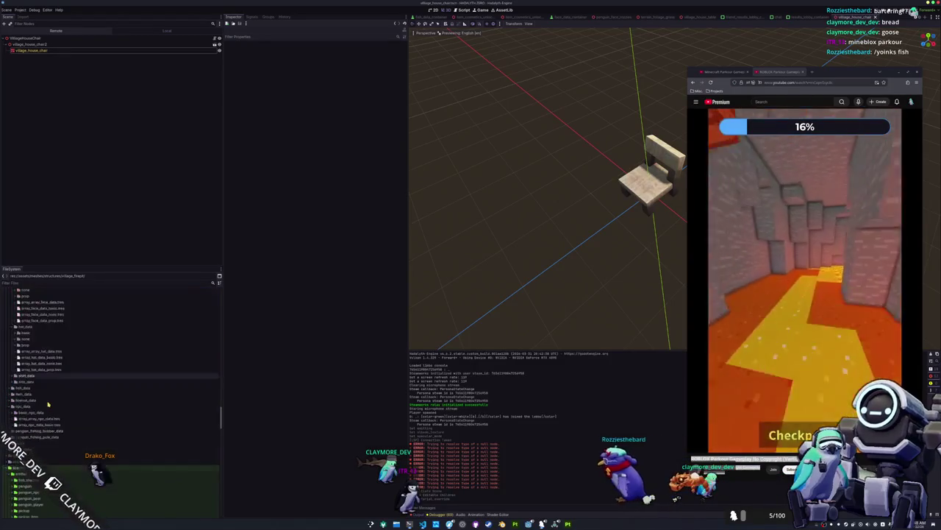
scroll(51, 393, "down", 5)
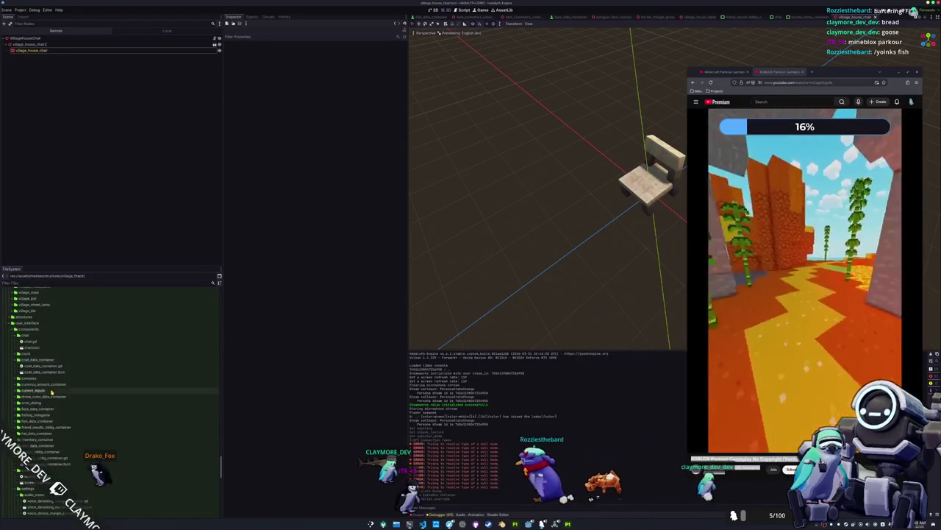
scroll(52, 393, "up", 2)
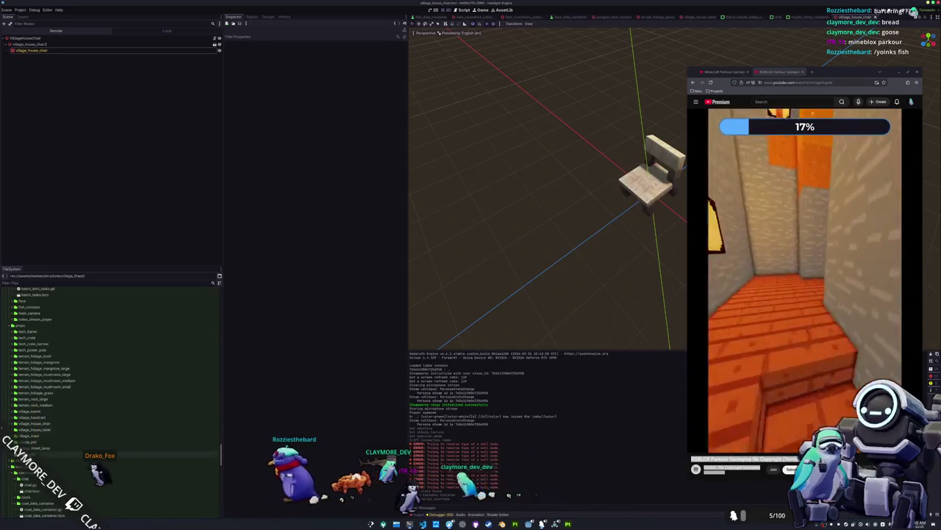
scroll(37, 397, "down", 3)
left_click(30, 374)
scroll(46, 424, "down", 2)
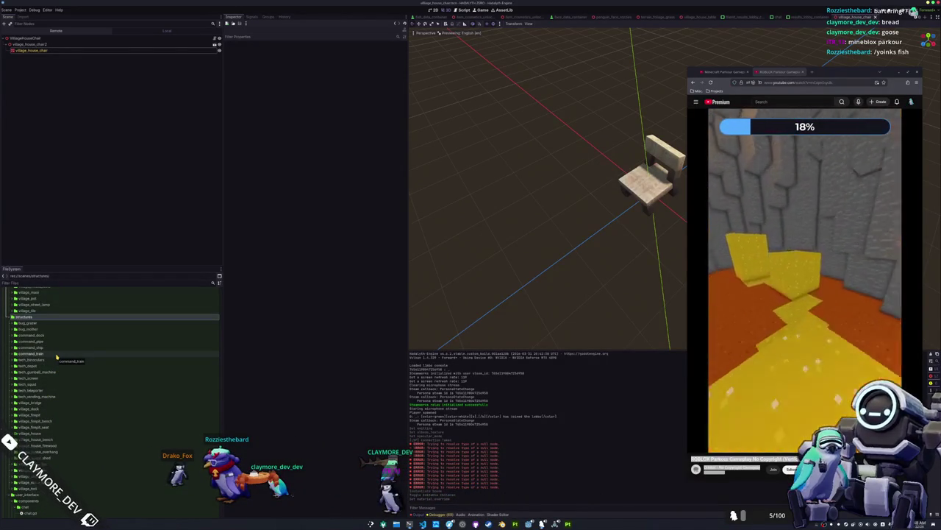
scroll(55, 356, "down", 1)
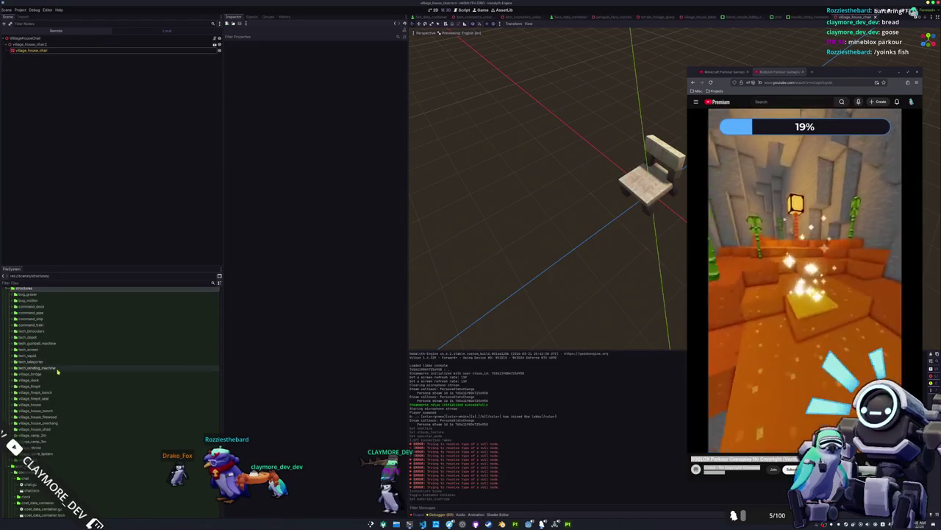
scroll(57, 371, "down", 1)
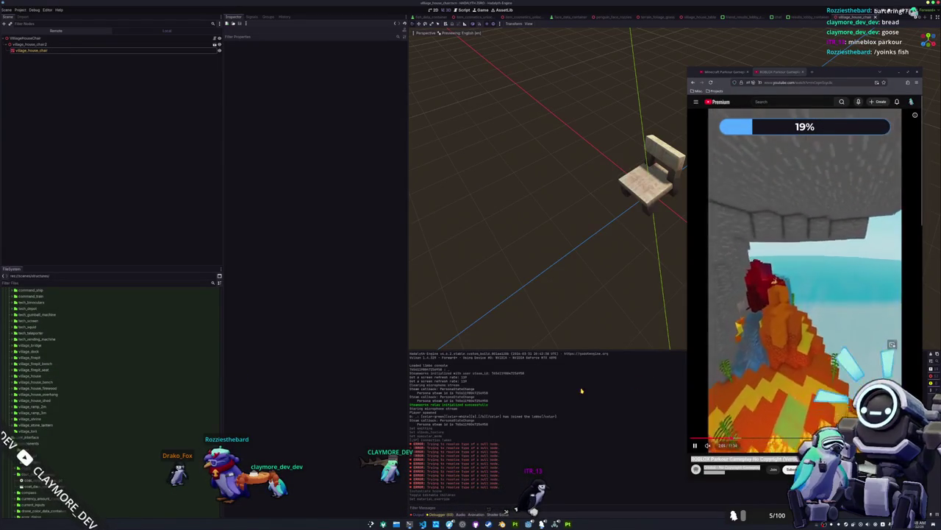
Open village_house_bench.tscn from the village_house_bench folder.
left_click(81, 413)
scroll(82, 416, "up", 1)
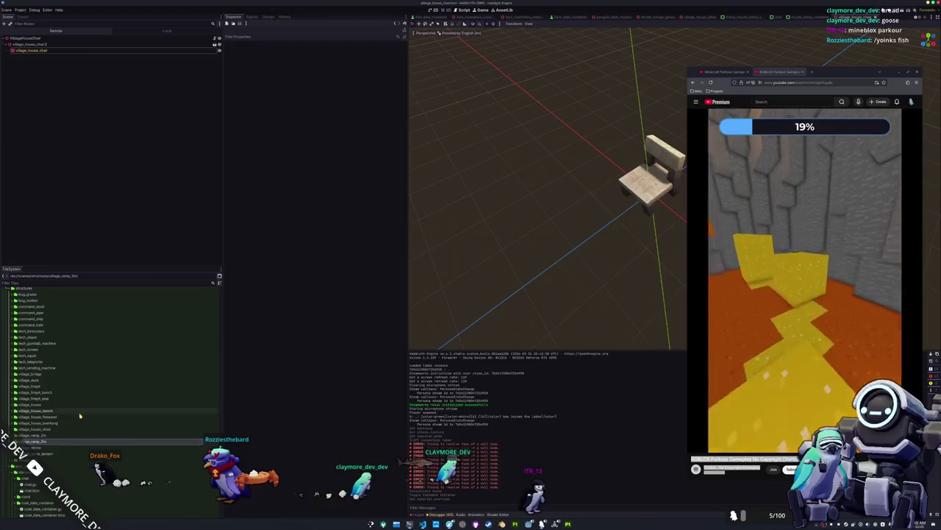
left_click(80, 411)
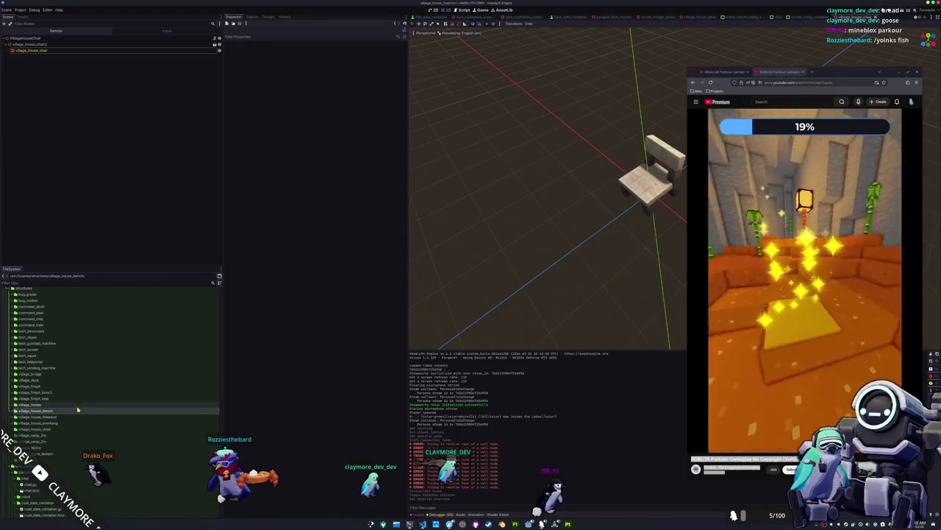
double_click(77, 416)
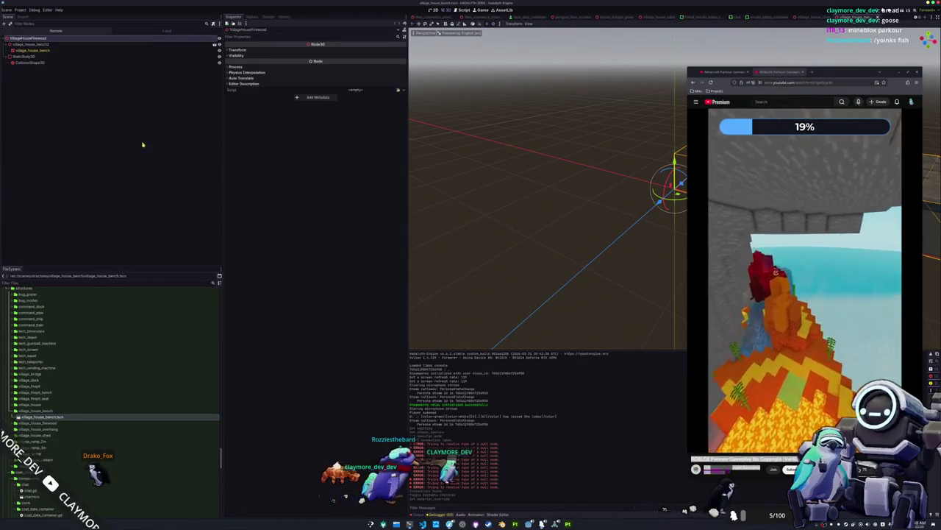
In village_firepit_seat.tscn, copy the InteractionArea3D and both interaction marker nodes.
double_click(53, 411)
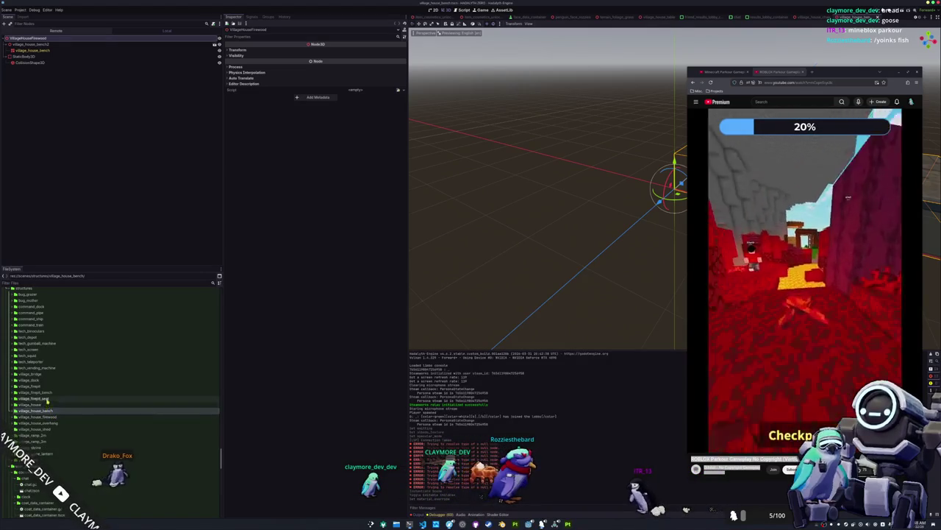
double_click(48, 403)
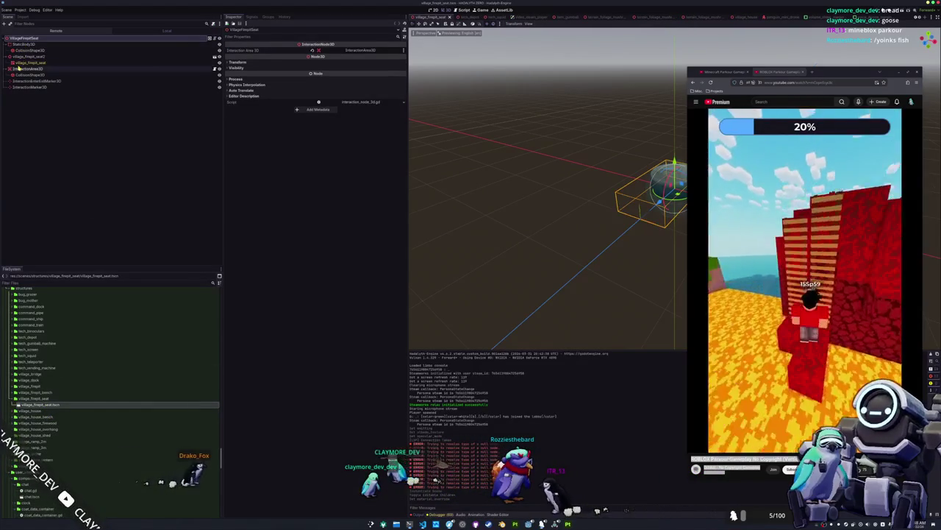
left_click(20, 69)
left_click(25, 86, "shift")
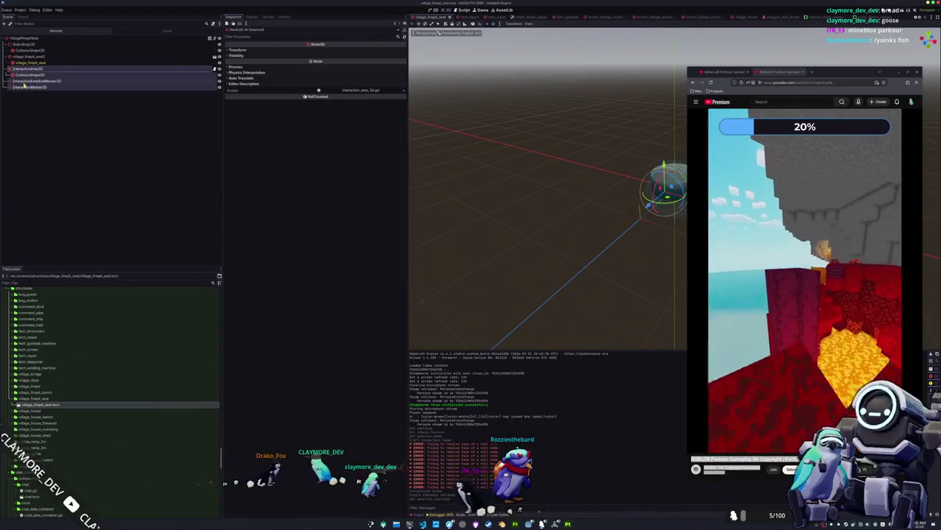
right_click(22, 68)
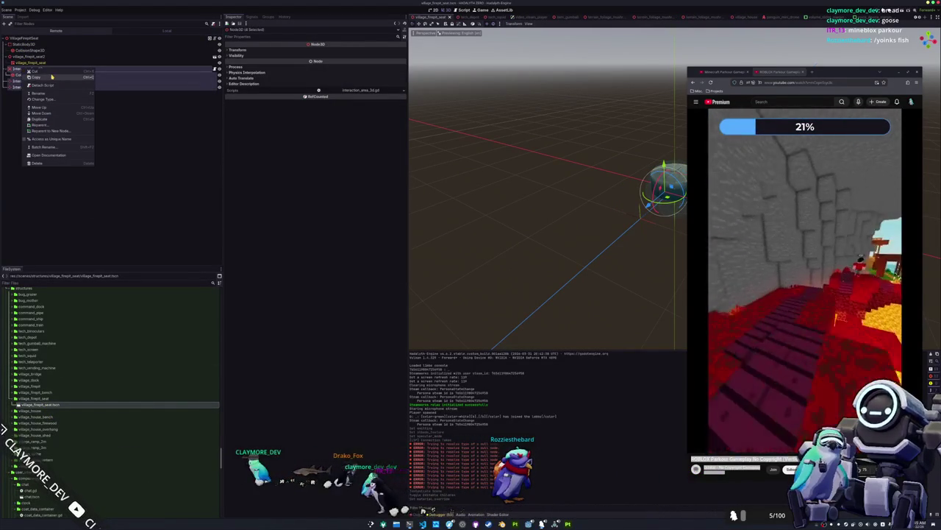
left_click(52, 76)
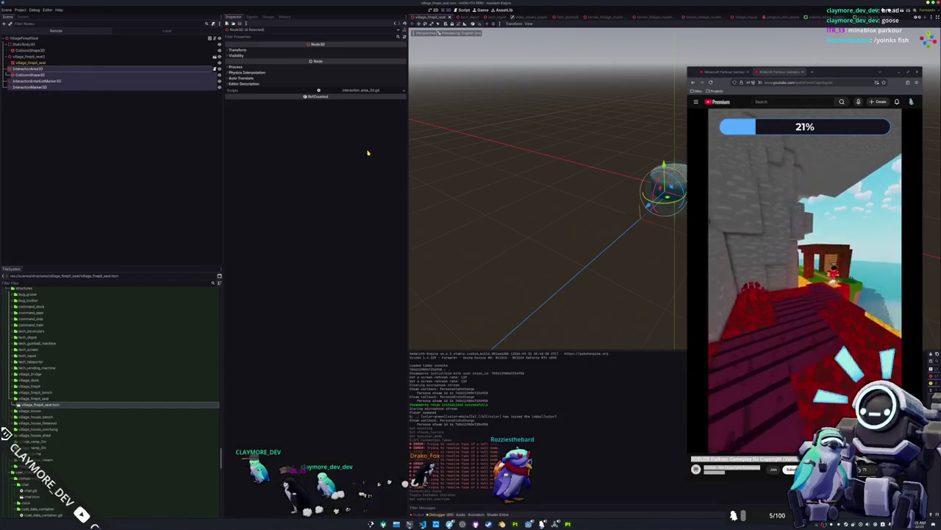
Quick-open village_house_chair.tscn and paste the copied interaction nodes into it.
key("shift+alt+o")
type("village_hous")
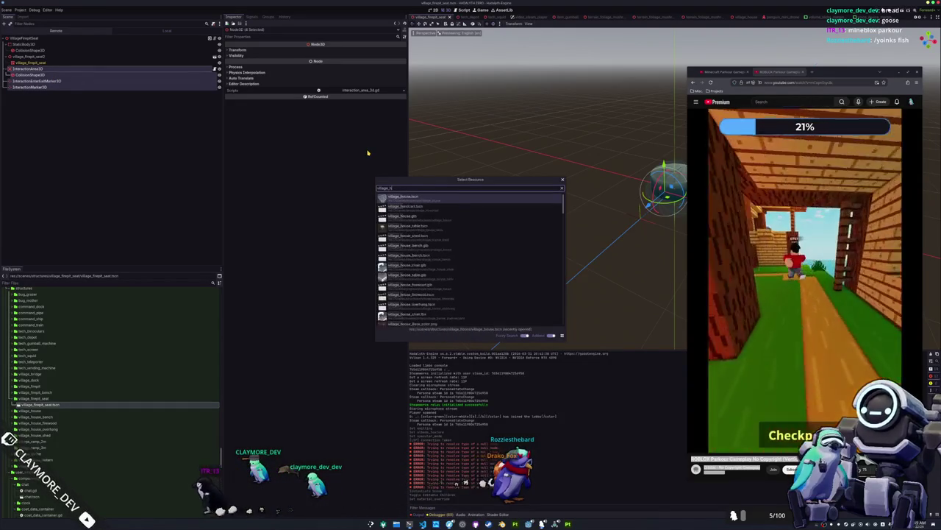
type("e_chair")
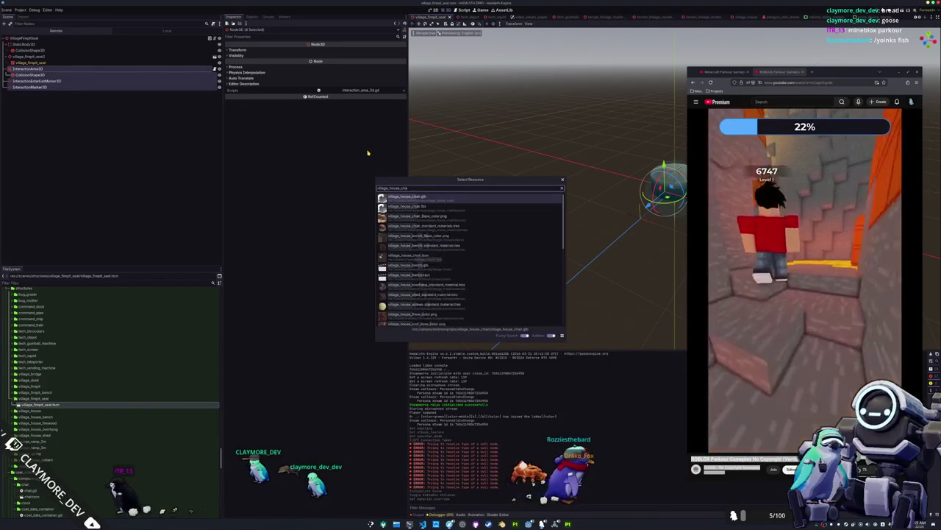
key("Down")
key("Down")
key("Down")
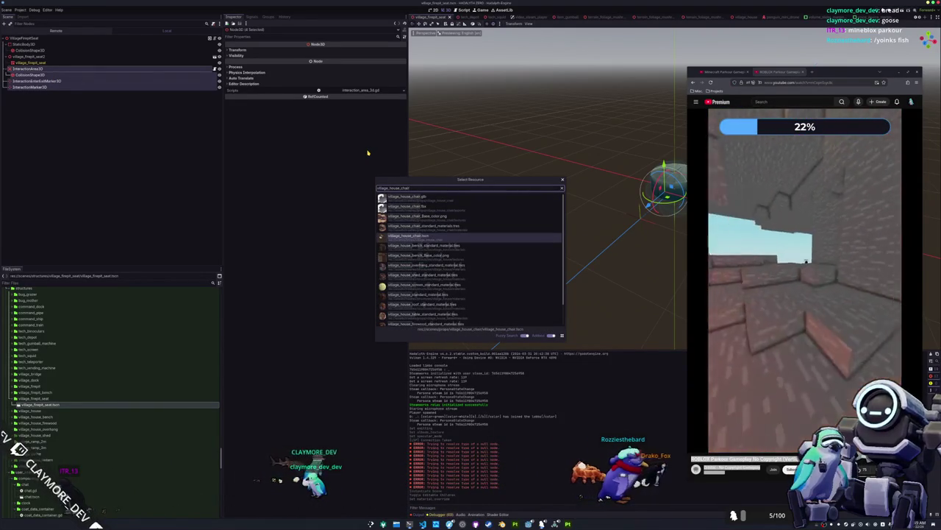
key("Return")
mouse_move(442, 177)
left_mouse_down()
mouse_move(552, 200)
mouse_move(488, 201)
mouse_move(499, 181)
mouse_move(496, 126)
left_mouse_up()
left_click(29, 50)
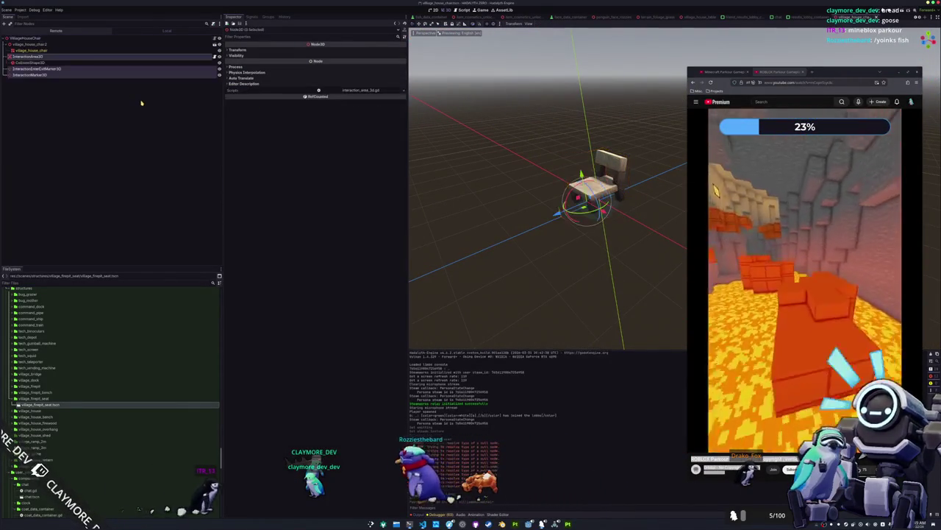
Assign InteractionArea3D as the chair's Interaction Area 3D.
left_click(26, 37)
left_click(356, 50)
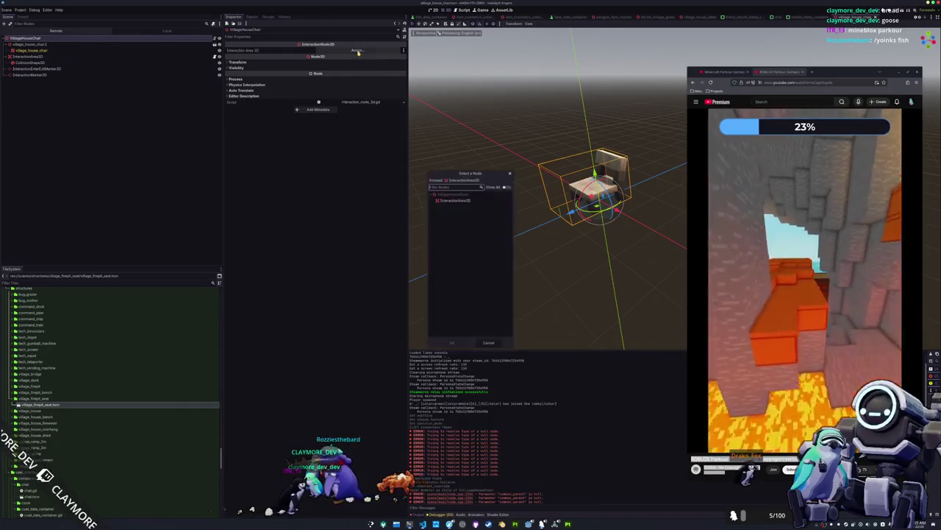
double_click(456, 200)
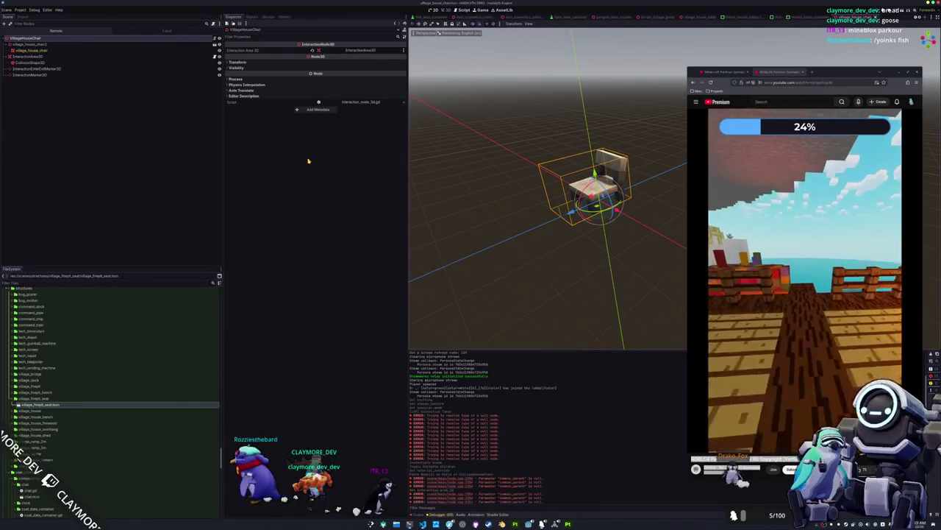
left_click(28, 56)
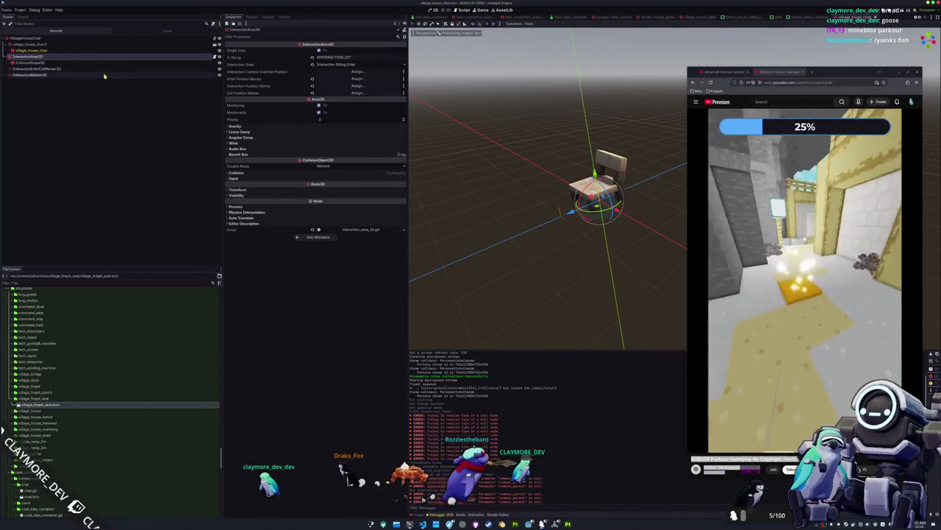
Set InteractionEnterExitMarker3D as enter and exit markers, InteractionMarker3D as the sitting position.
left_click(356, 78)
double_click(464, 203)
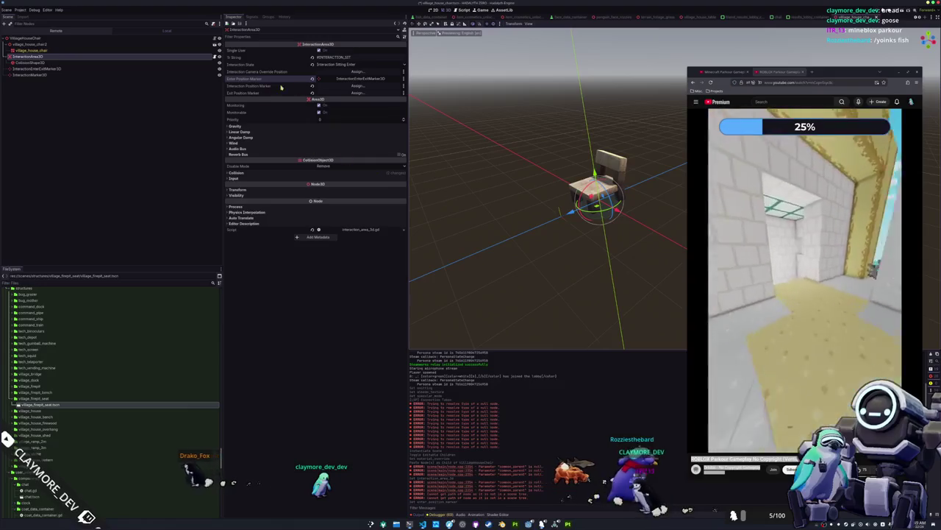
left_click(356, 93)
double_click(464, 202)
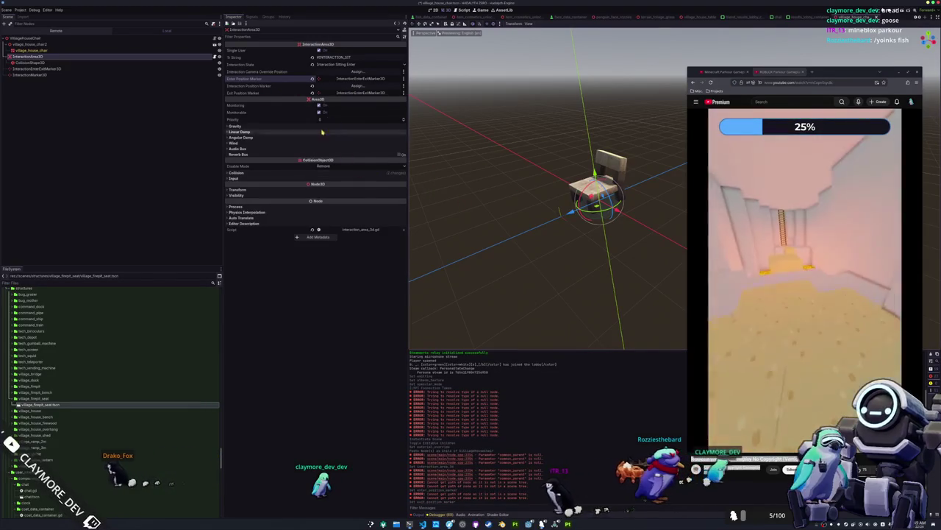
left_click(356, 85)
double_click(459, 206)
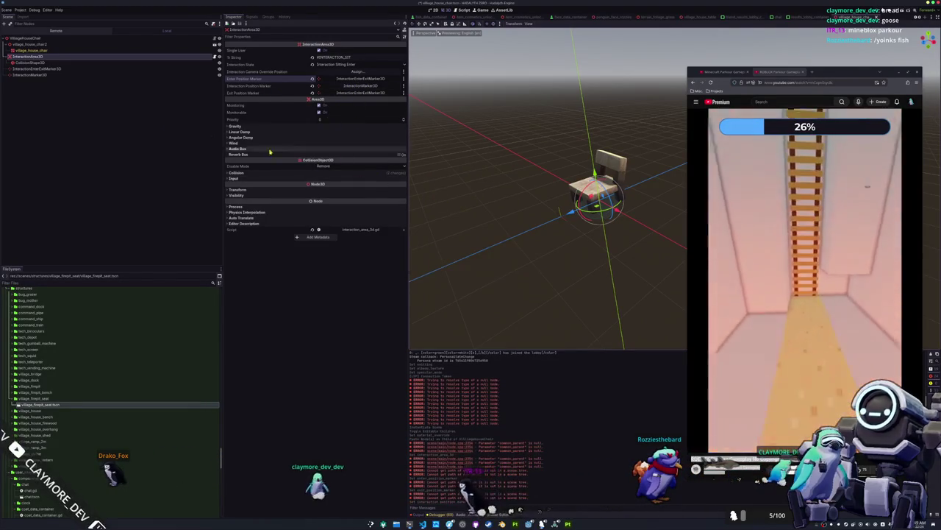
Check the marker positions on and beside the chair and save the chair scene.
left_click(66, 75)
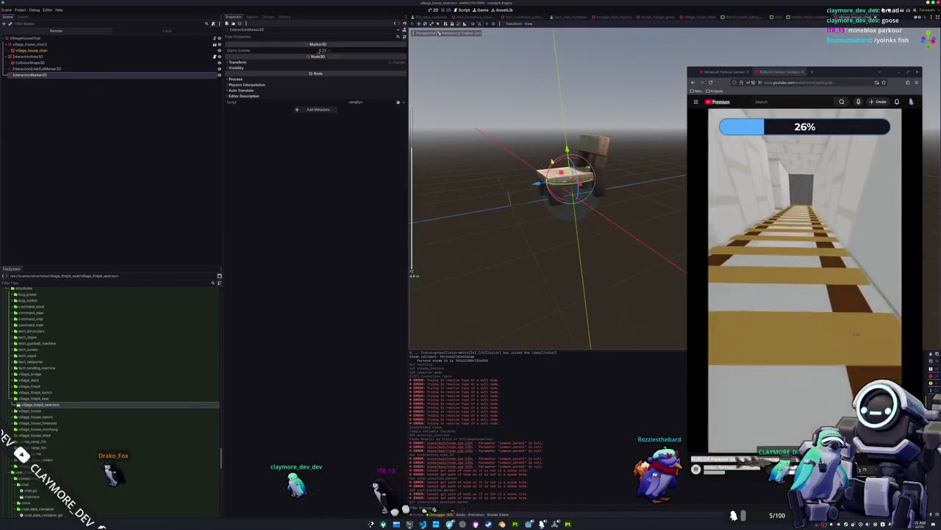
scroll(548, 192, "up", 5)
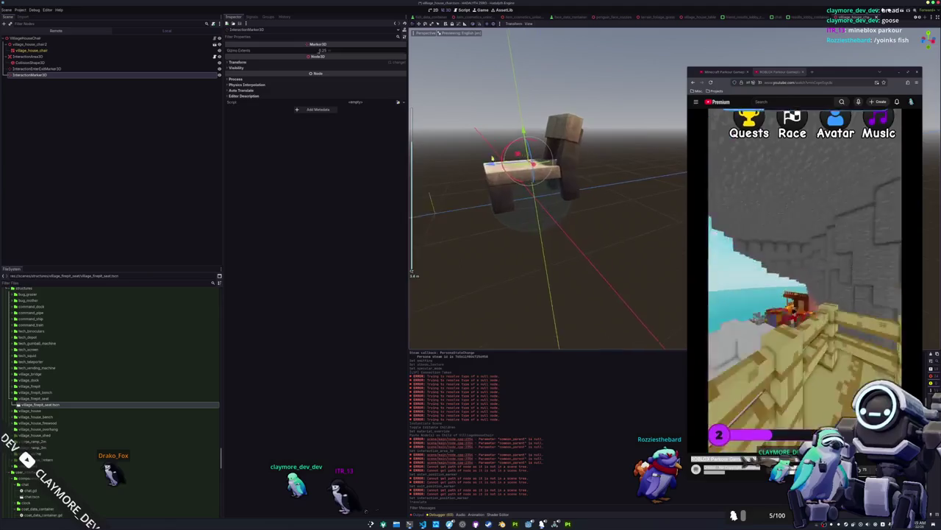
mouse_move(548, 192)
left_mouse_down()
mouse_move(573, 197)
mouse_move(558, 198)
left_mouse_up()
key("ctrl+s")
left_click(84, 69)
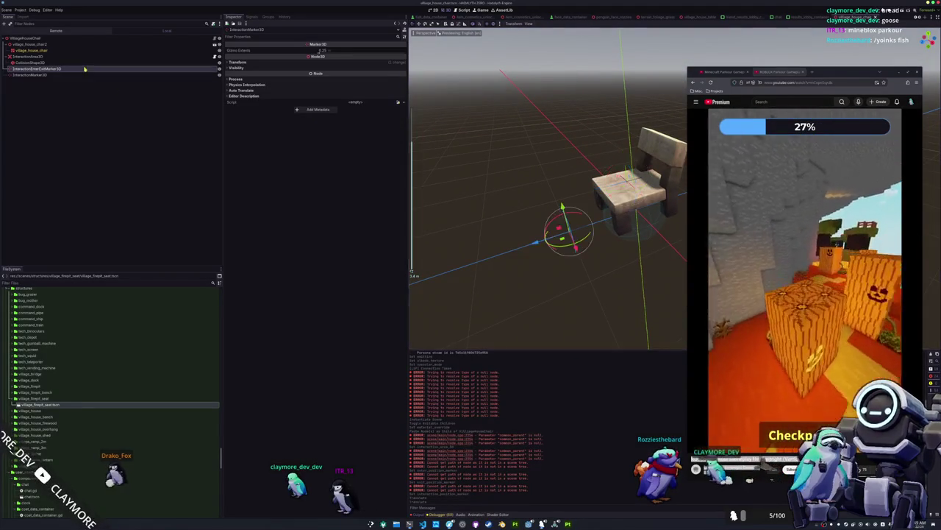
scroll(503, 213, "down", 3)
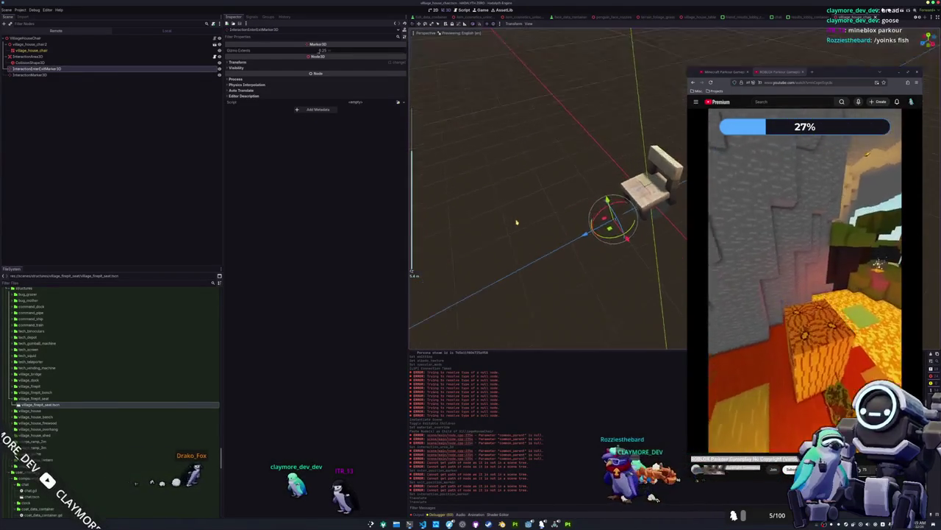
scroll(517, 222, "up", 2)
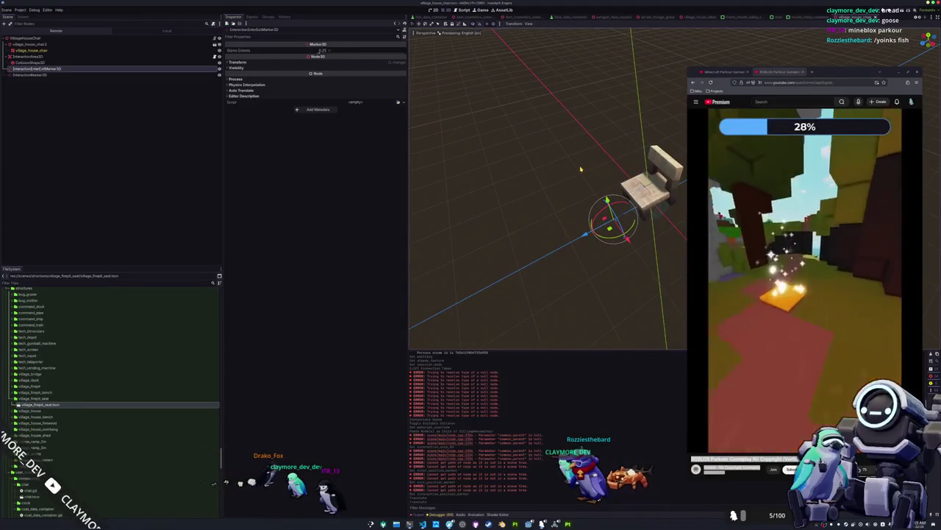
key("shift+alt+o")
Open main.tscn in top-down view, then quick-open main_camera.tscn.
type("main")
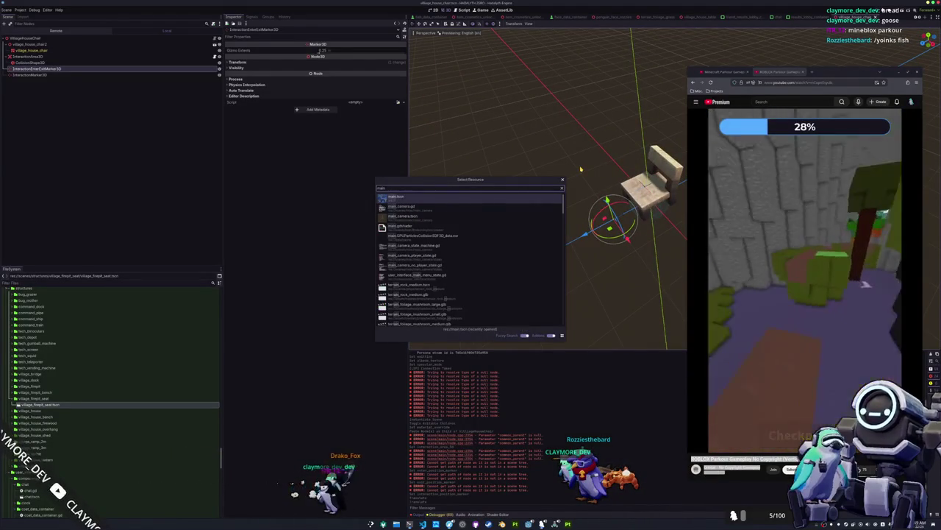
key("Return")
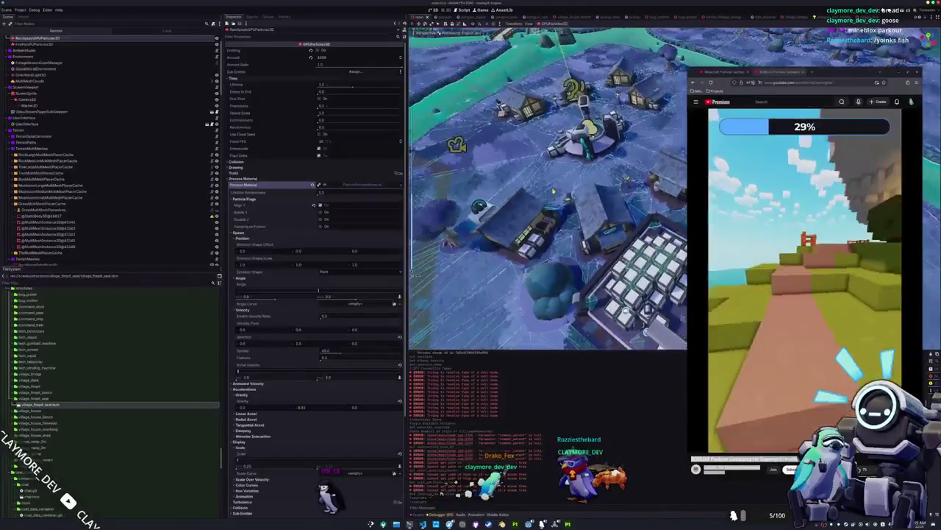
key("KP_7")
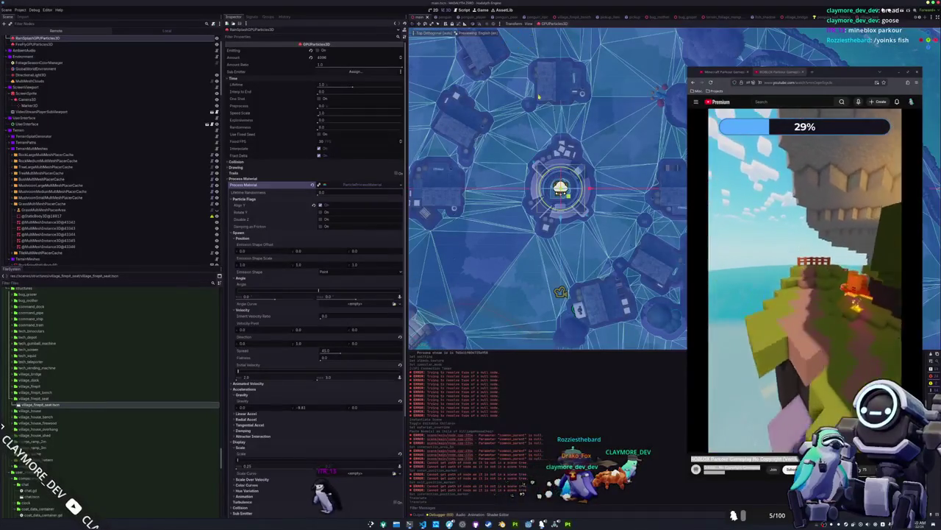
key("alt+shift+o")
type("main")
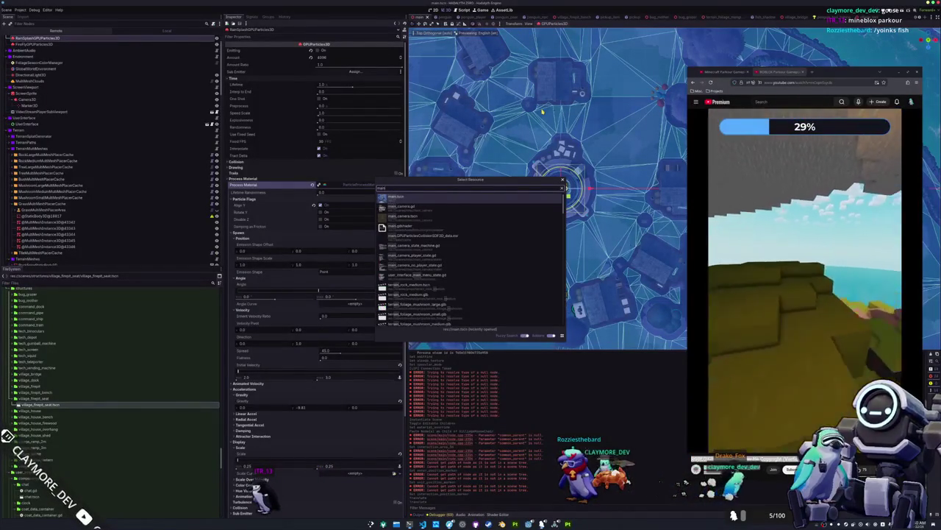
key("Return")
key("alt+shift+o")
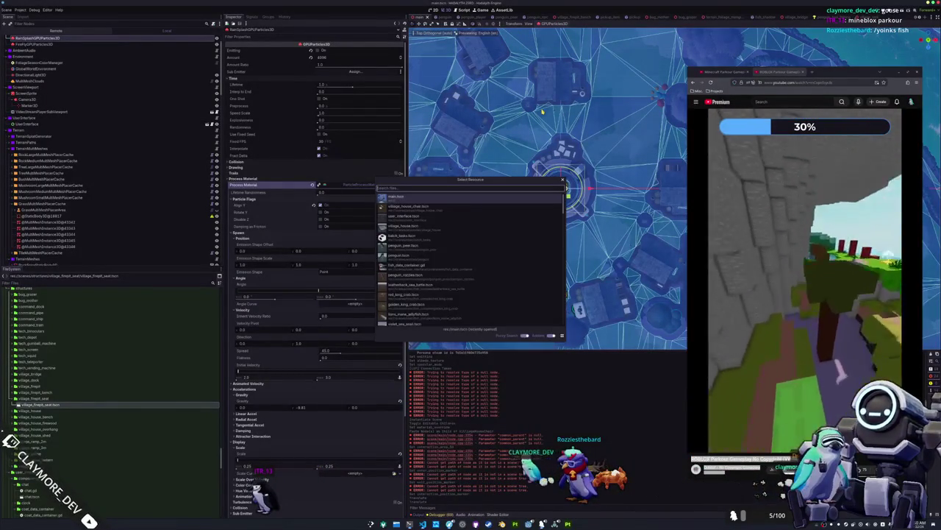
key("Down")
key("Down")
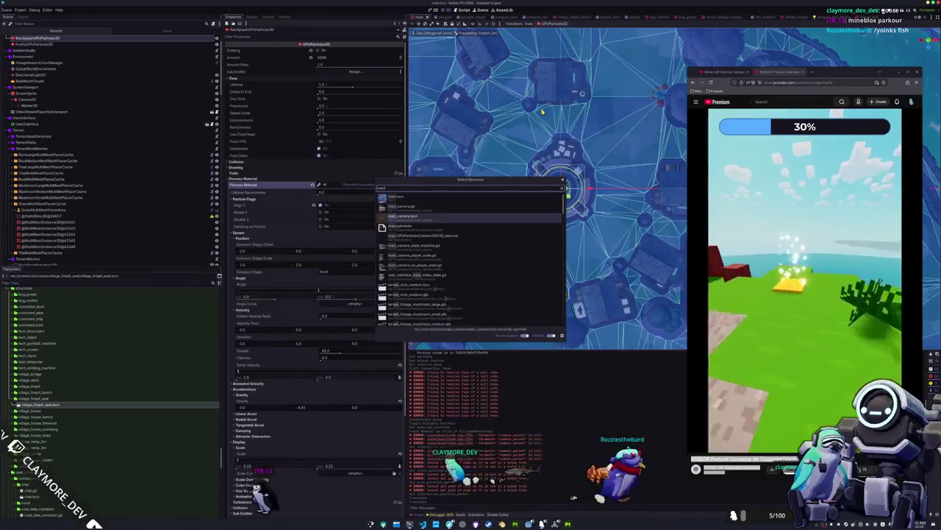
key("Return")
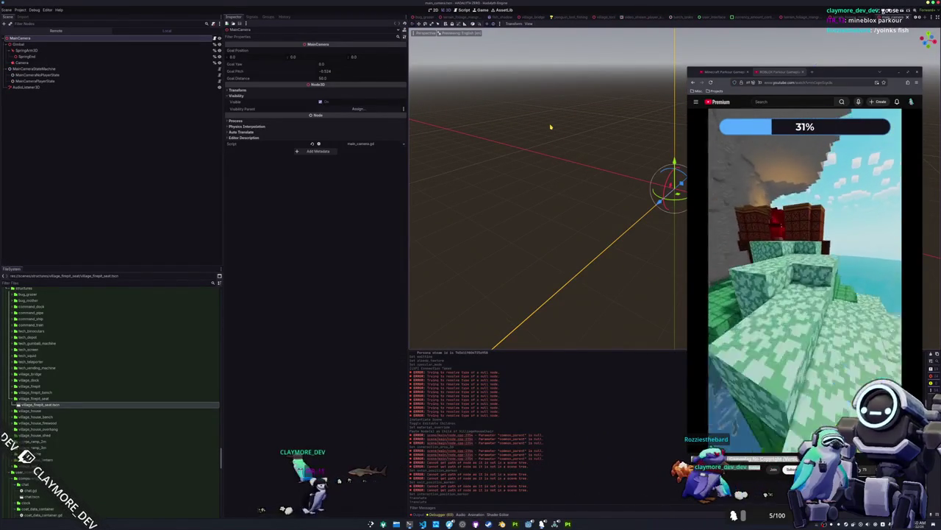
Open village_house.tscn and inspect its roof shadow caster and village_house meshes.
key("alt+shift+o")
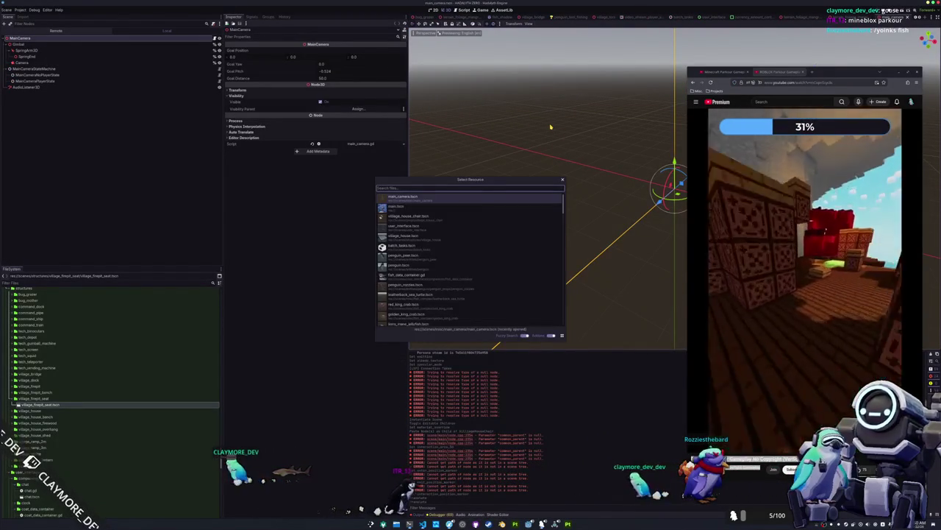
type("village_house")
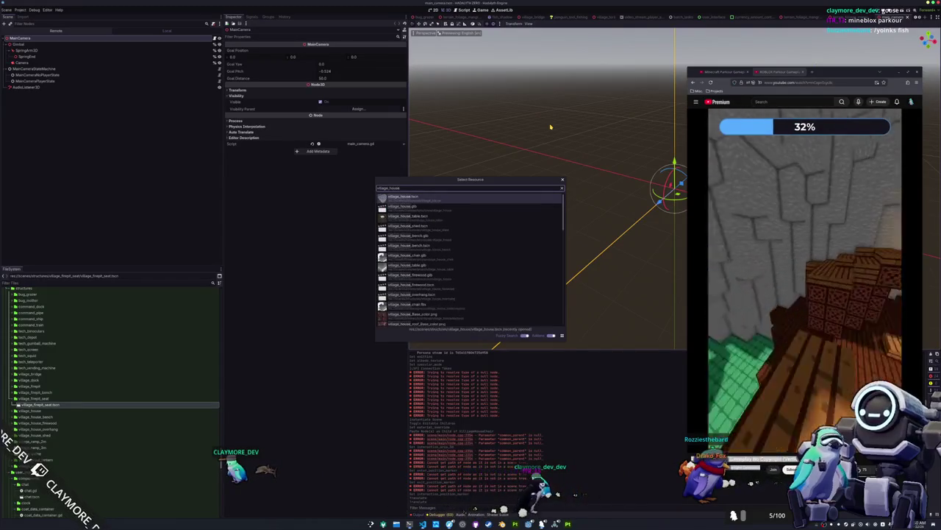
key("Return")
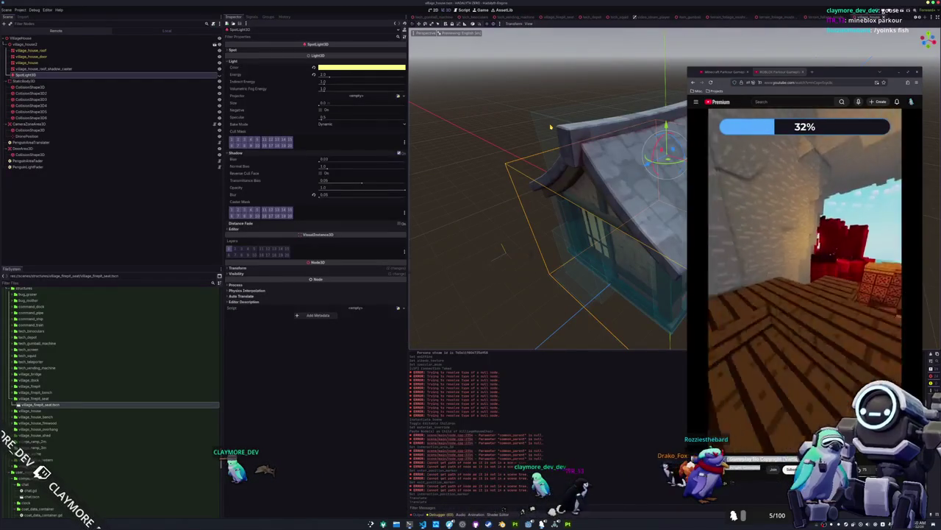
left_click(156, 68)
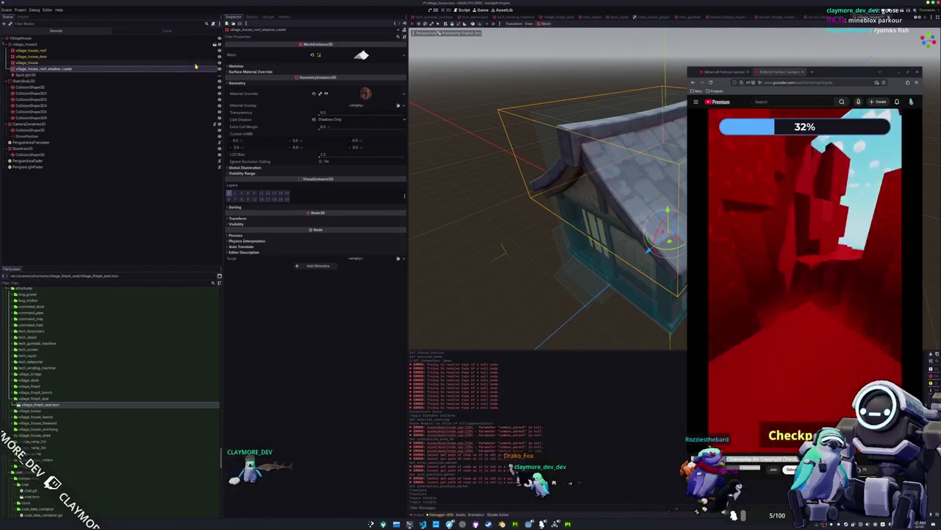
left_click(198, 62)
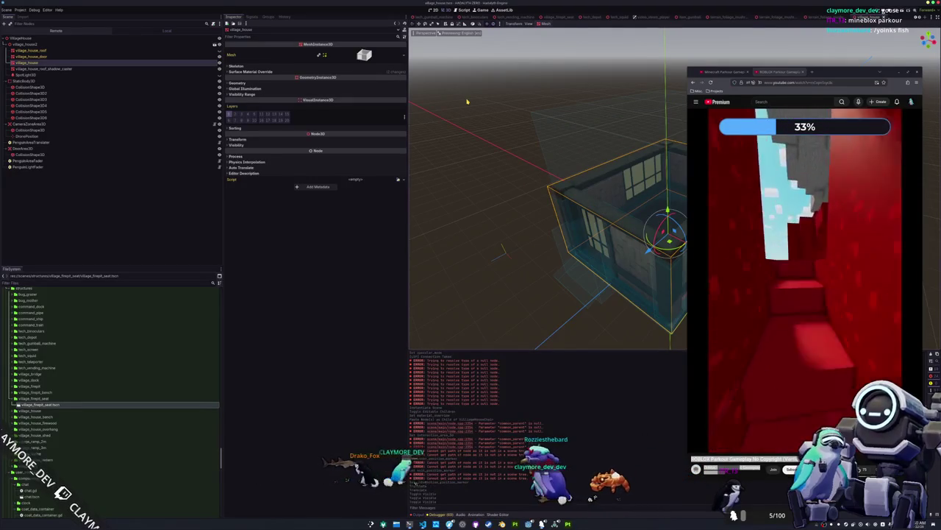
Return to main.tscn and locate the village_house_chair folder in FileSystem.
key("ctrl+shift+o")
type("main")
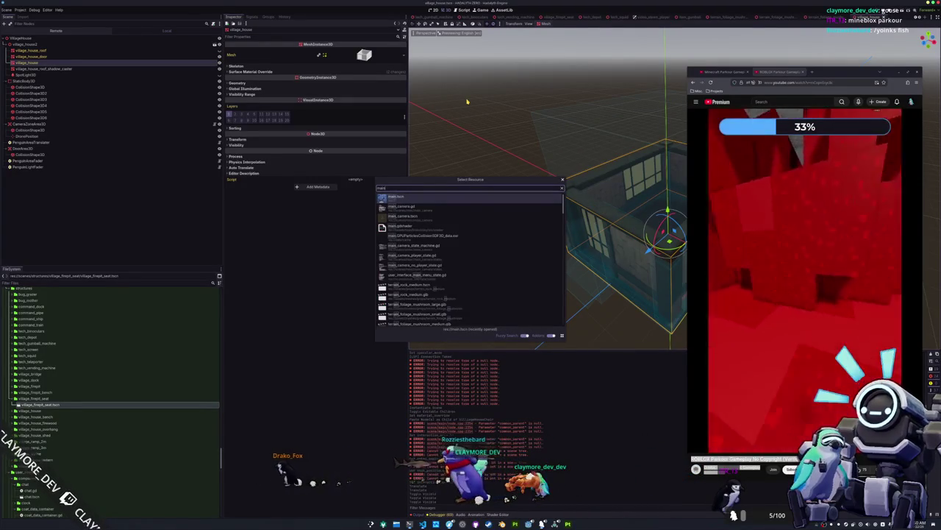
key("Return")
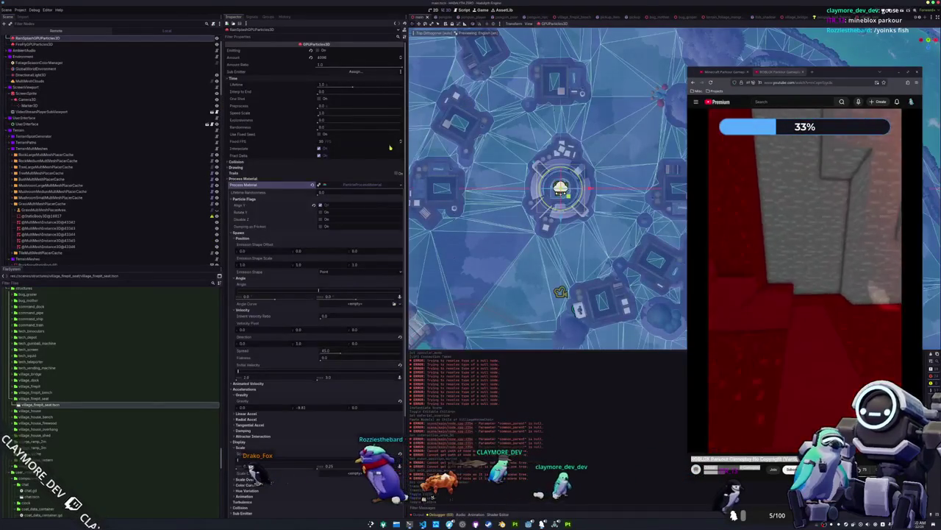
scroll(66, 368, "down", 5)
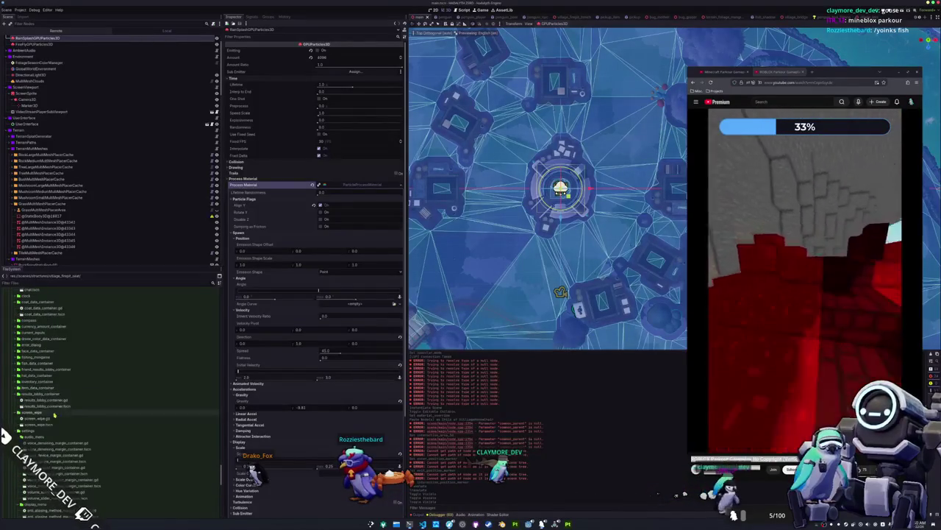
scroll(53, 407, "up", 5)
left_click(48, 388)
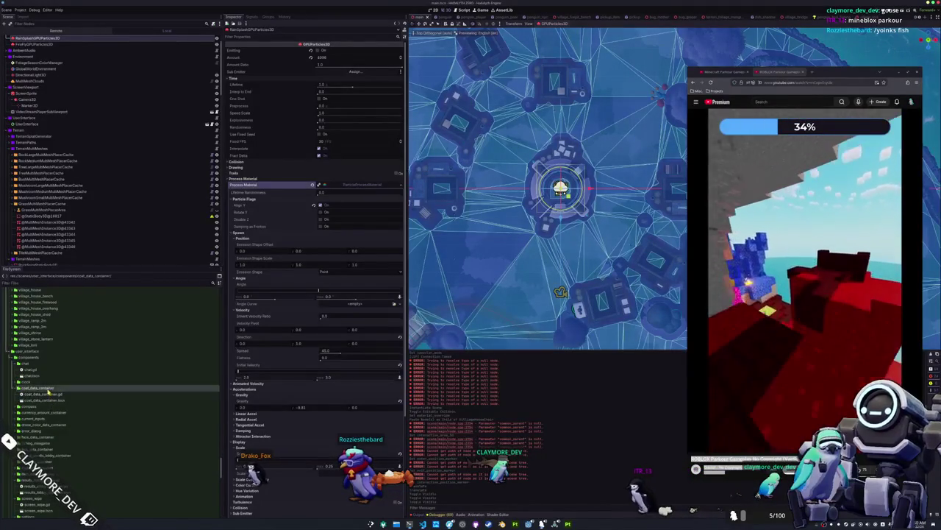
scroll(44, 379, "up", 5)
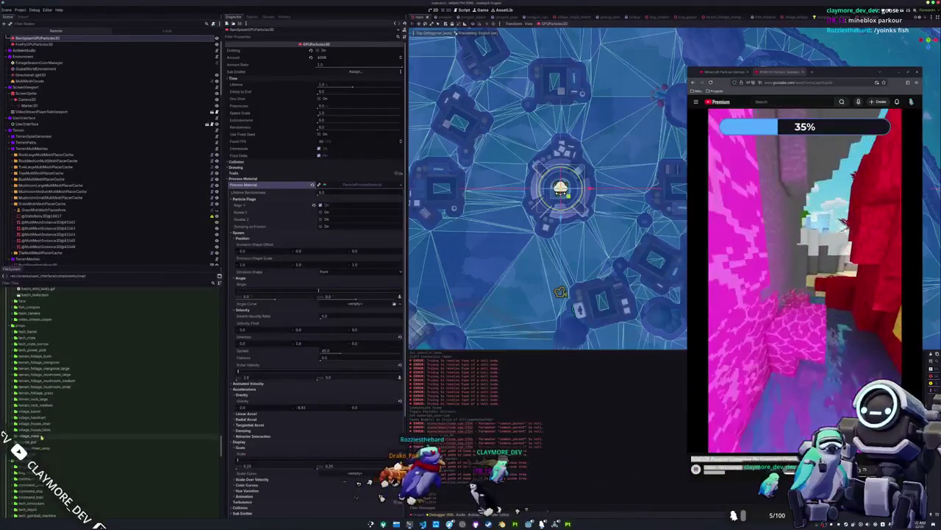
left_click(41, 424)
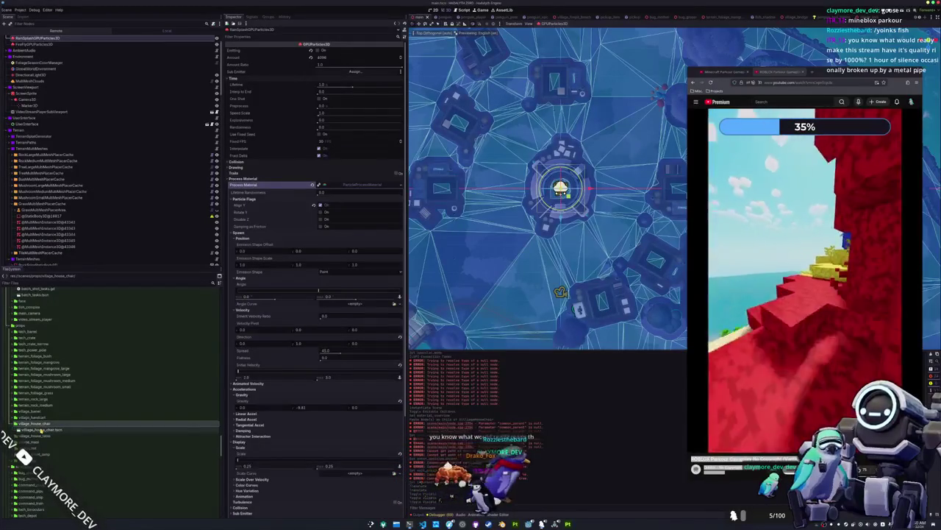
left_click(42, 429)
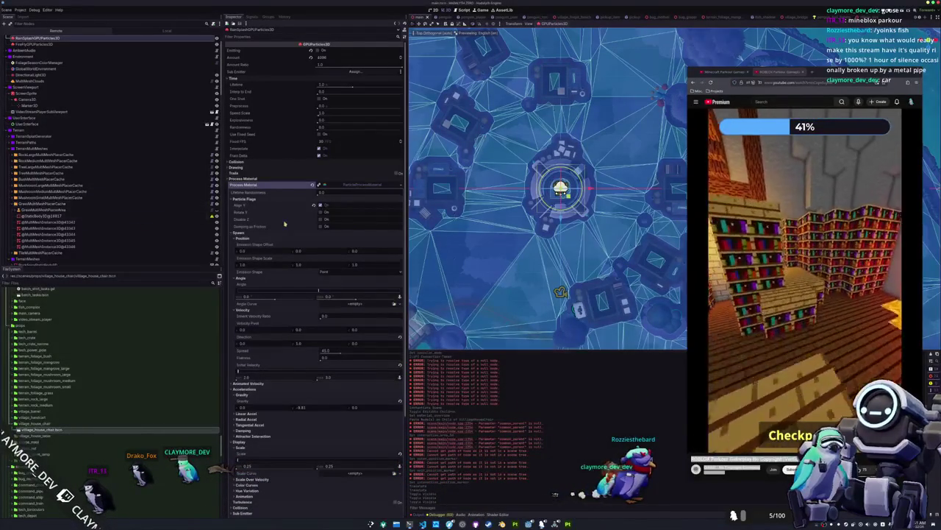
Add village_house_chair.tscn as a child of VillageHouse in the main scene.
scroll(531, 223, "up", 5)
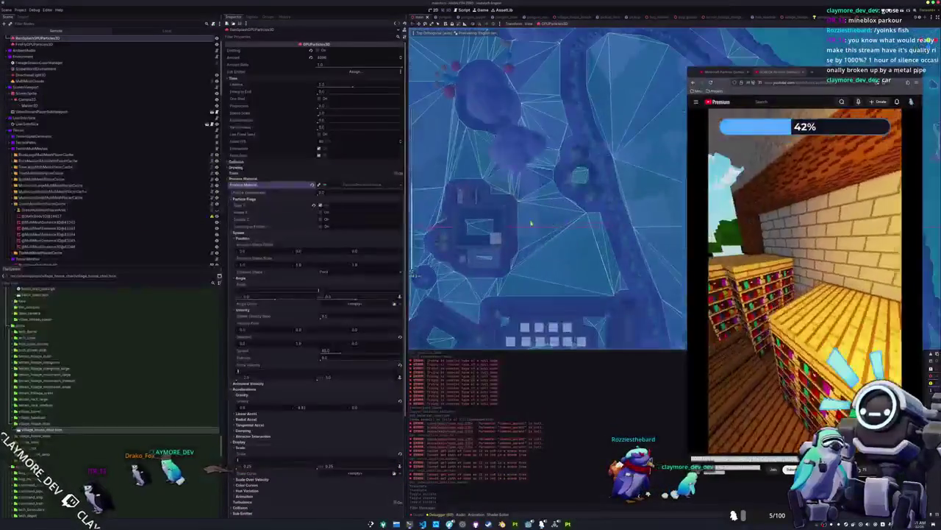
scroll(531, 223, "down", 3)
left_click(548, 207)
scroll(466, 222, "up", 3)
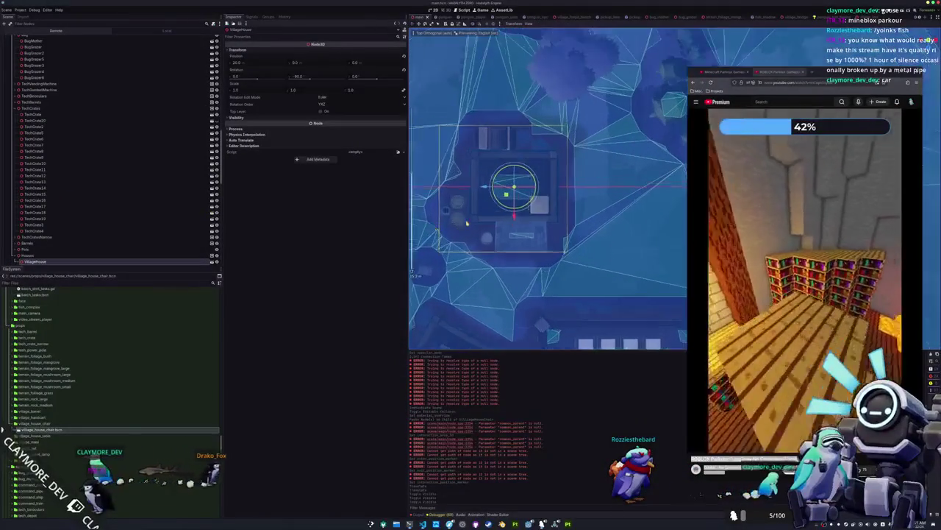
scroll(466, 222, "up", 1)
scroll(466, 236, "up", 2)
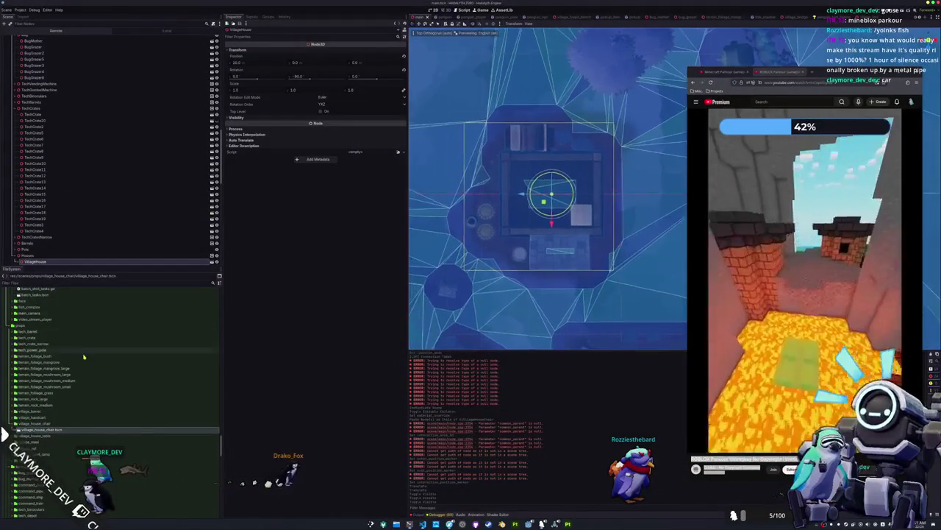
mouse_move(59, 429)
left_mouse_down()
mouse_move(37, 316)
mouse_move(44, 233)
left_mouse_up()
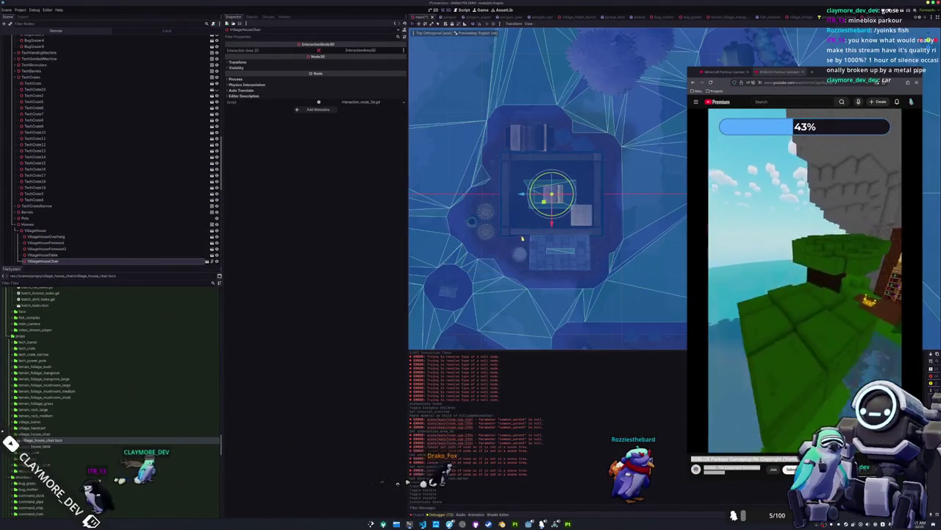
Rotate the chair 90 degrees and run the game with F5.
scroll(522, 237, "up", 2)
mouse_move(513, 218)
left_mouse_down()
mouse_move(482, 206)
mouse_move(458, 219)
left_mouse_up()
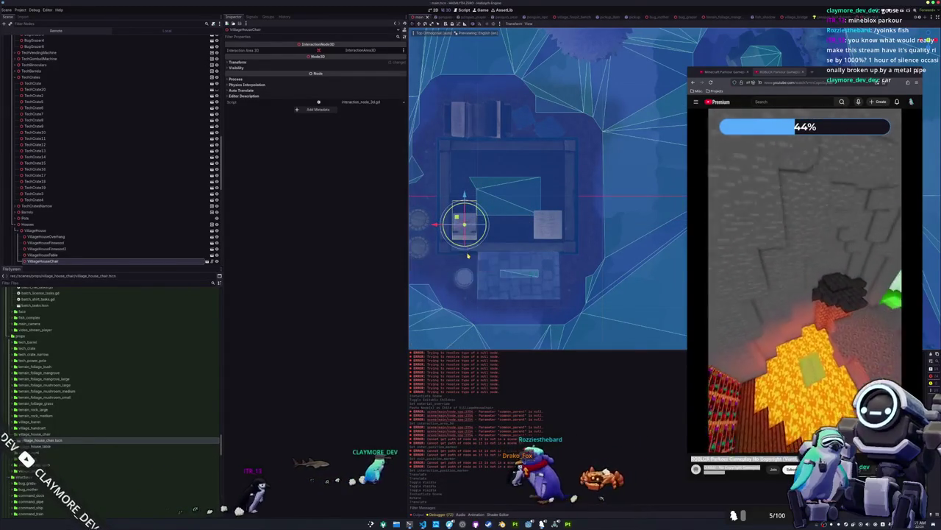
scroll(537, 254, "up", 2)
scroll(580, 254, "down", 3)
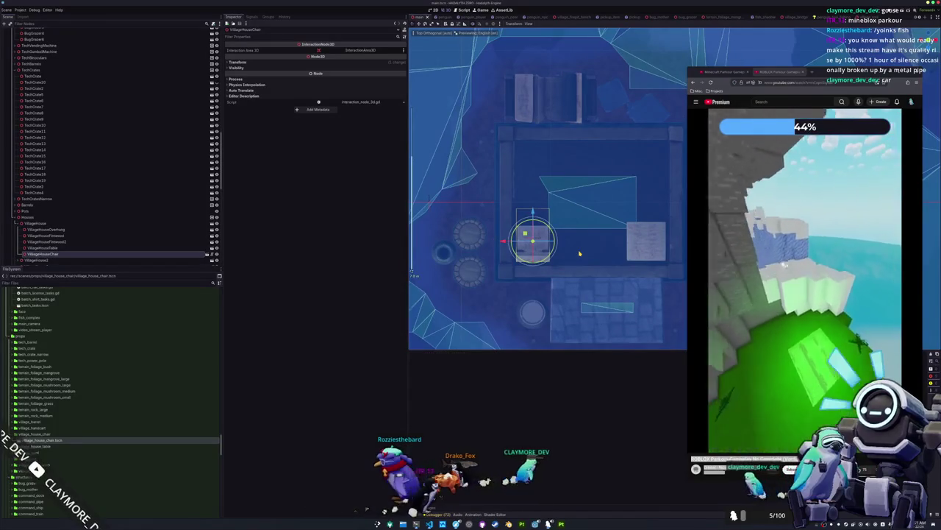
key("F5")
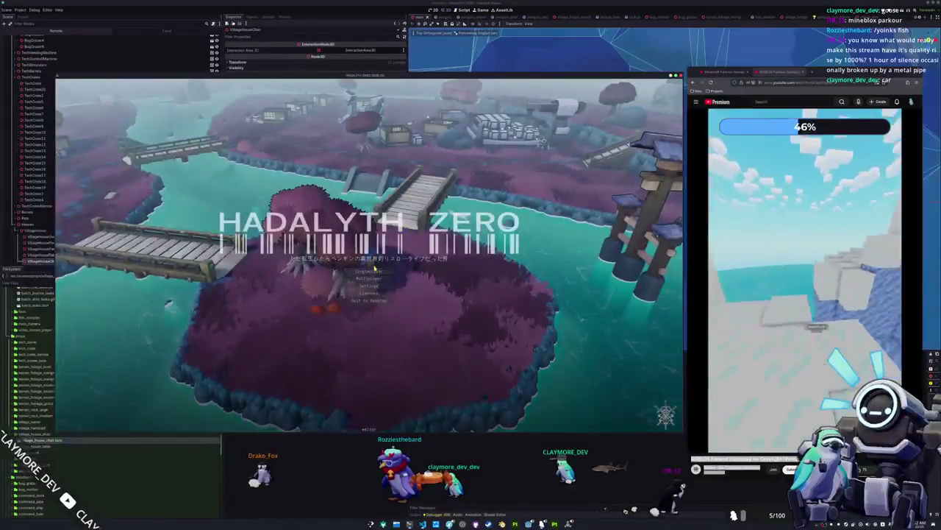
Start the game, walk into the house, sit with E, stand with F, then stop with F8.
left_click(370, 271)
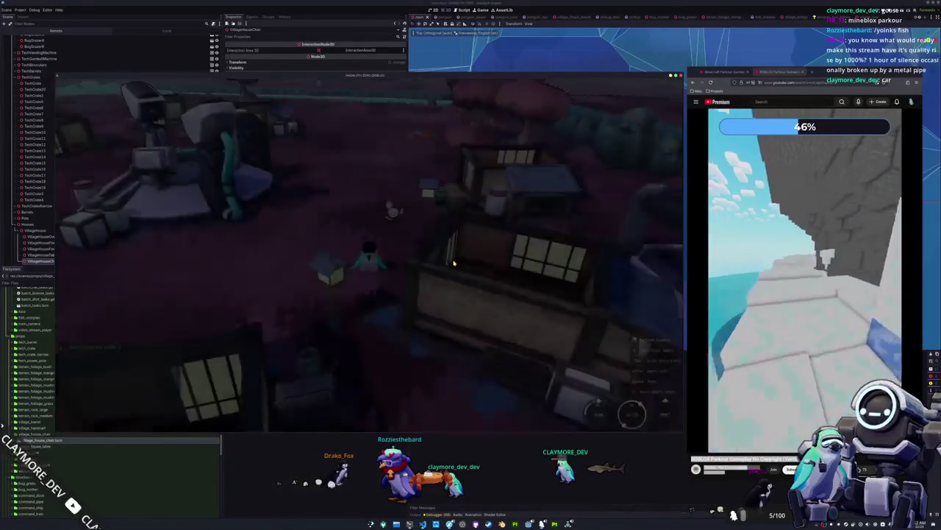
key("w")
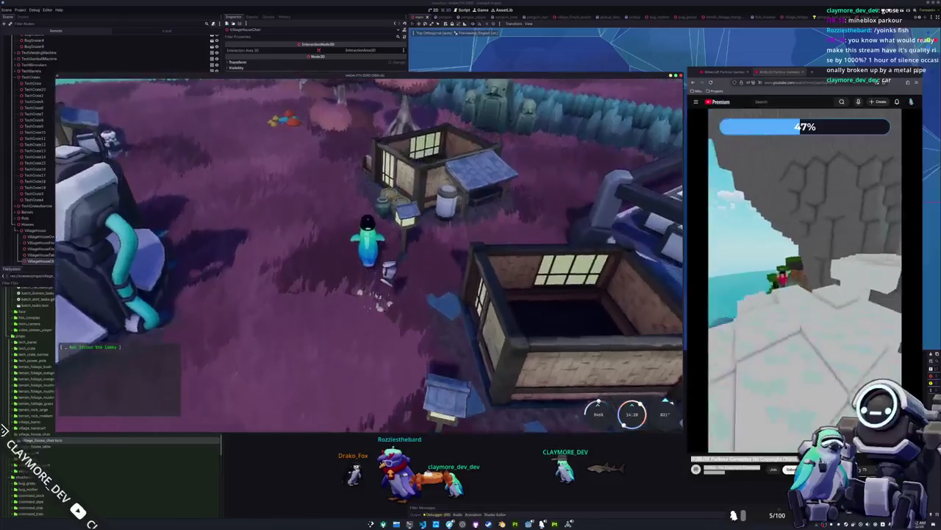
key("w")
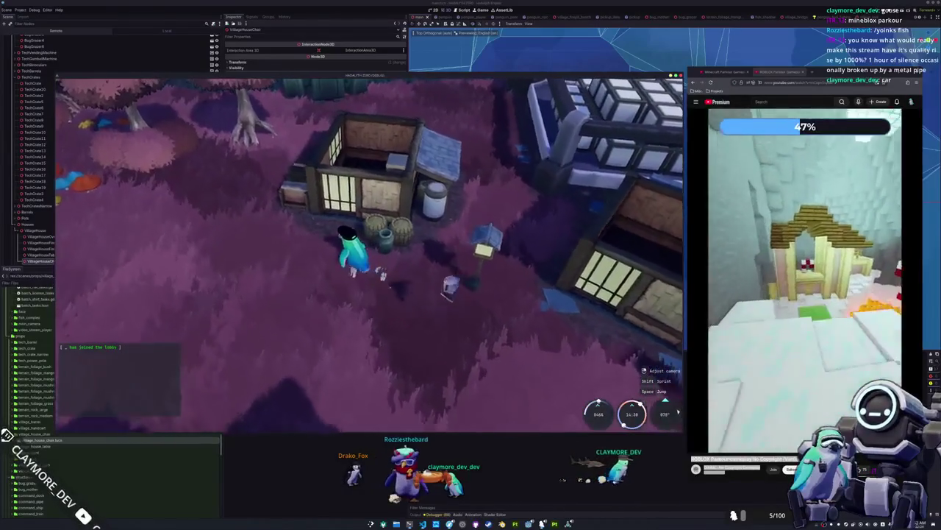
key("w")
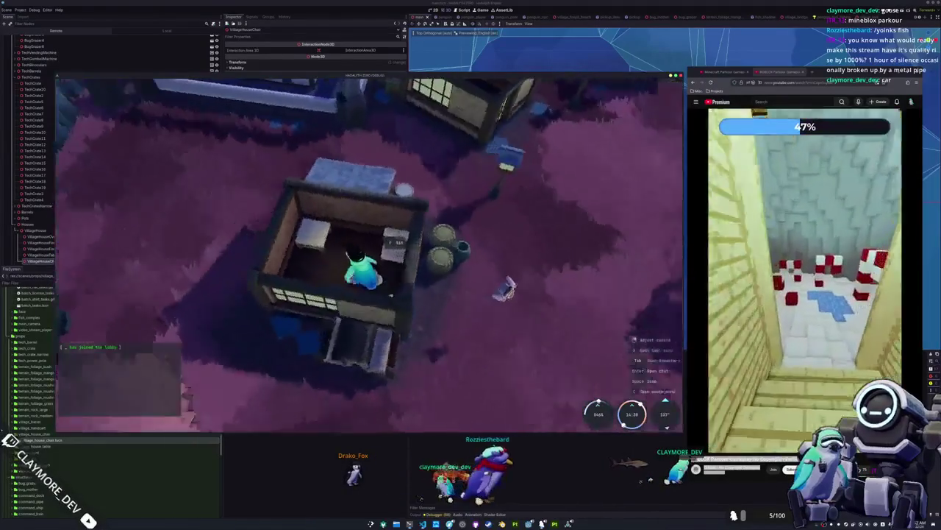
key("e")
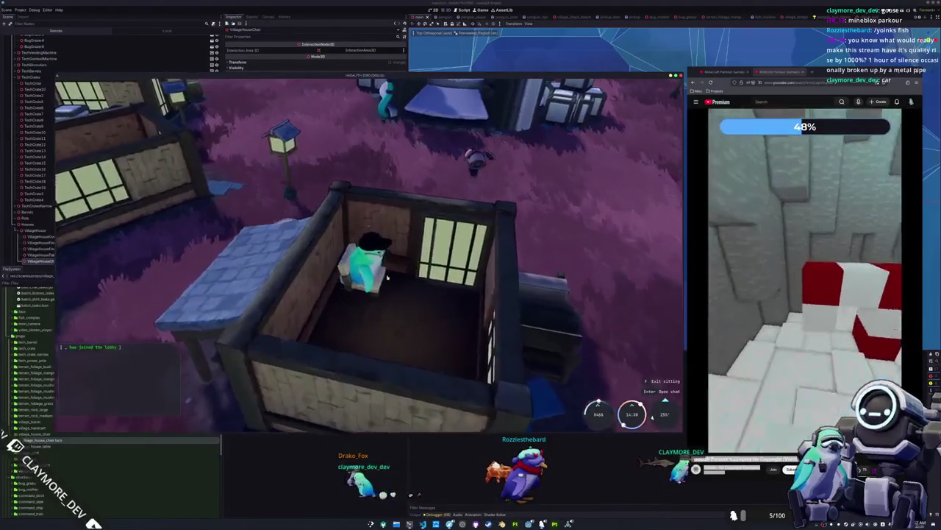
key("f")
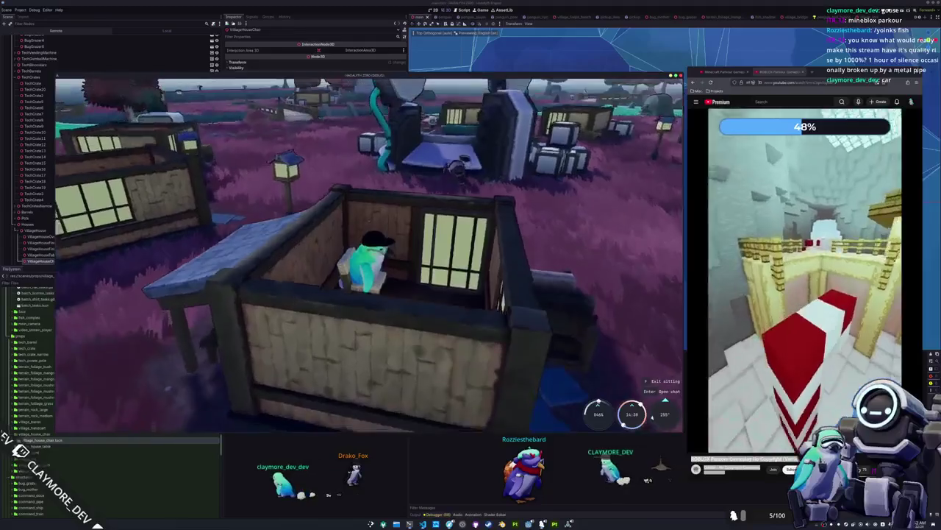
key("F8")
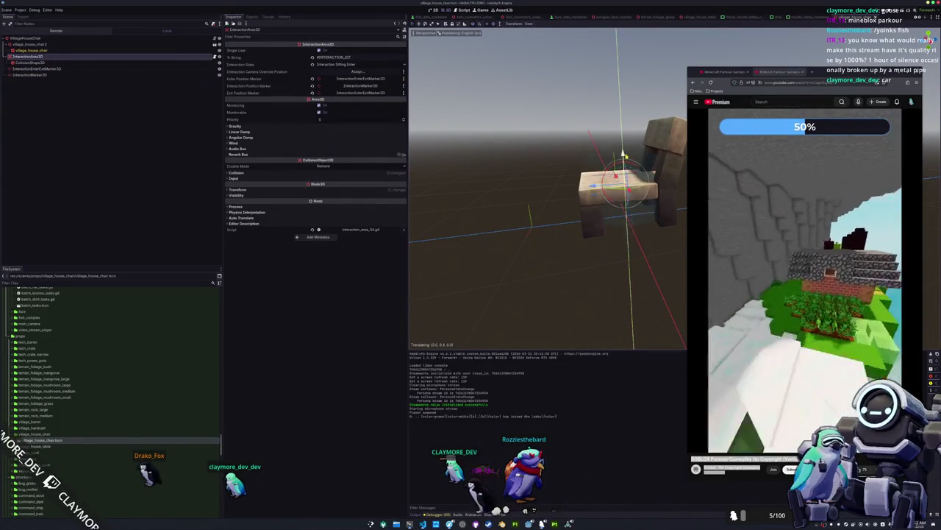
Move the interaction area 0.1 along Z, stop the game, and review the chair's nodes up to the root.
left_click_drag(593, 177, 571, 176)
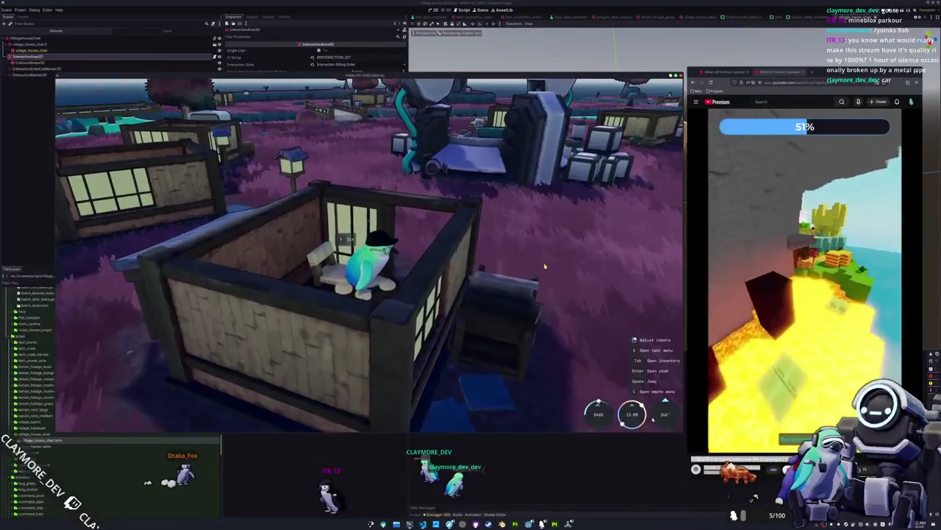
key("F8")
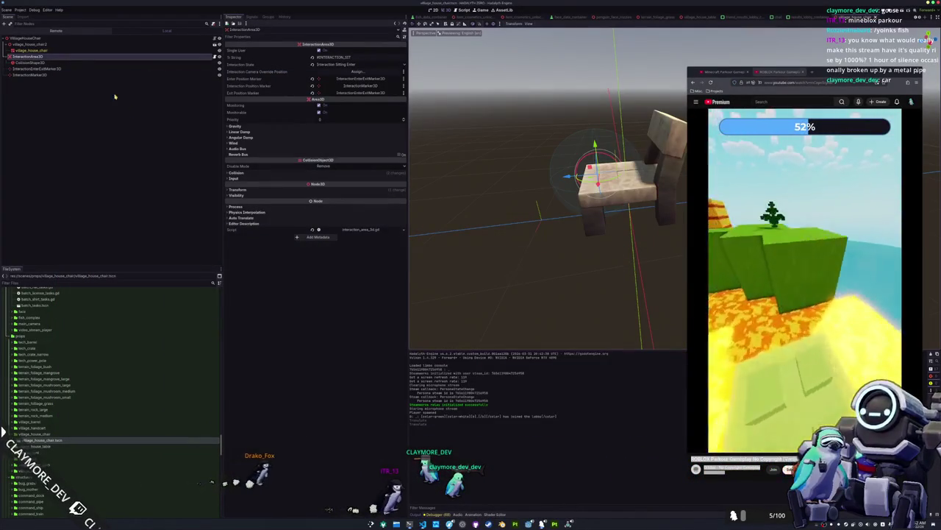
left_click(78, 69)
left_click(84, 58)
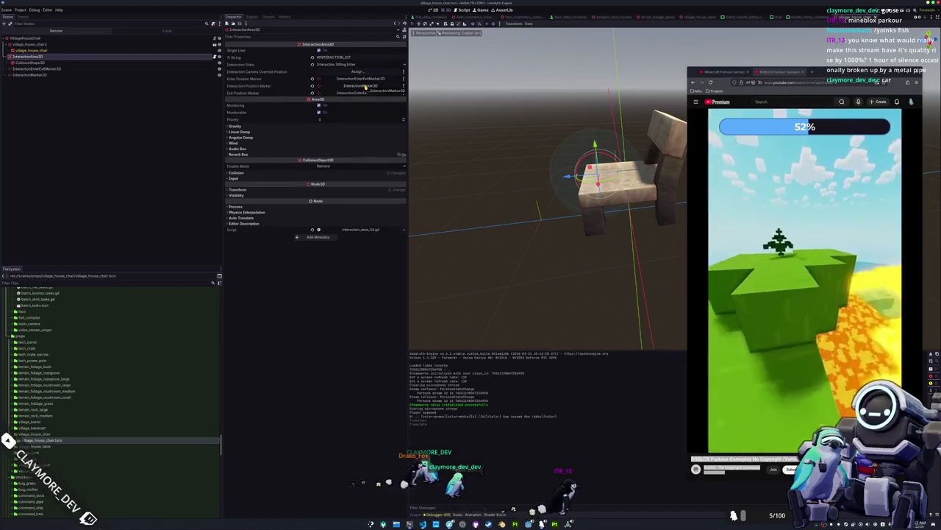
left_click(44, 74)
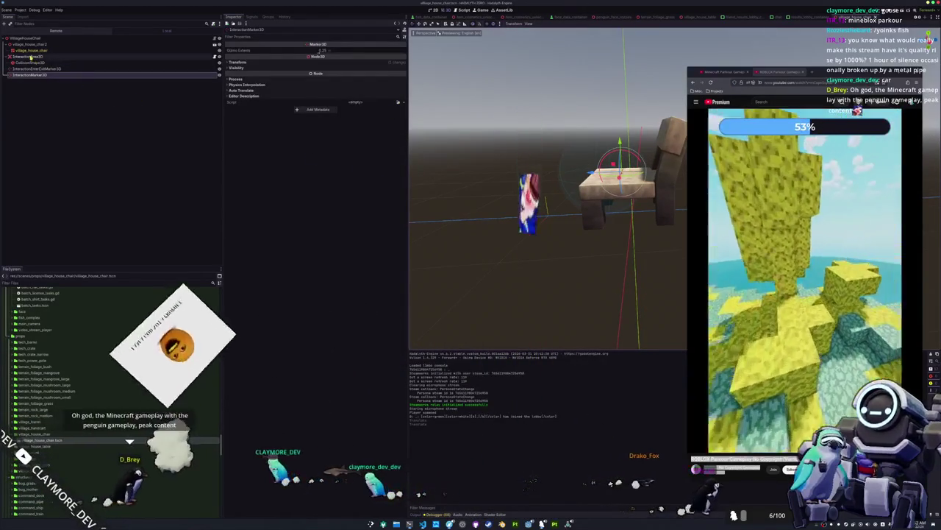
key("Up")
key("Up")
key("Up")
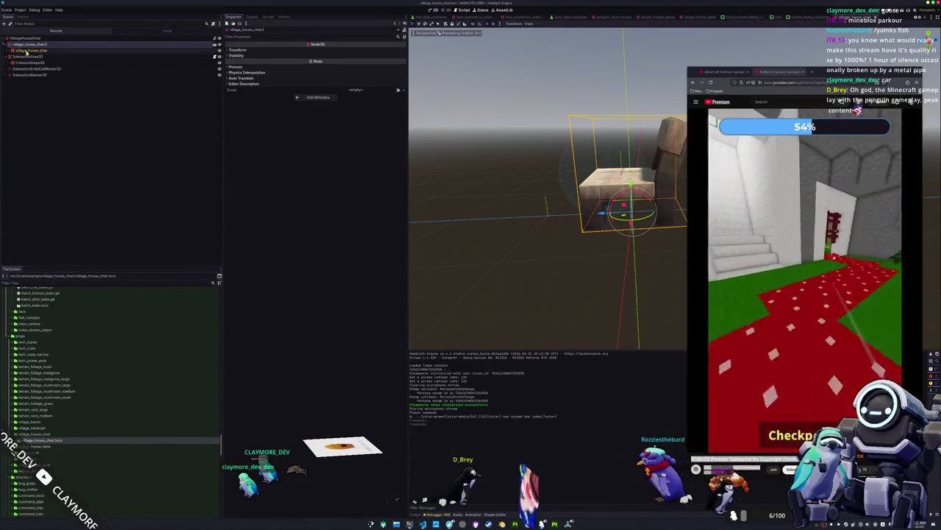
key("Up")
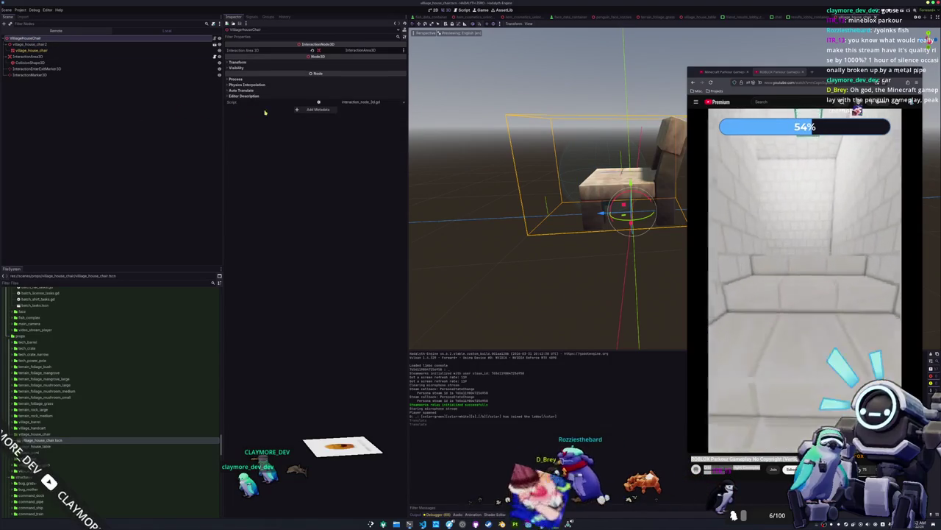
Add a StaticBody3D as a child of the chair's root node.
right_click(47, 39)
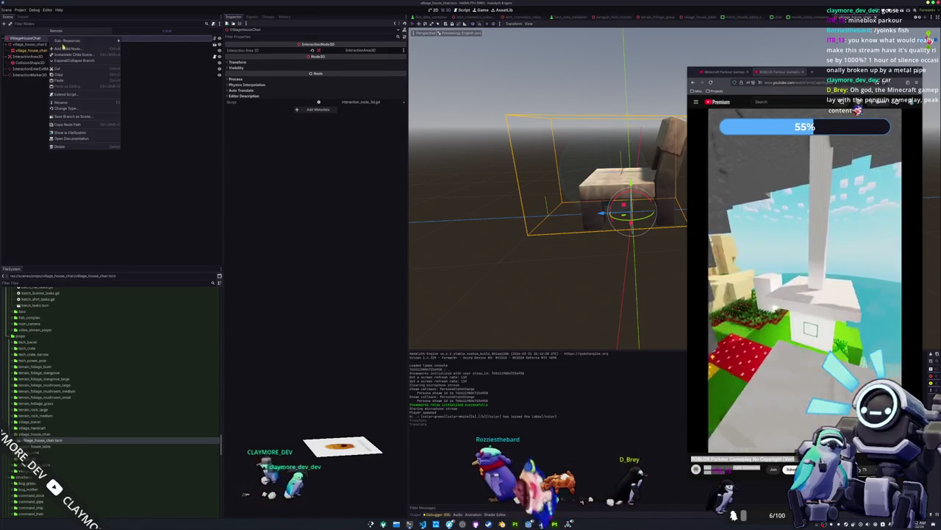
left_click(73, 42)
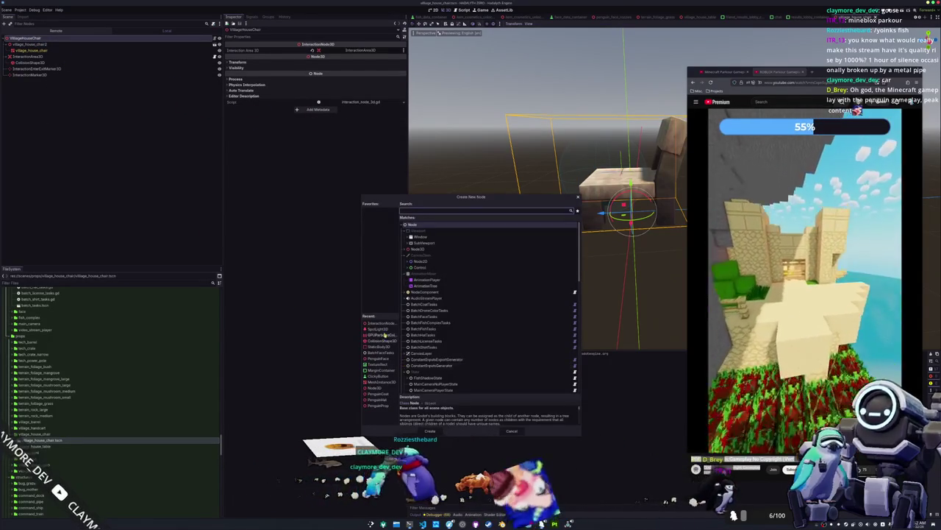
left_click(381, 346)
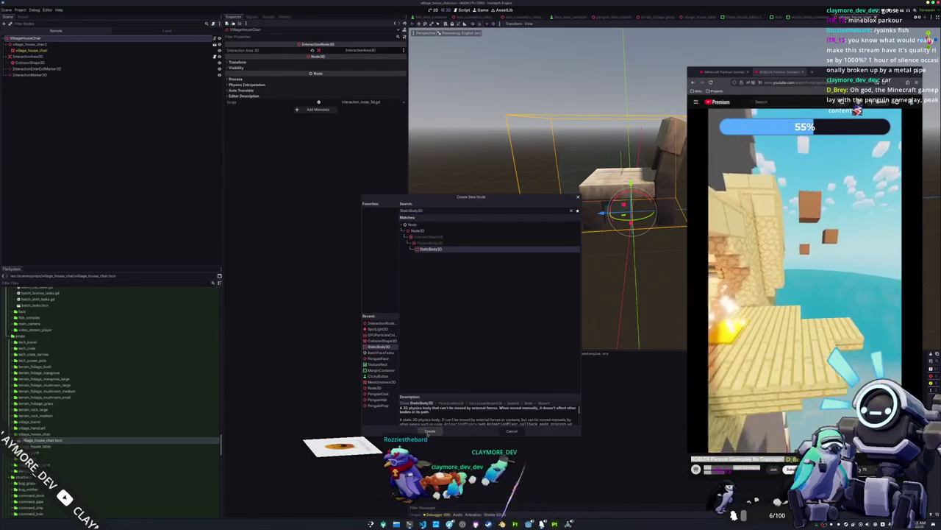
left_click(429, 431)
Add a CollisionShape3D under the StaticBody3D and give it a BoxShape3D.
right_click(169, 83)
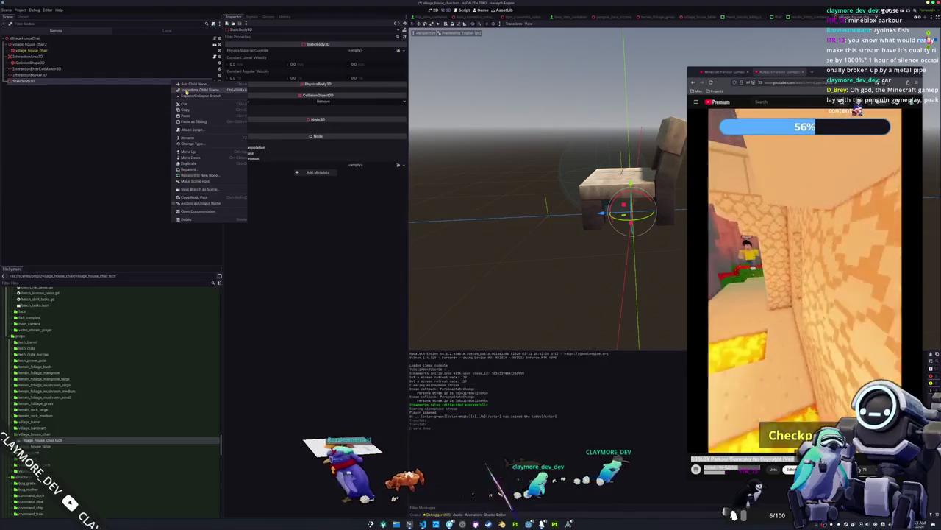
left_click(185, 86)
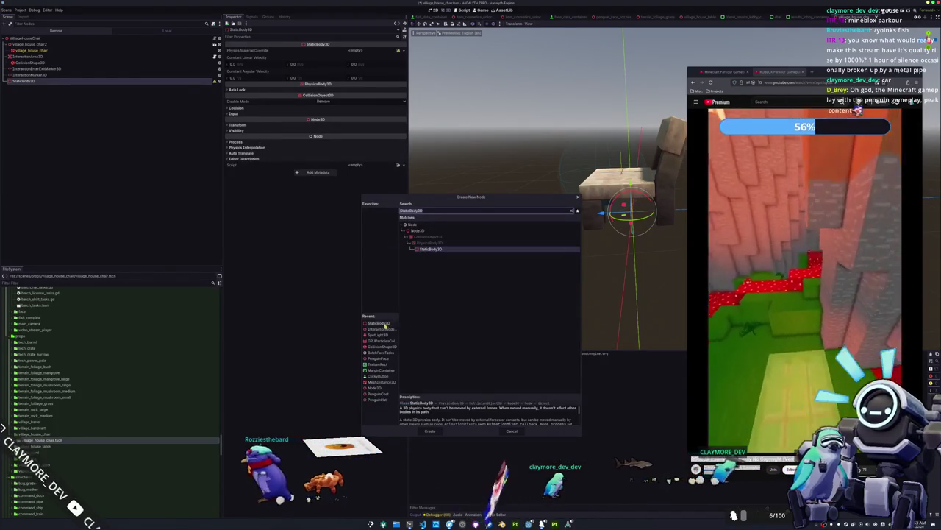
left_click(381, 346)
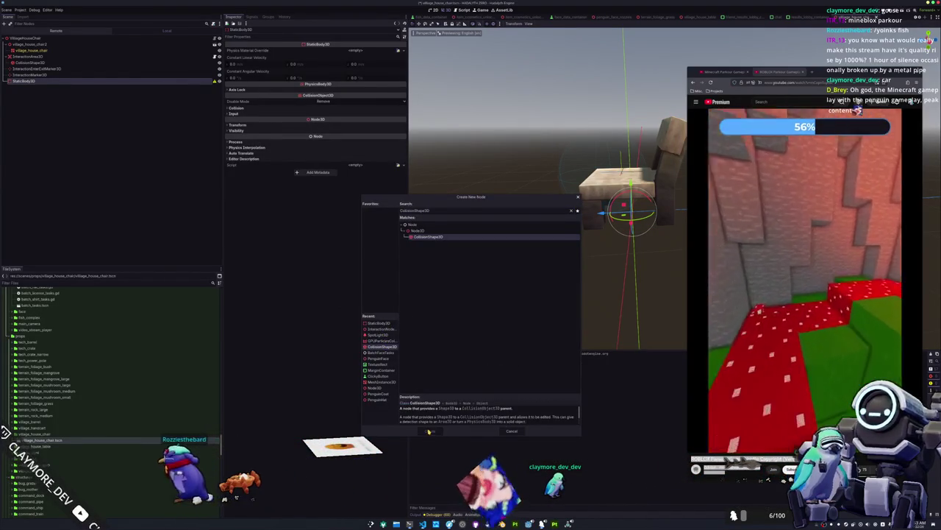
left_click(429, 430)
left_click(355, 50)
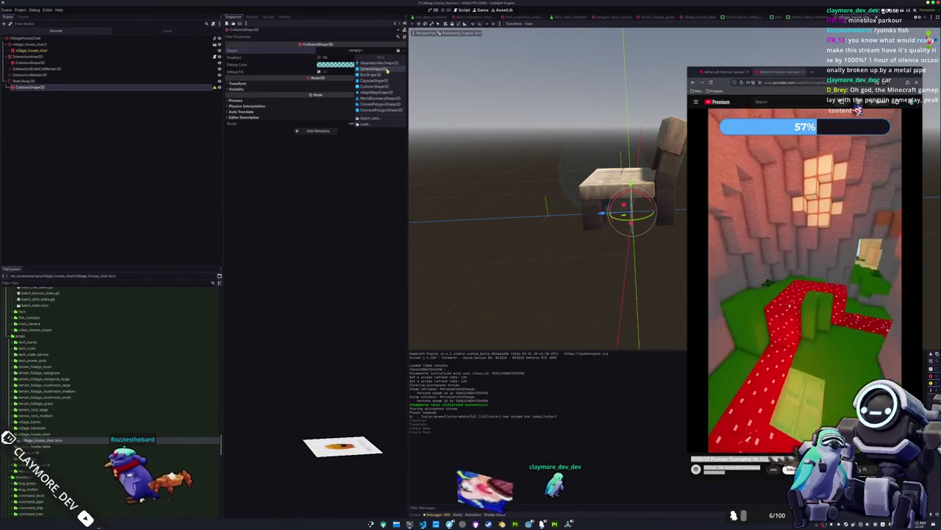
left_click(384, 75)
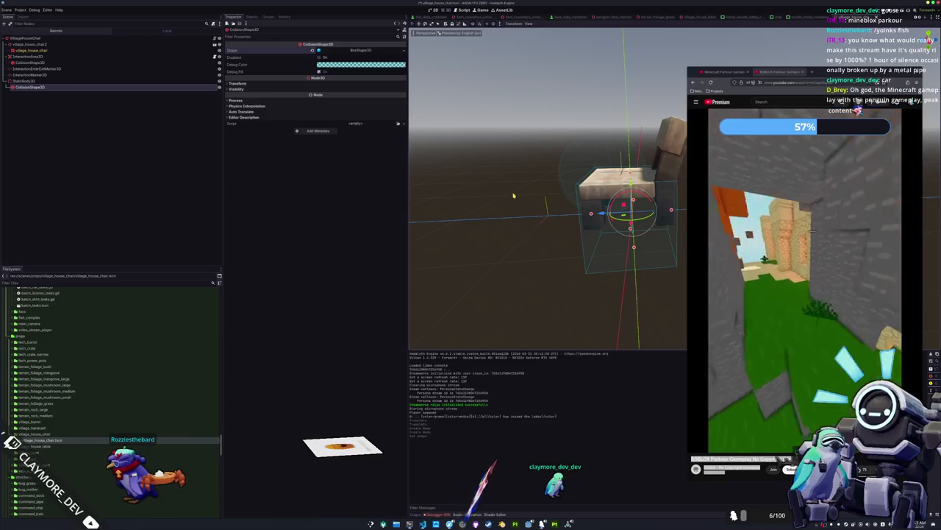
From the right-side view, shrink the collision box to half height (1 × 0.5 × 1), then run the game.
key("KP_3")
left_click_drag(630, 269, 636, 223)
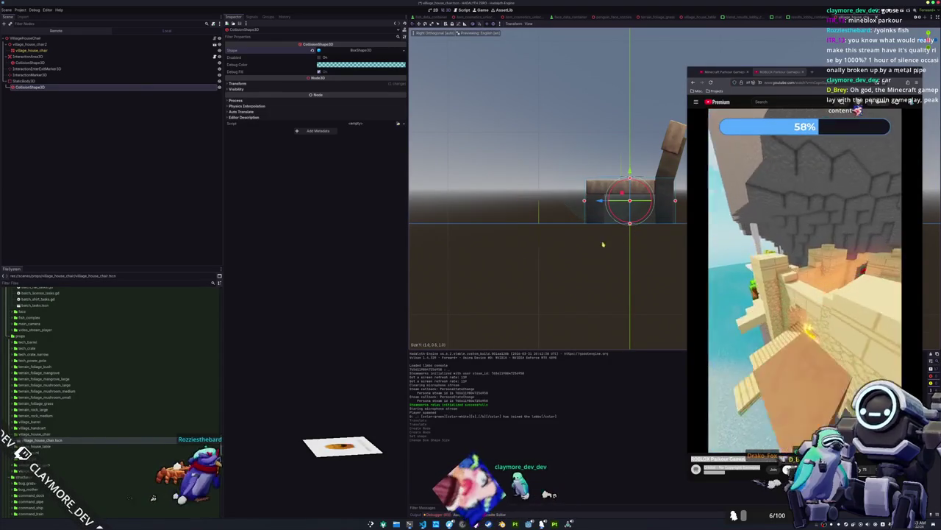
mouse_move(580, 245)
left_mouse_down()
mouse_move(595, 261)
mouse_move(630, 267)
mouse_move(566, 243)
mouse_move(562, 259)
left_mouse_up()
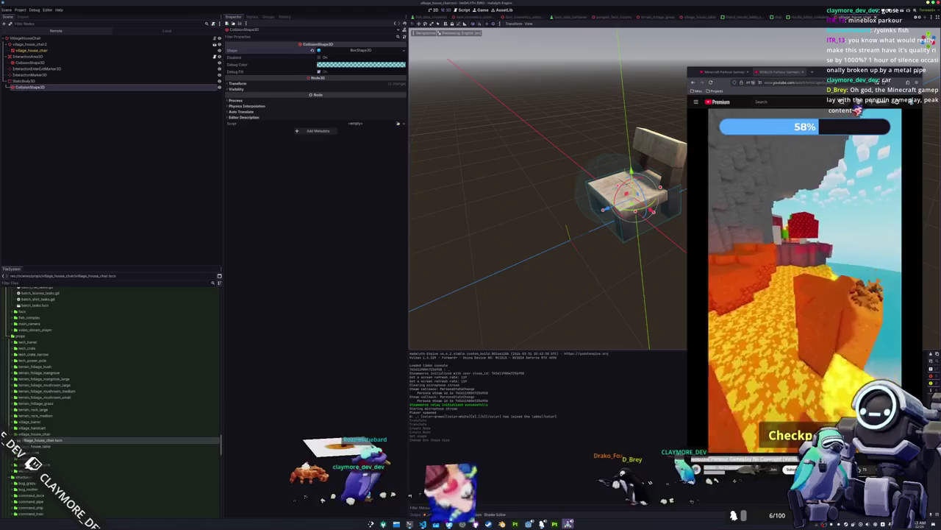
key("F5")
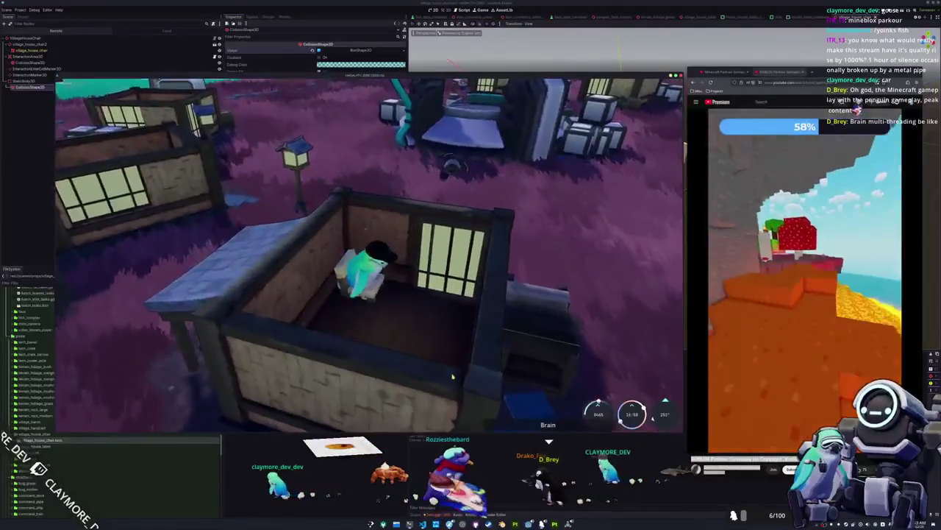
Stop the running game with F8 and relaunch it with F5.
key("F8")
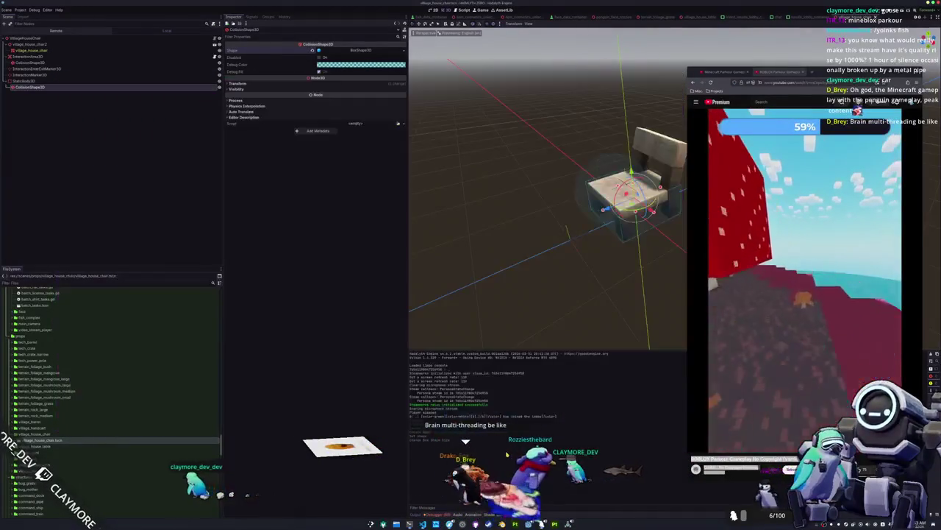
key("F5")
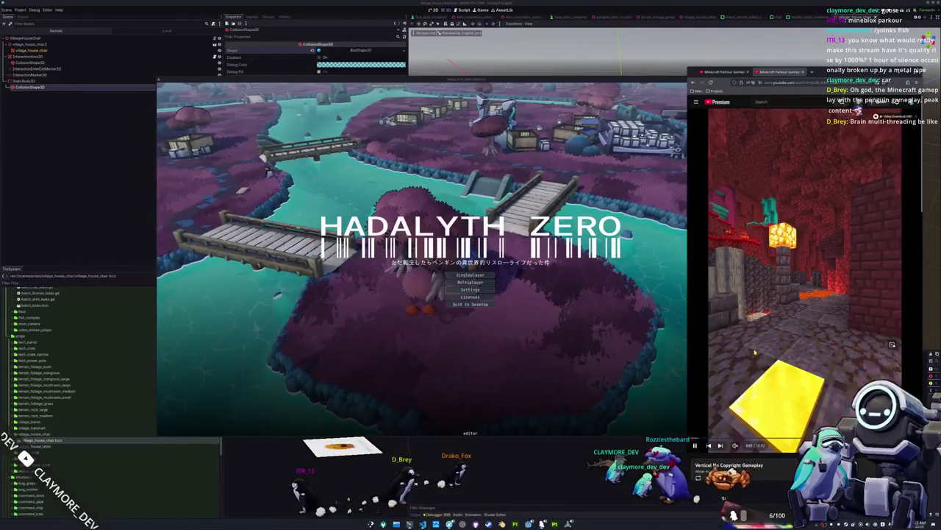
scroll(765, 383, "down", 1)
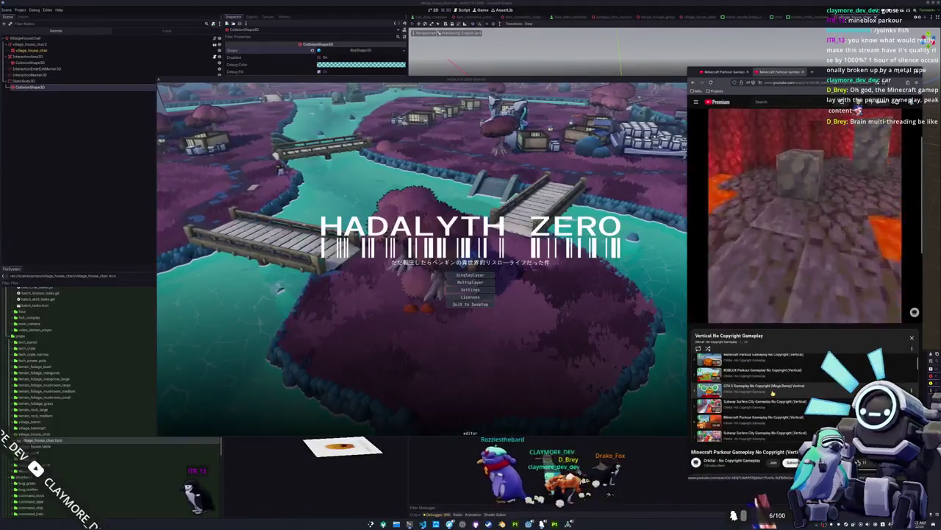
left_click(773, 393)
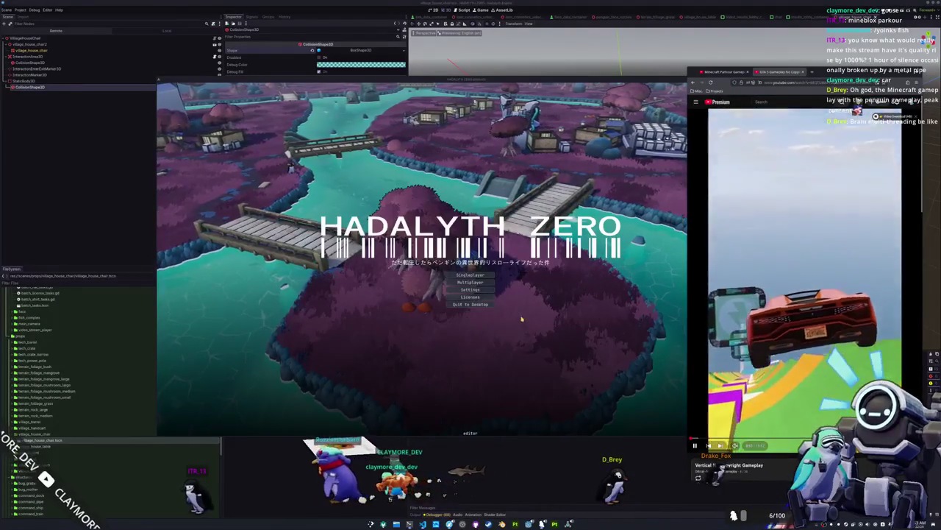
Start play, walk the penguin into the house, sit on the chair and stand up, then stop and save.
left_click(485, 277)
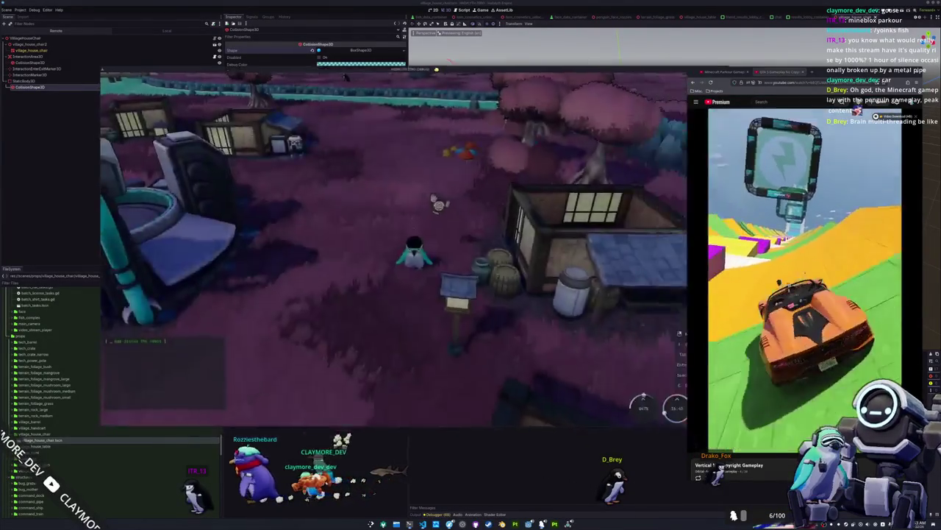
key("w")
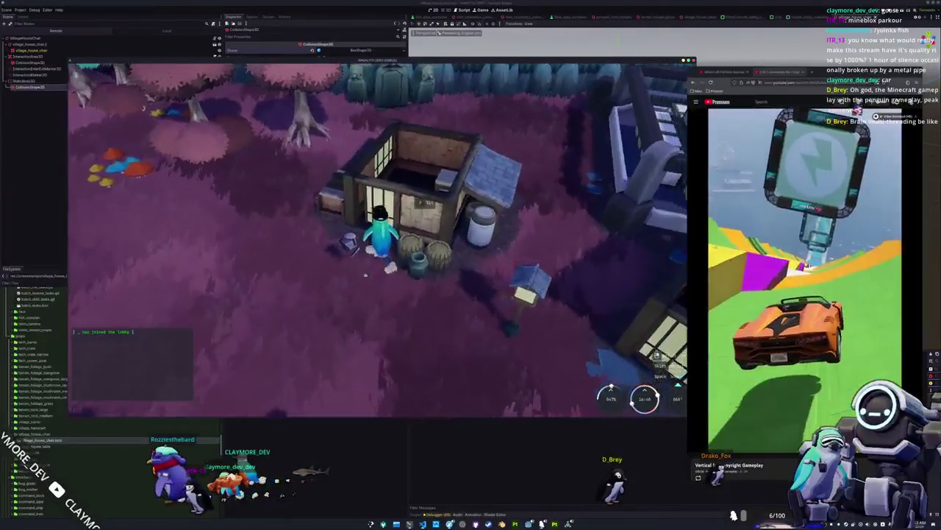
key("e")
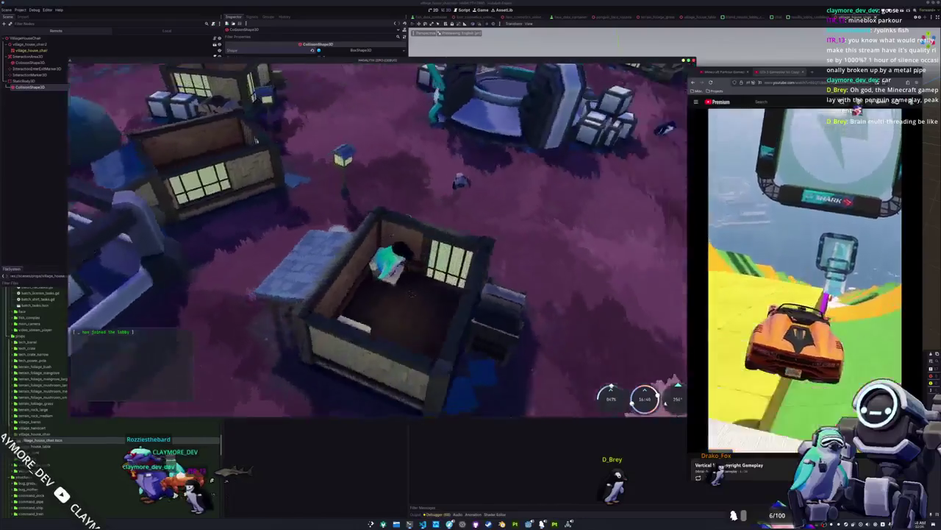
key("e")
key("e")
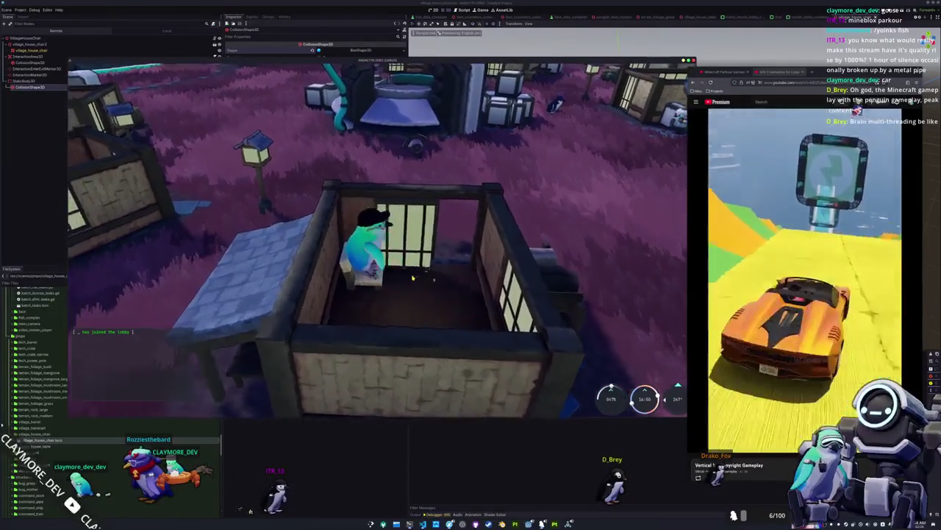
key("F5")
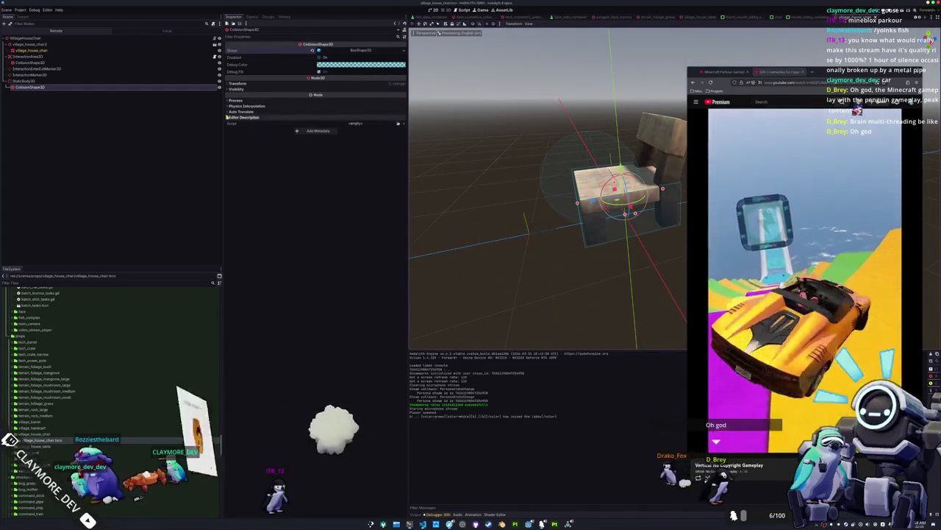
left_click(84, 79)
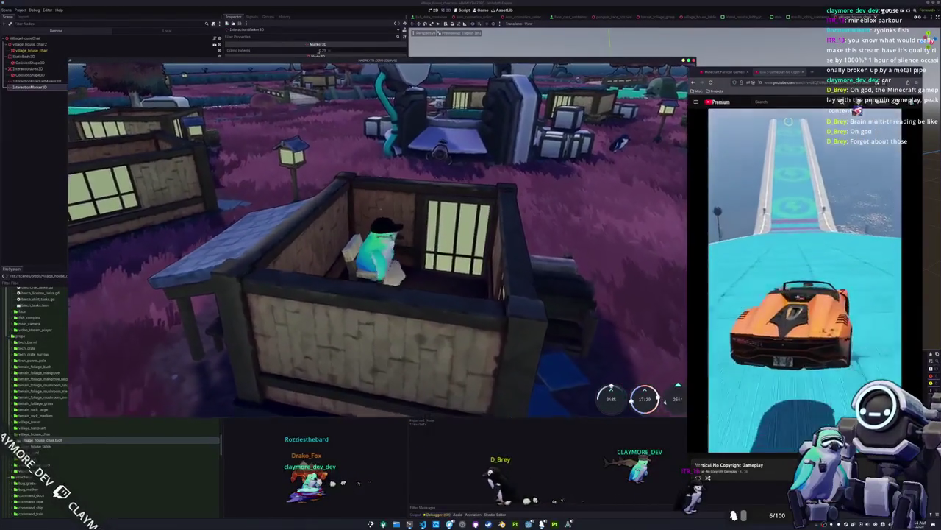
Stop the game and quick-open the village_firepit_seat scene.
key("F8")
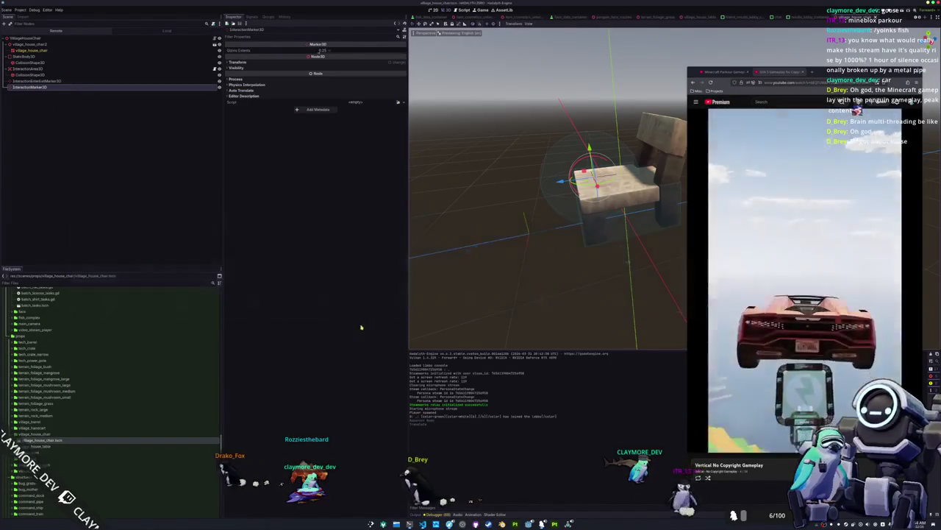
key("shift+alt+o")
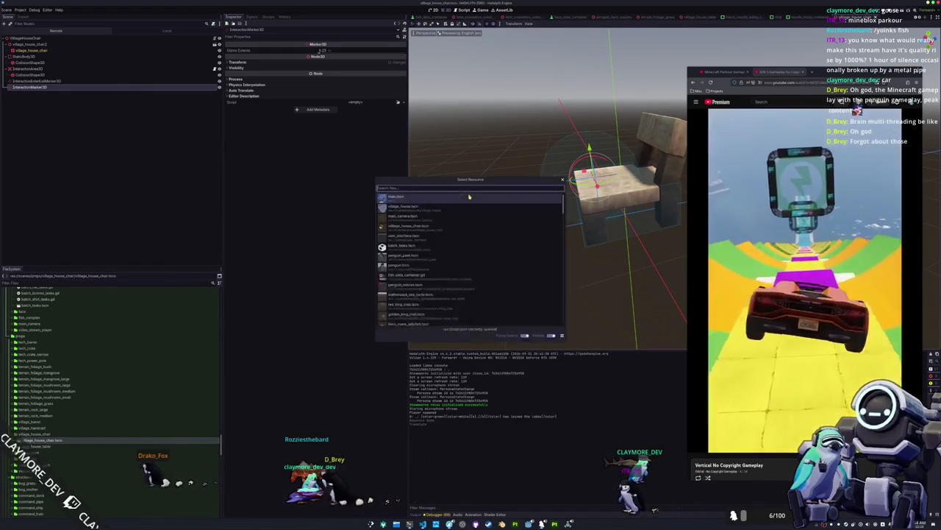
type("village_firepit")
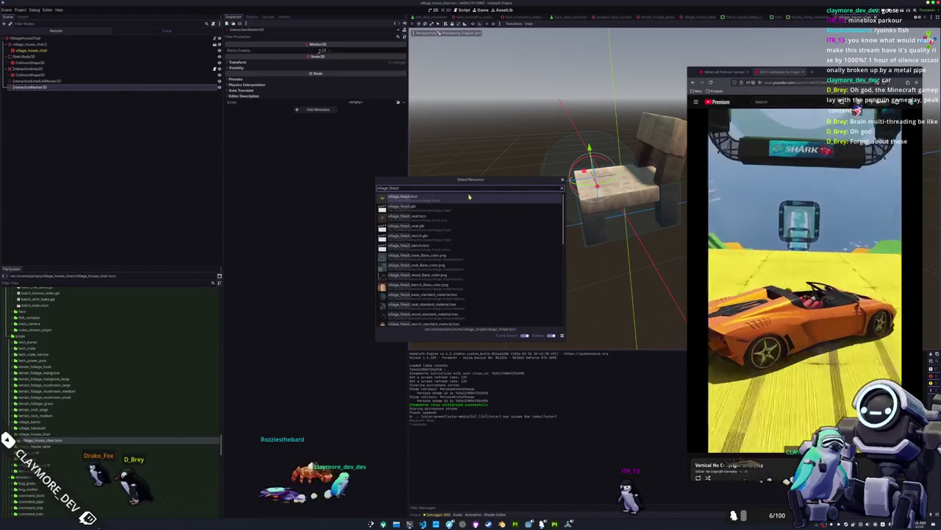
key("Return")
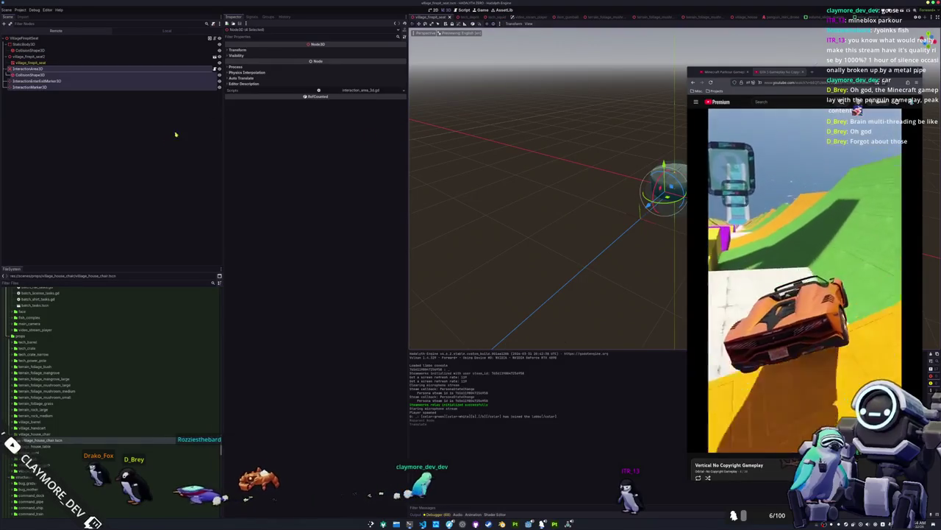
Review the firepit seat's InteractionArea3D, its interaction and enter/exit markers, and its StaticBody3D.
left_click(175, 134)
left_click(132, 68)
key("ctrl+s")
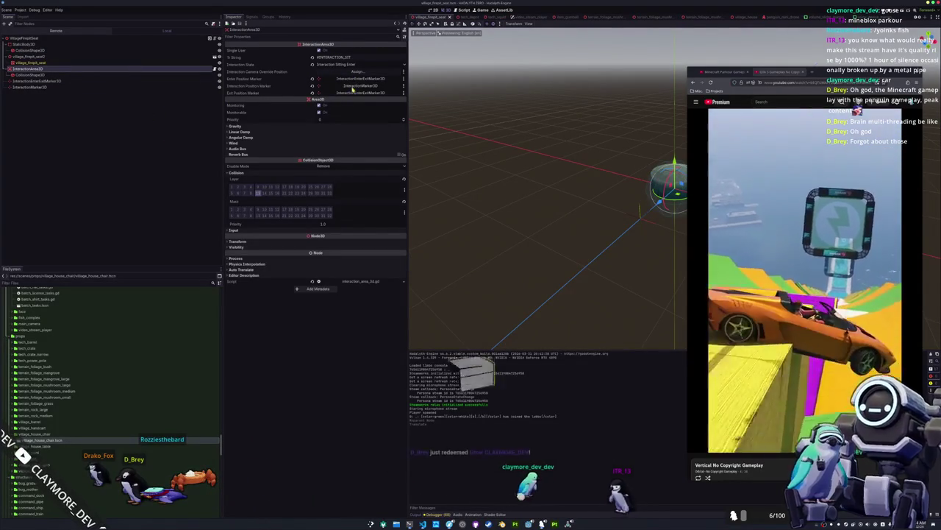
scroll(571, 175, "up", 3)
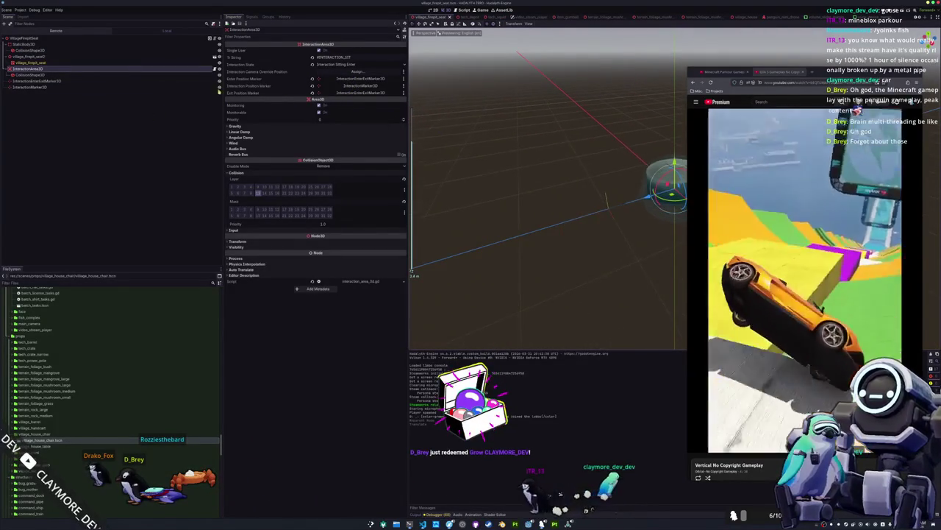
left_click(74, 86)
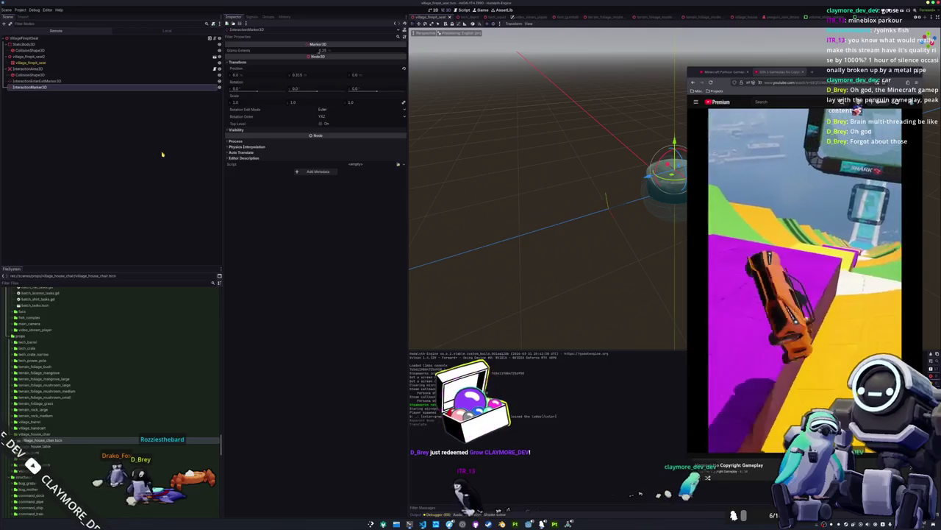
left_click(104, 83)
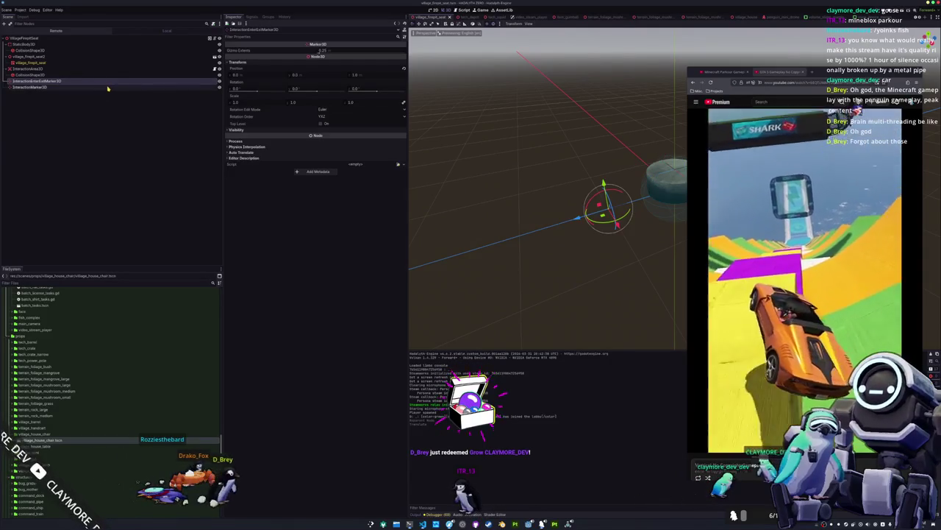
left_click(68, 69)
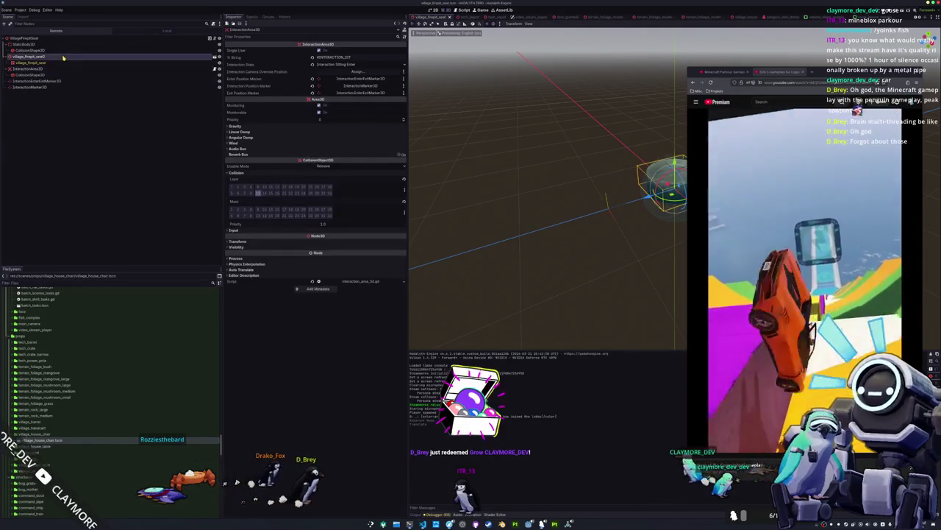
left_click(33, 44)
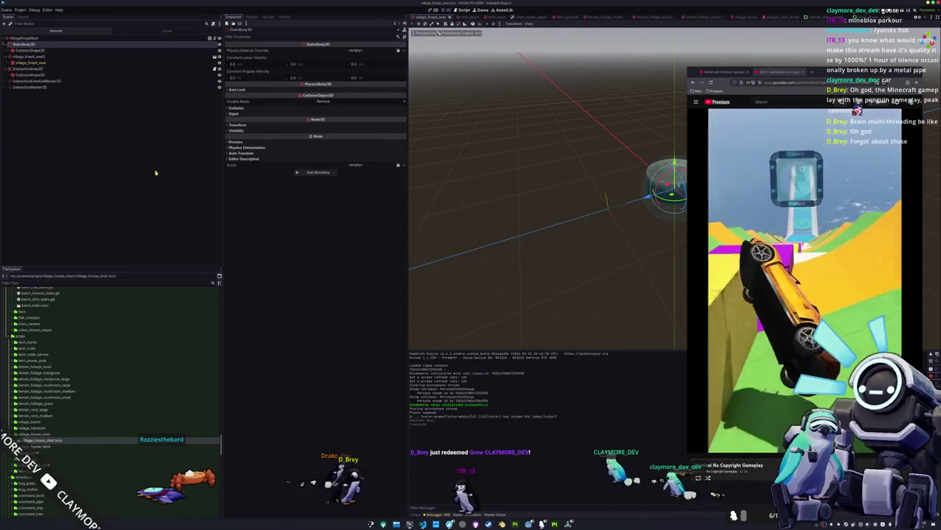
key("f")
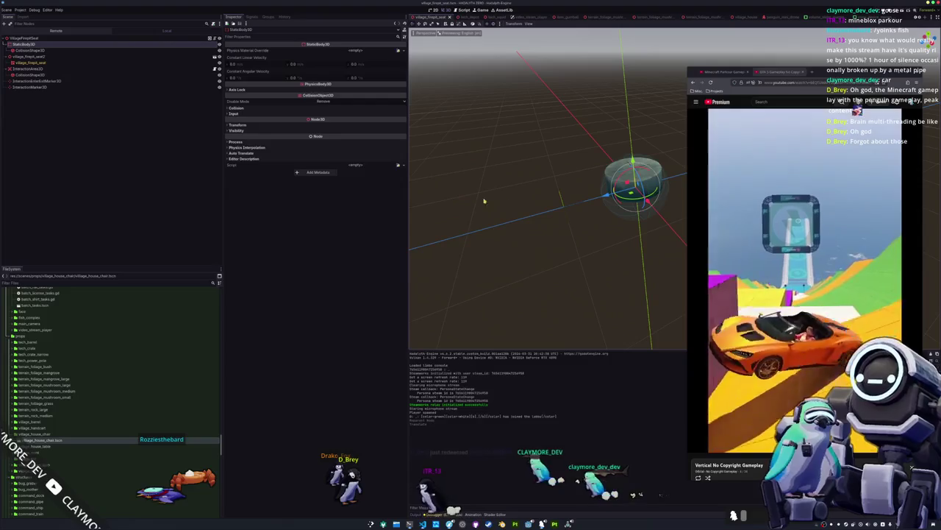
Reopen village_house_chair.tscn and look at its InteractionEnterExitMarker3D.
key("shift+alt+o")
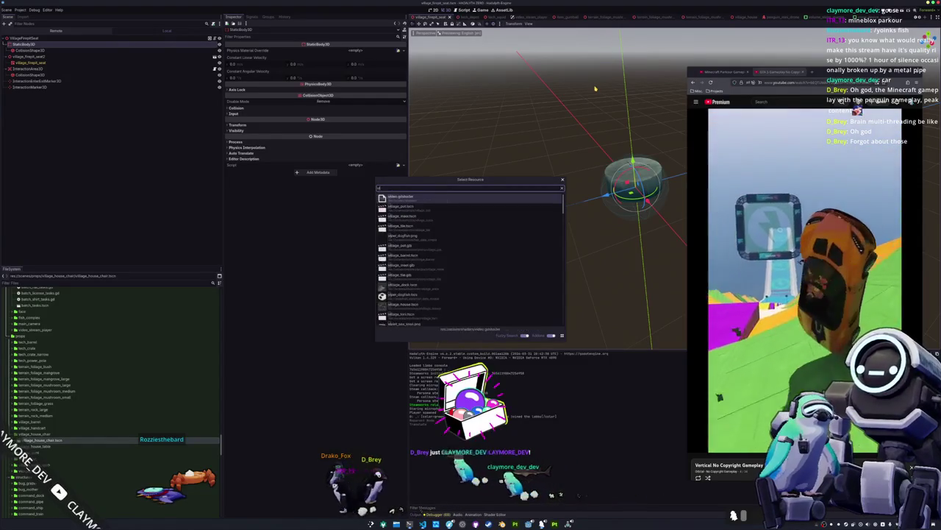
type("village_")
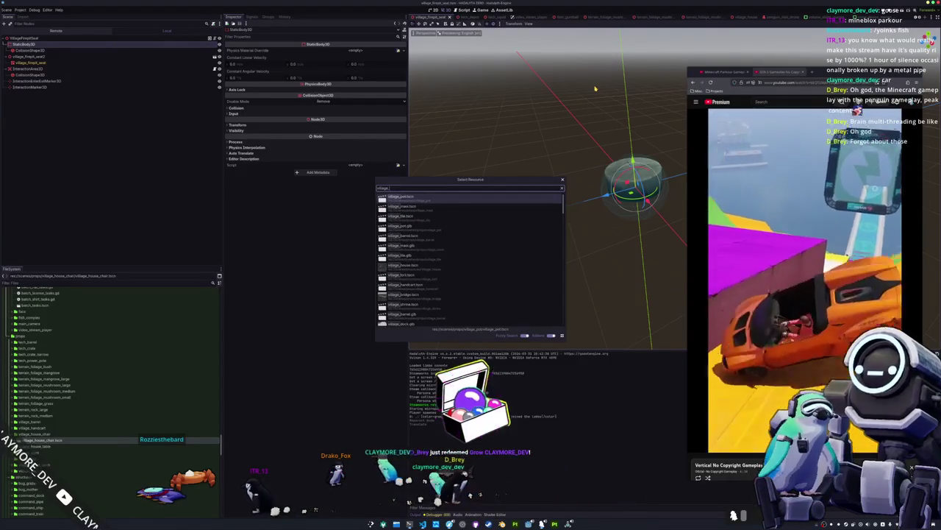
type("house_chair")
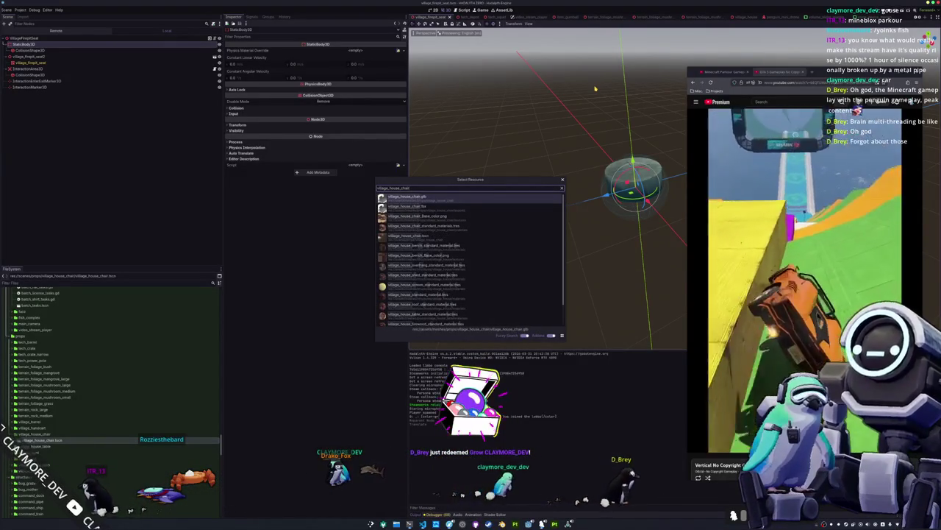
key("Down")
key("Down")
key("Down")
key("Return")
left_click_drag(601, 83, 358, 61)
left_click(82, 83)
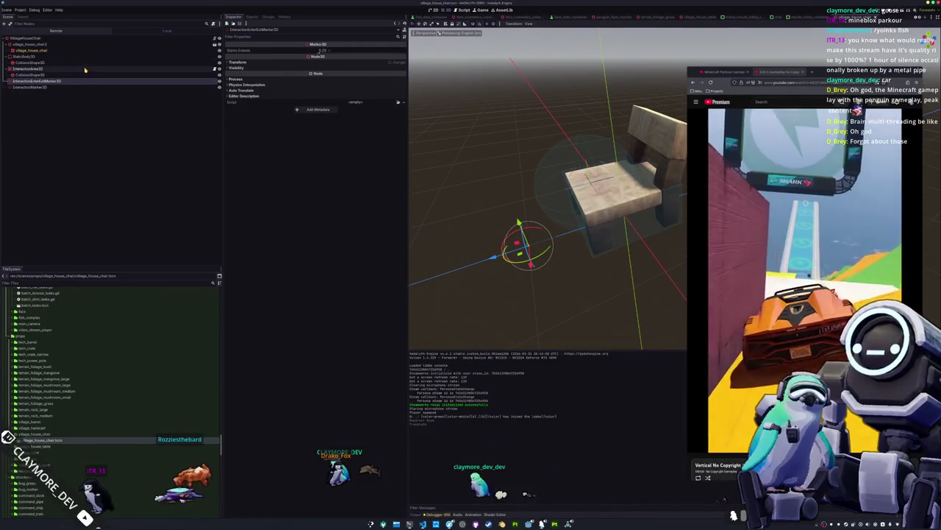
Inspect the chair's InteractionArea3D, StaticBody3D and interaction marker assignments in the Scene dock.
left_click(84, 69)
left_click(104, 39)
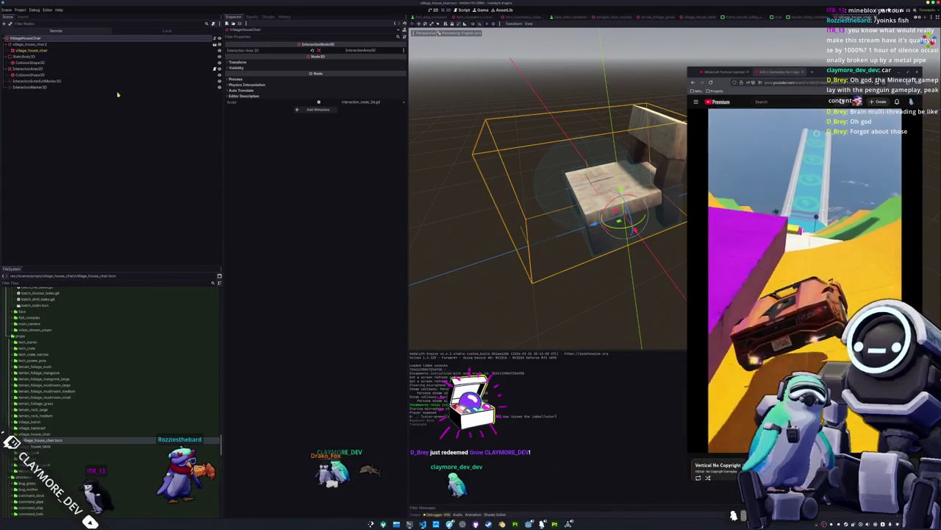
left_click(64, 45)
left_click(61, 57)
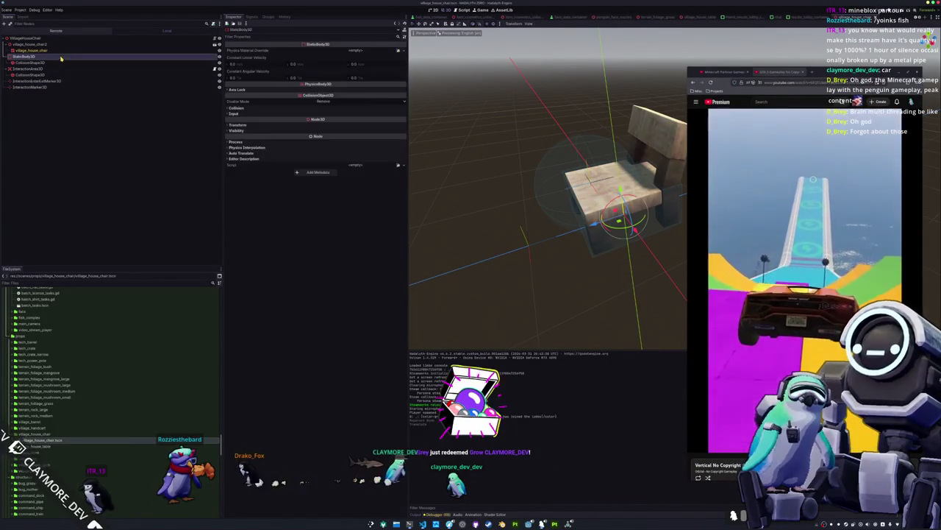
left_click(61, 62)
left_click(61, 69)
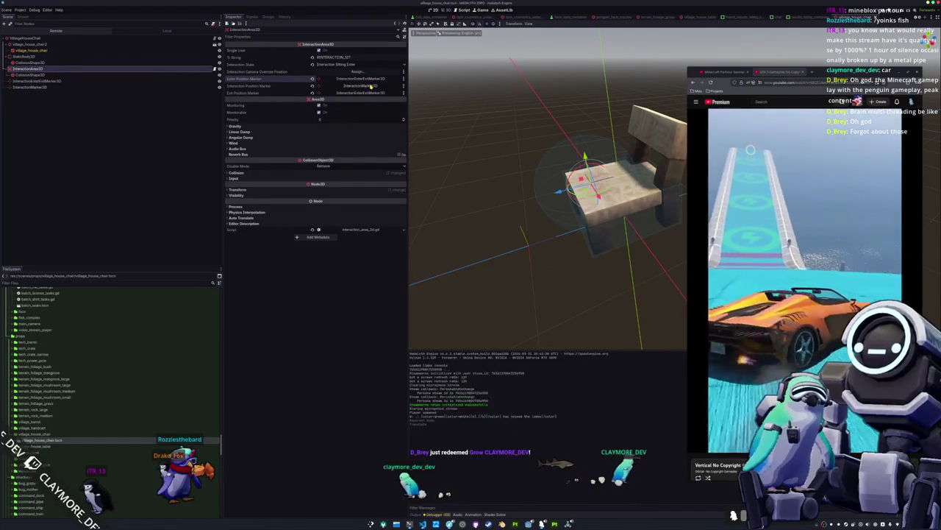
Check the positions of the enter/exit marker and InteractionMarker3D from several angles.
left_click(42, 81)
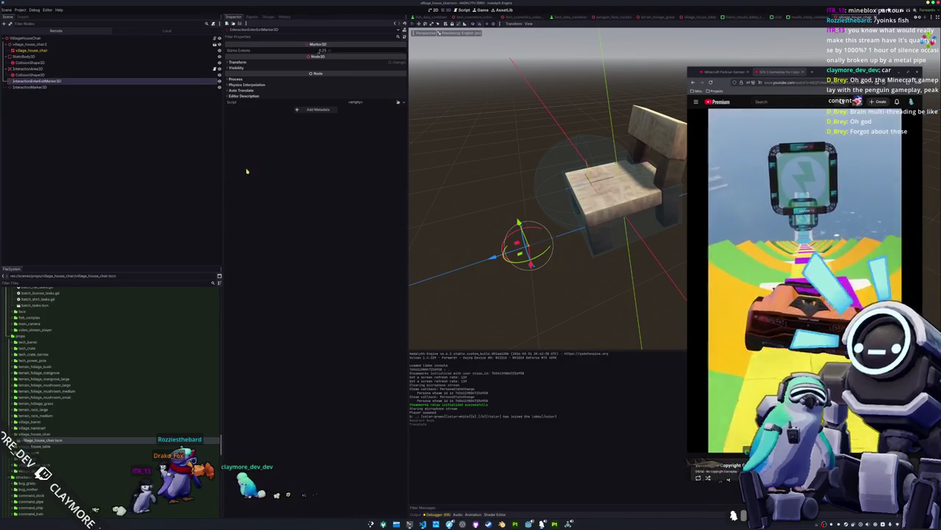
mouse_move(446, 193)
left_mouse_down()
mouse_move(507, 181)
mouse_move(520, 191)
left_mouse_up()
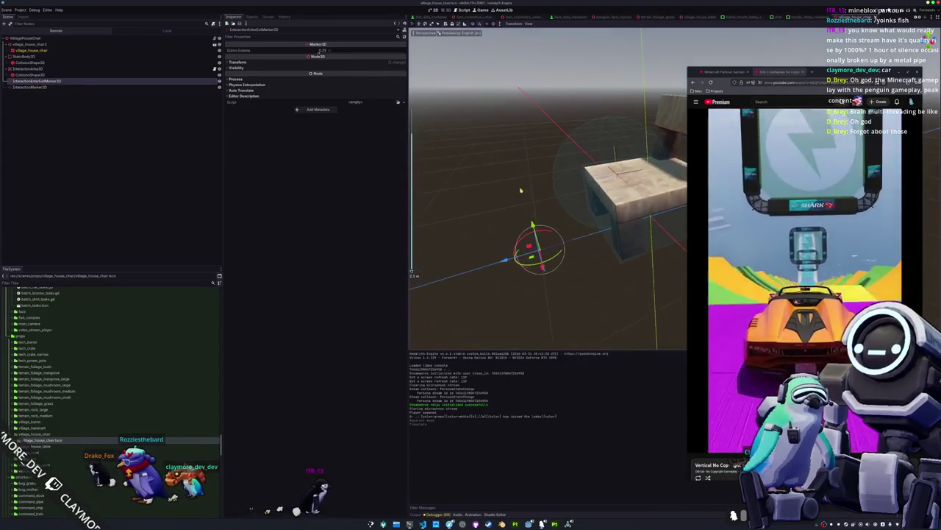
left_click(82, 88)
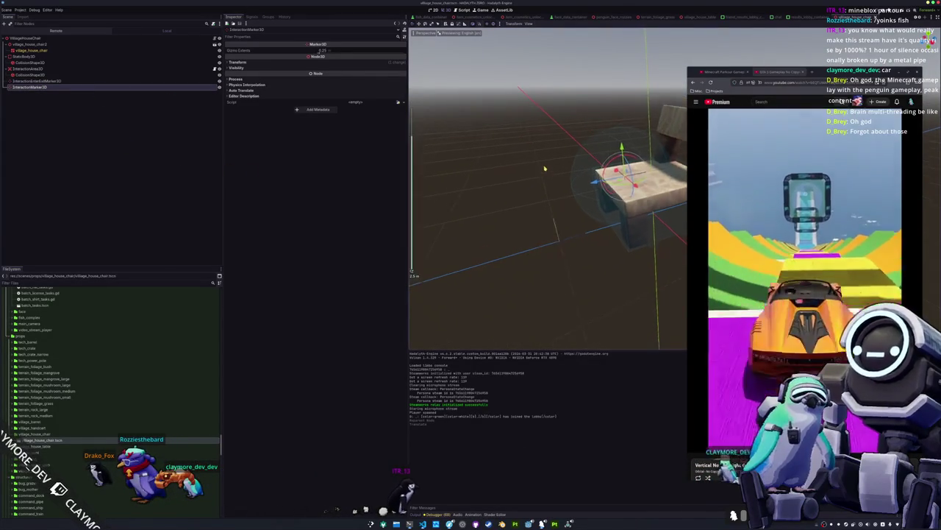
mouse_move(552, 165)
left_mouse_down()
mouse_move(525, 163)
mouse_move(549, 153)
mouse_move(526, 144)
mouse_move(498, 163)
left_mouse_up()
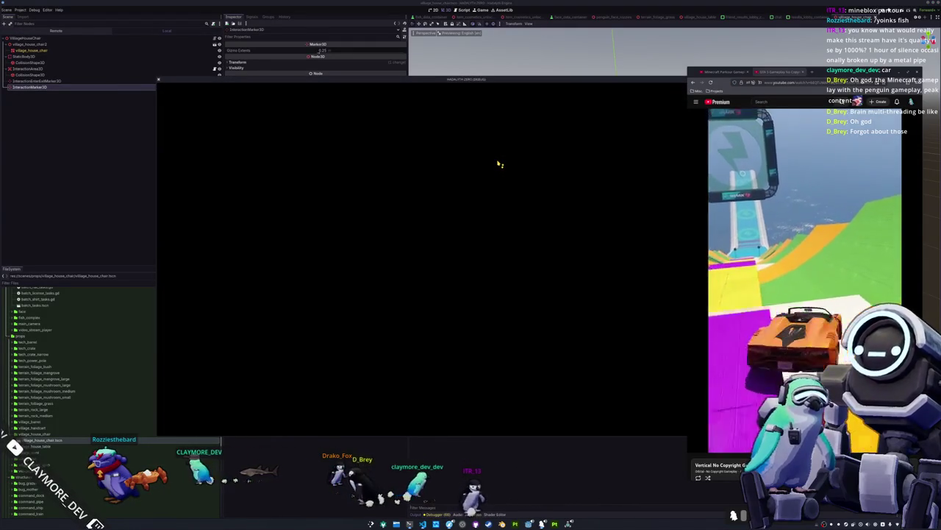
key("Up")
key("Up")
key("Up")
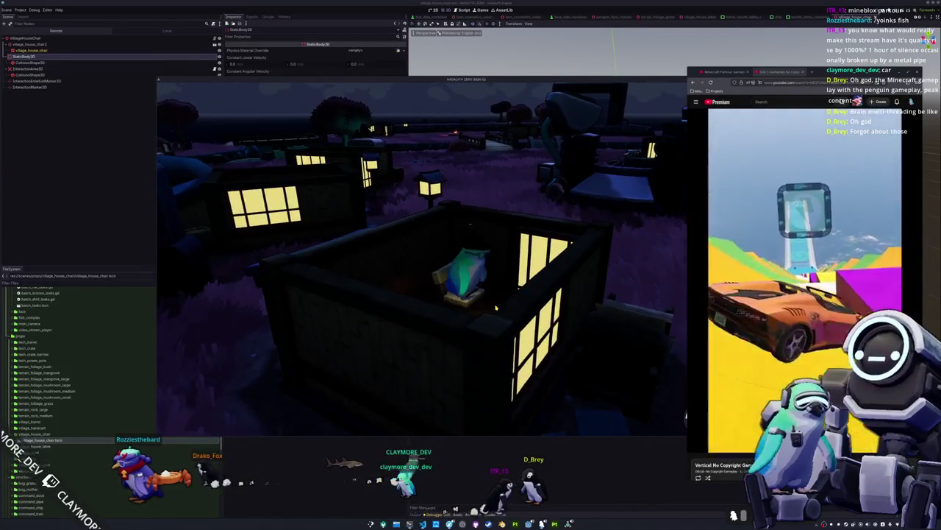
Stop the running game with F8 after sitting on the chair.
key("F8")
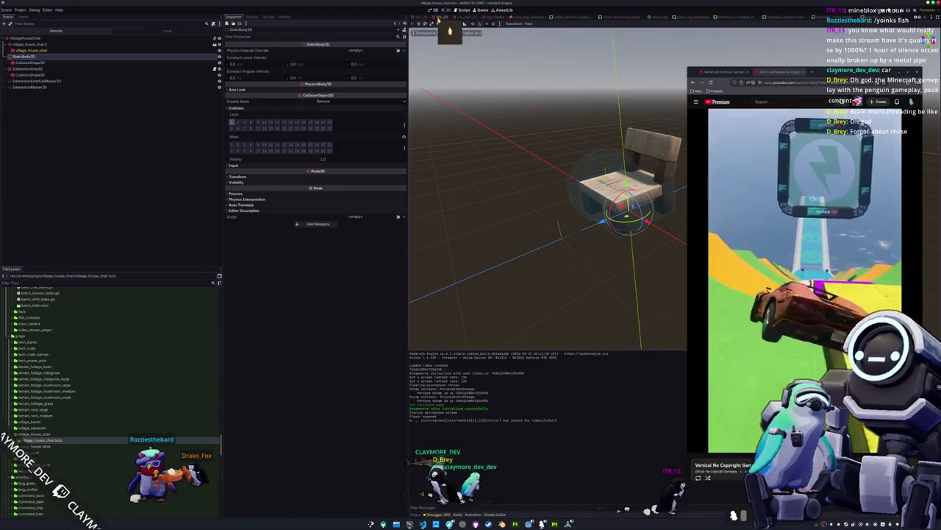
Quick-open main.tscn and select the VillageHouseTable in the viewport.
key("ctrl+shift+o")
type("main")
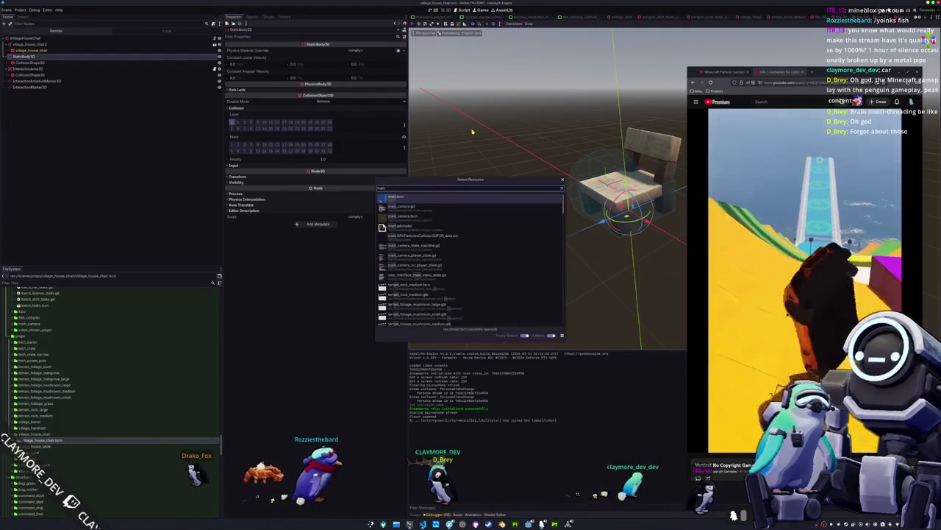
key("Return")
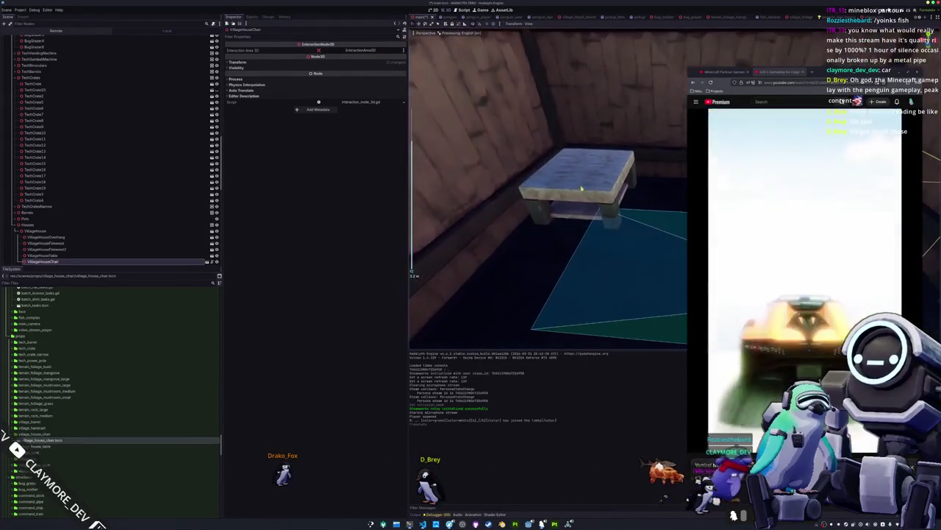
left_click(581, 189)
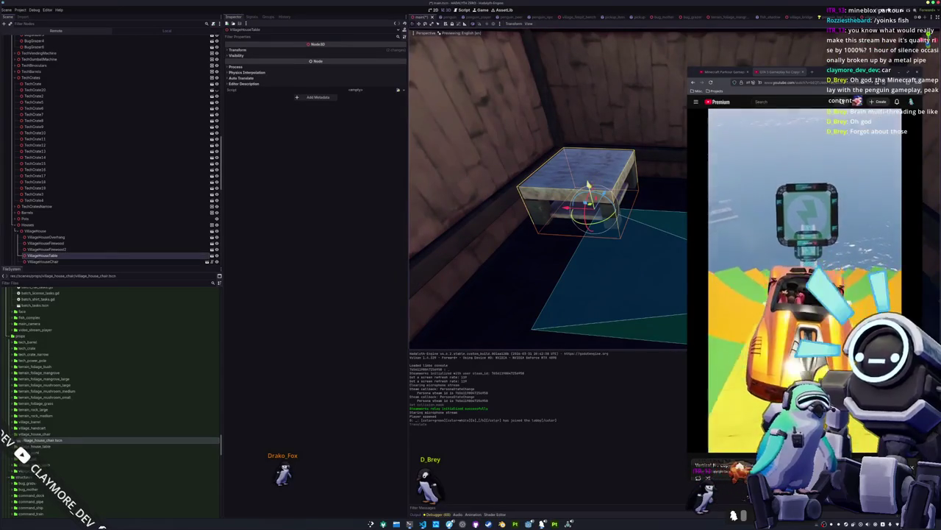
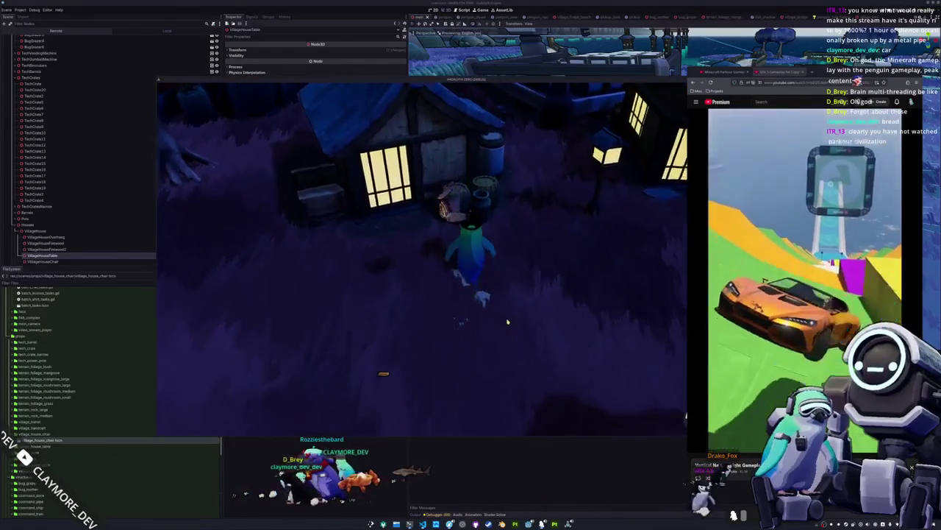
Drop the Fiji Blue Devil Damselfish and Blob Sculpin from the inventory, then walk the penguin around the house.
key("i")
left_click(479, 160)
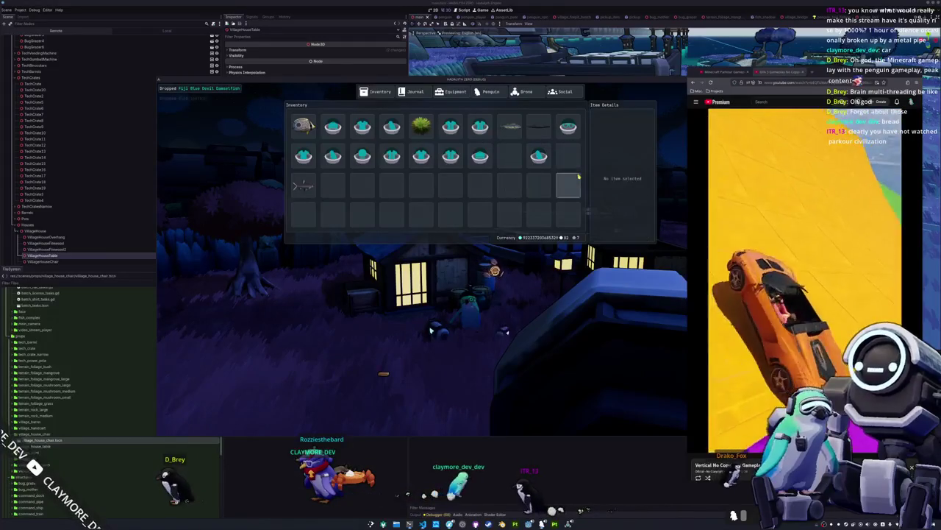
key("w")
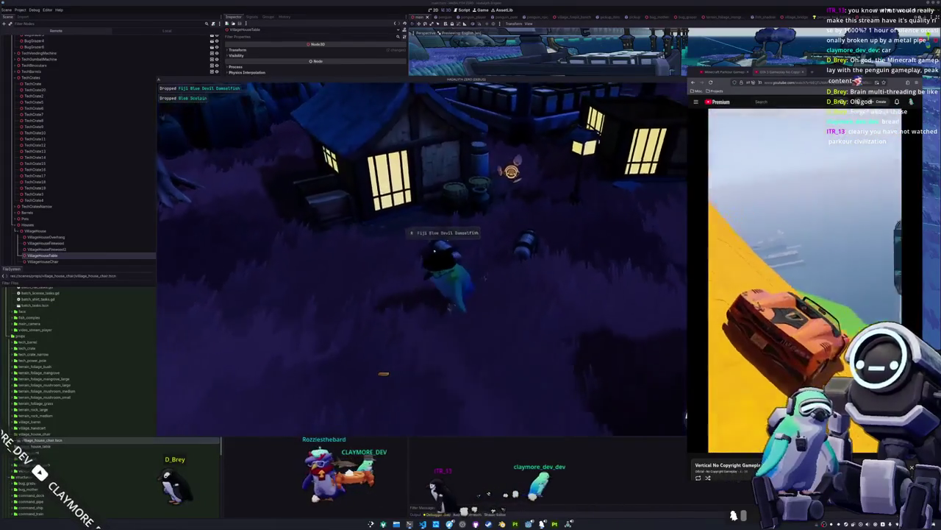
key("w")
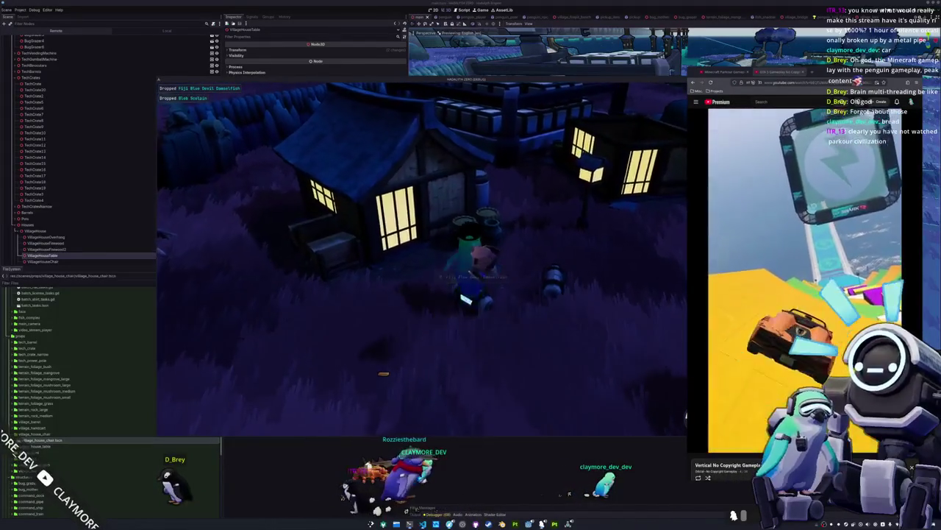
key("w")
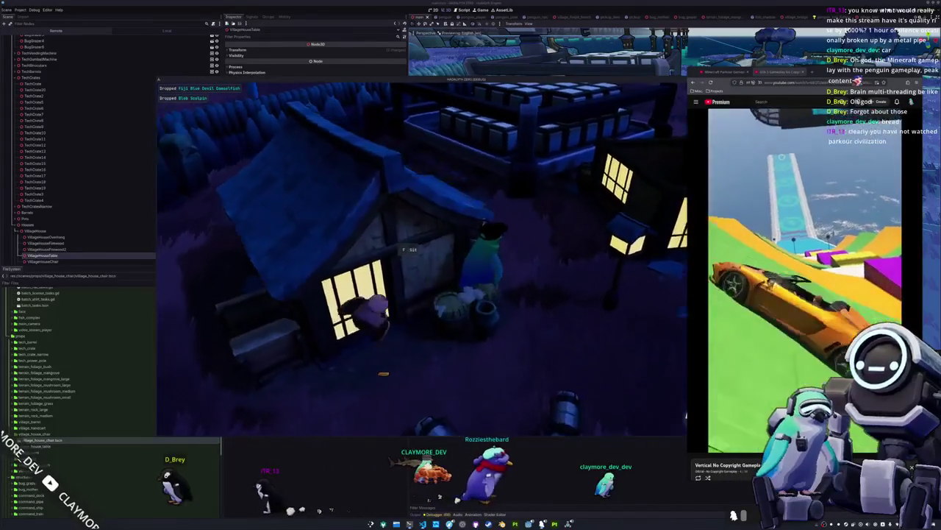
key("w")
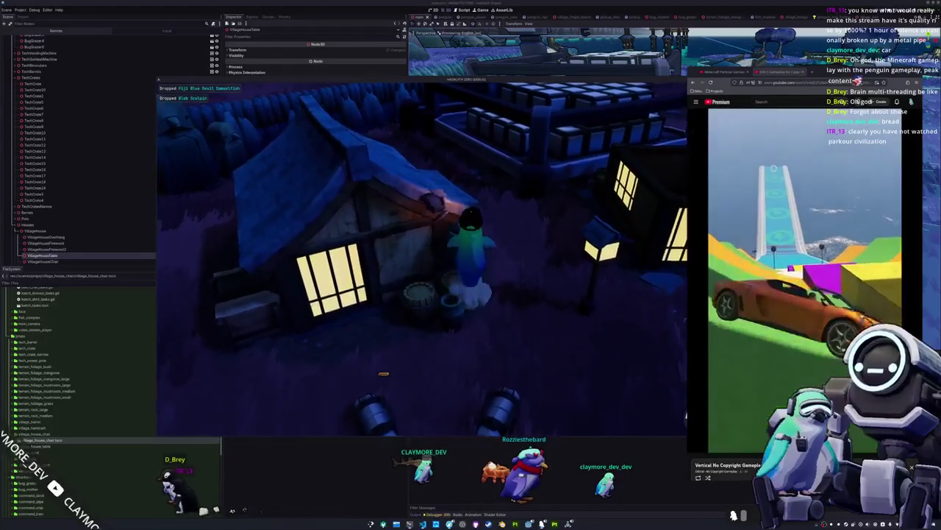
key("w")
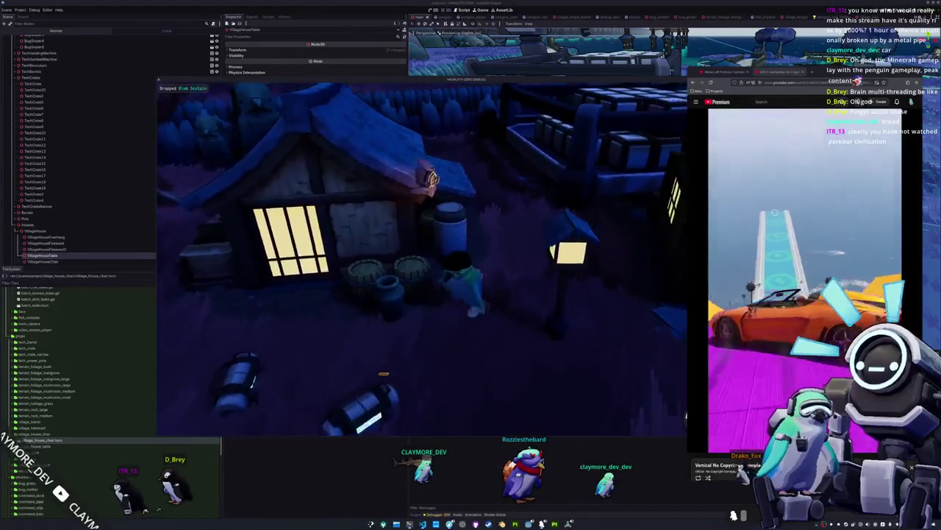
key("w")
key("w")
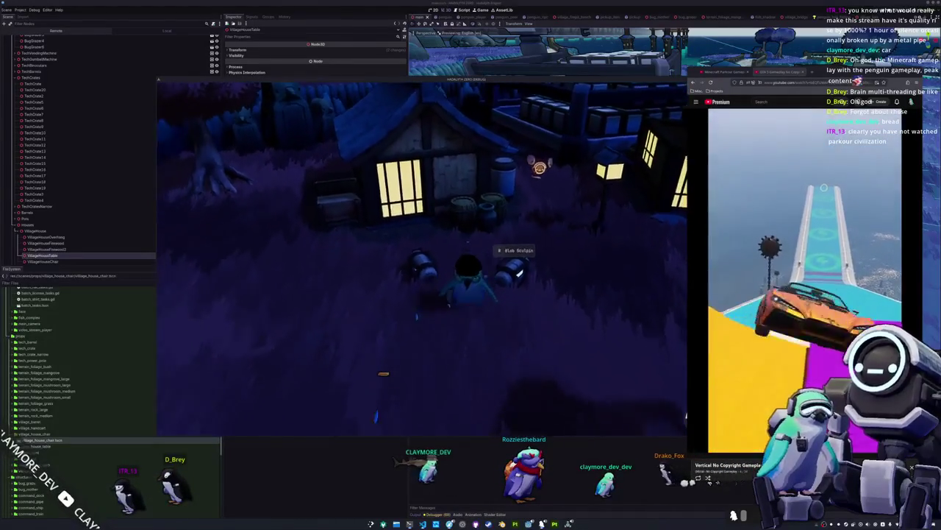
key("w")
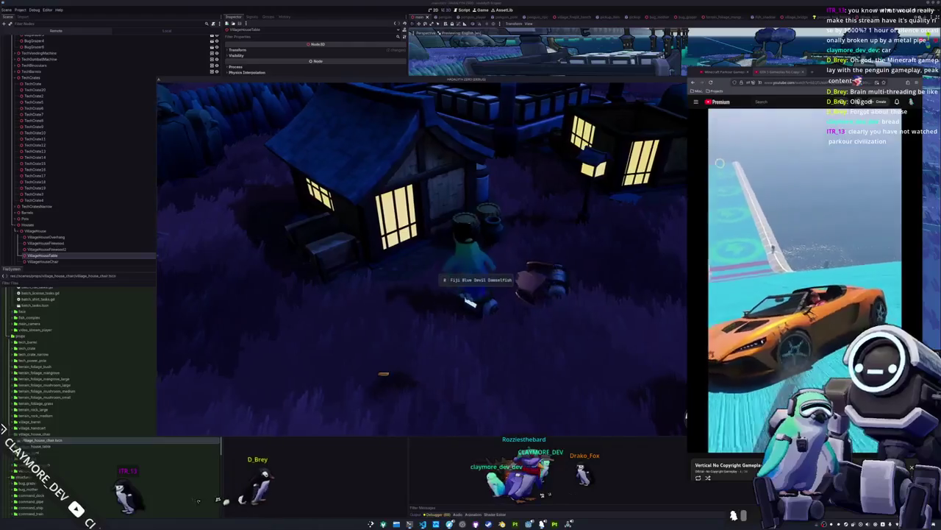
Walk the penguin past the house door and into the lit room, collecting the dropped fish.
key("w")
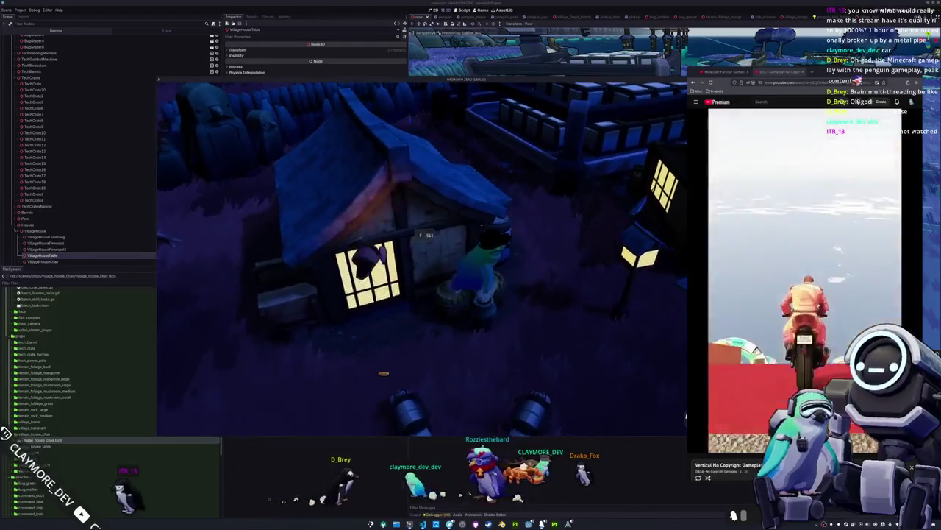
key("w")
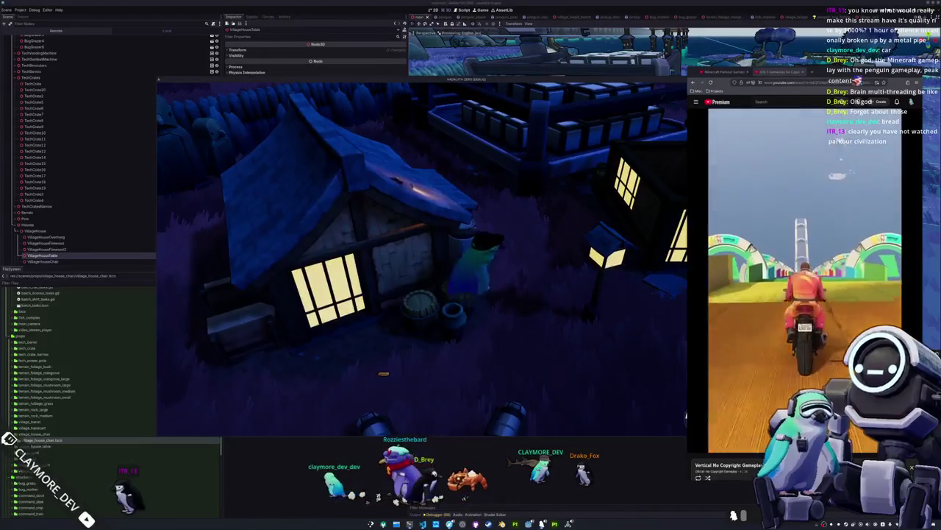
key("w")
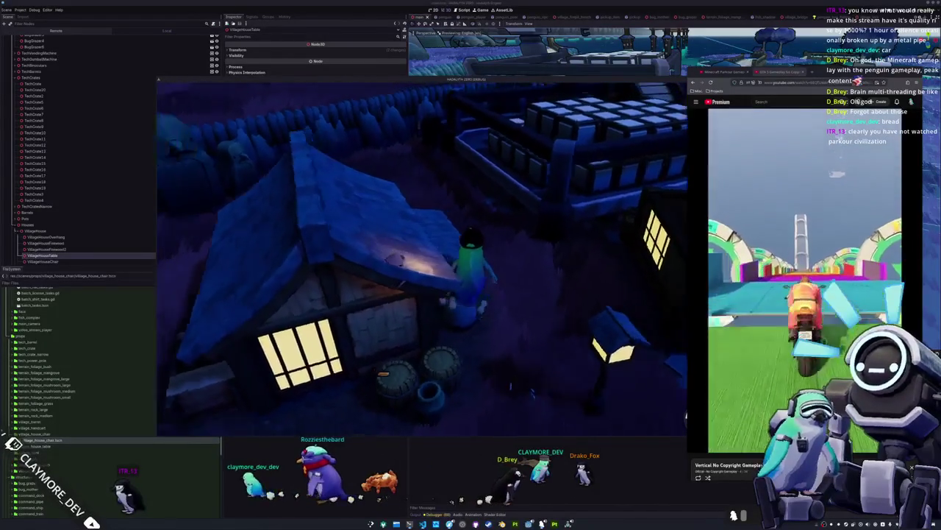
key("w")
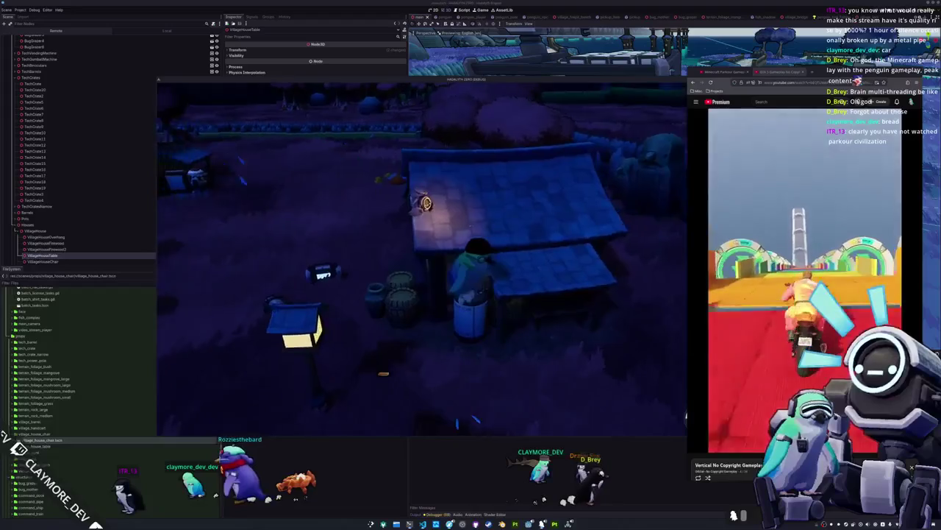
key("w")
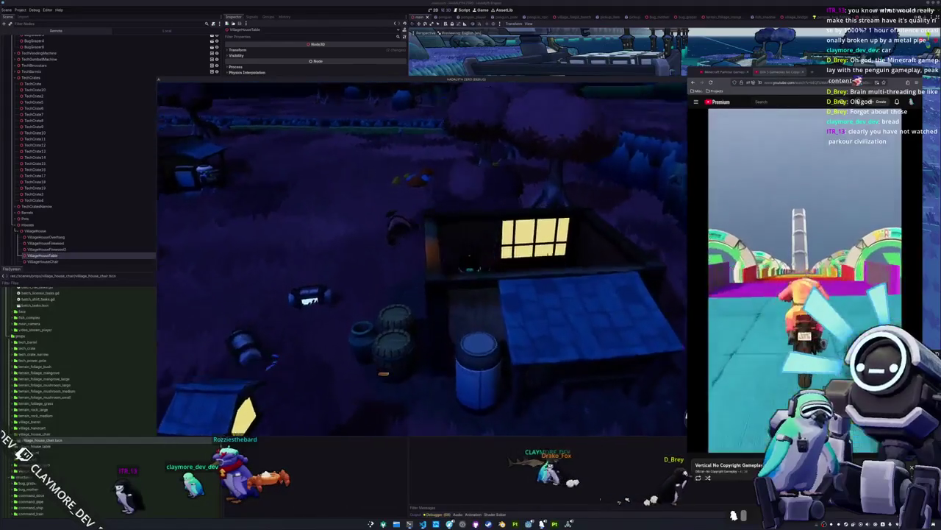
key("w")
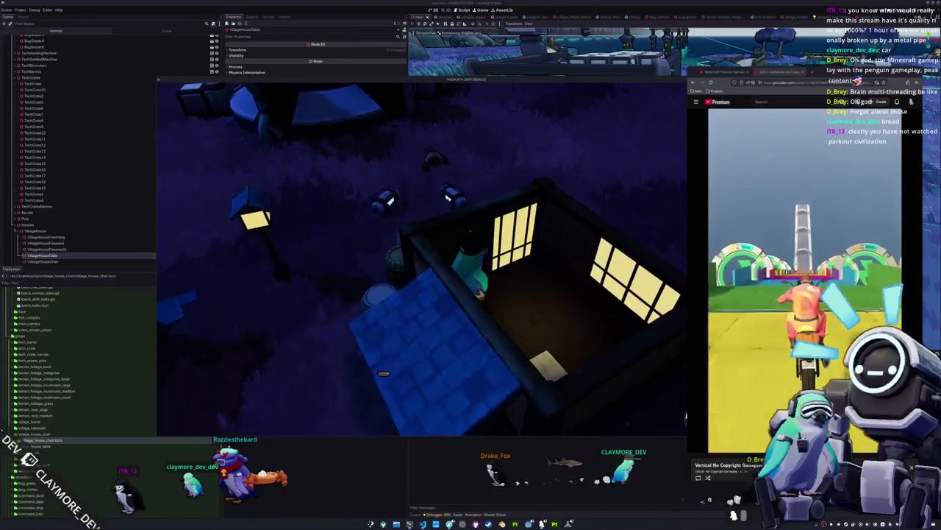
key("w")
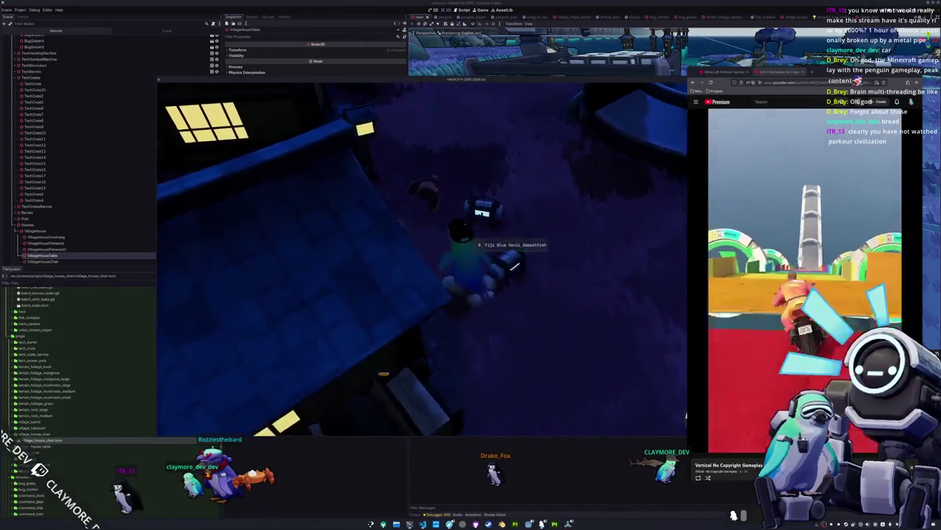
key("w")
key("w")
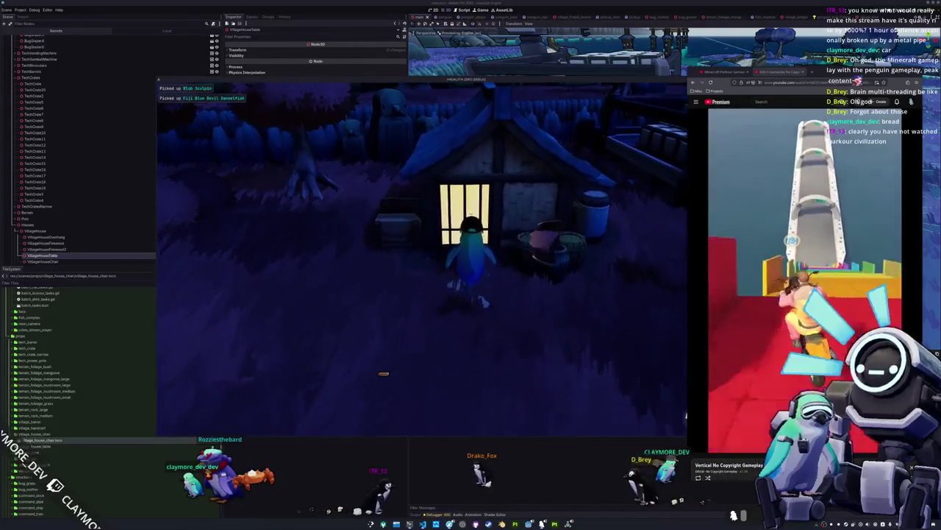
Walk in and out of the next house, then cross the yard to the campfire platform.
key("w")
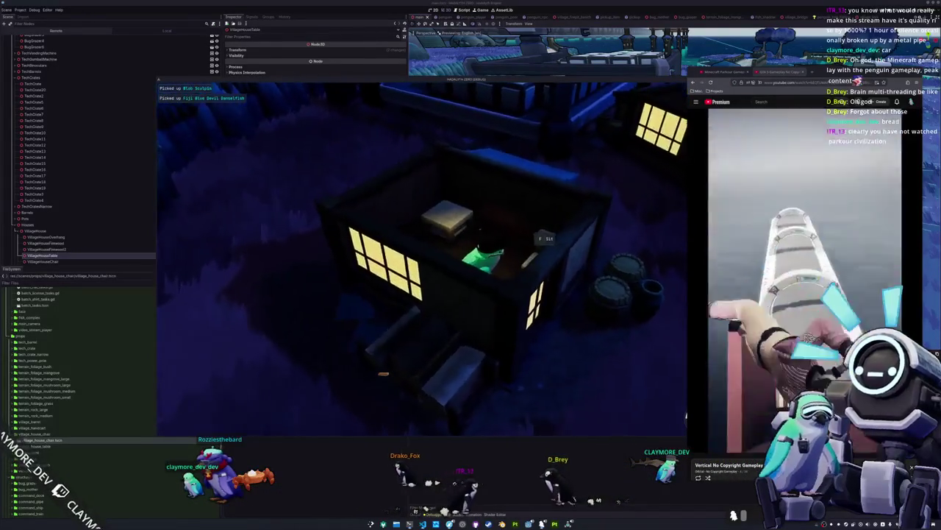
key("w")
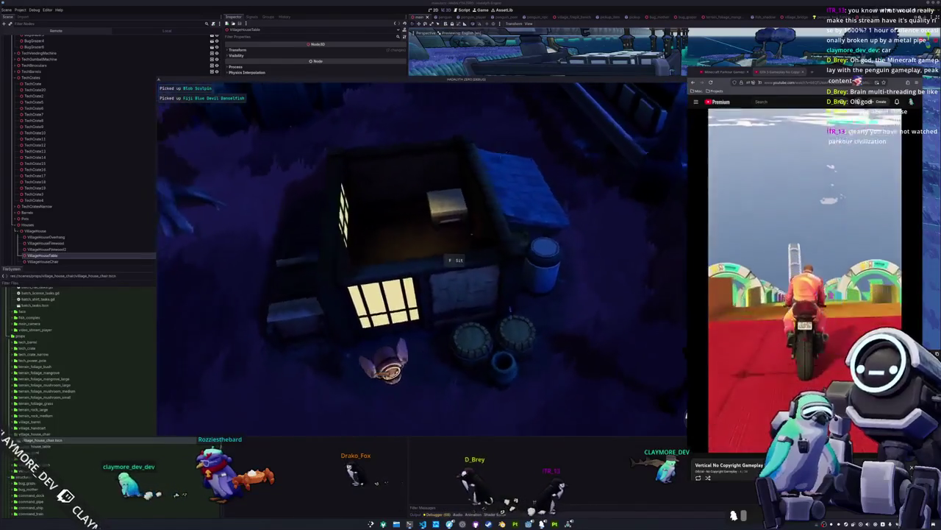
key("w")
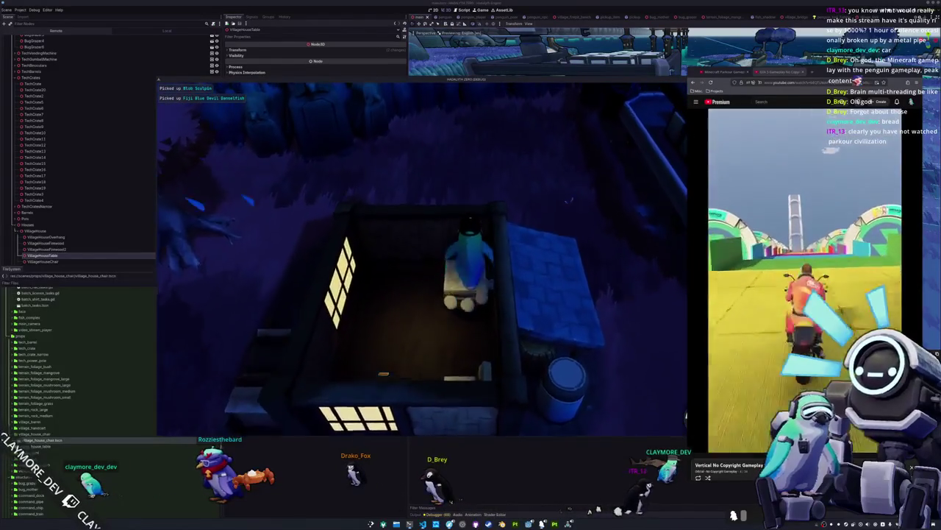
key("w")
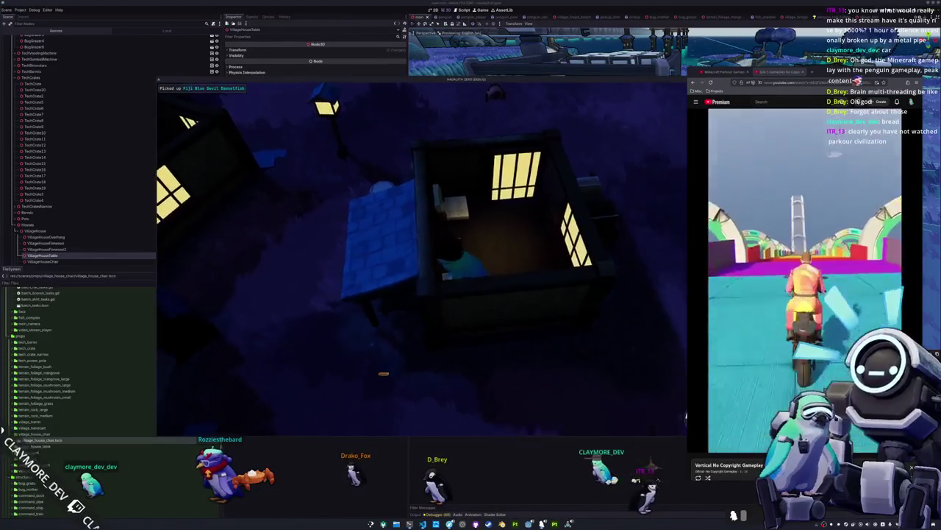
key("w")
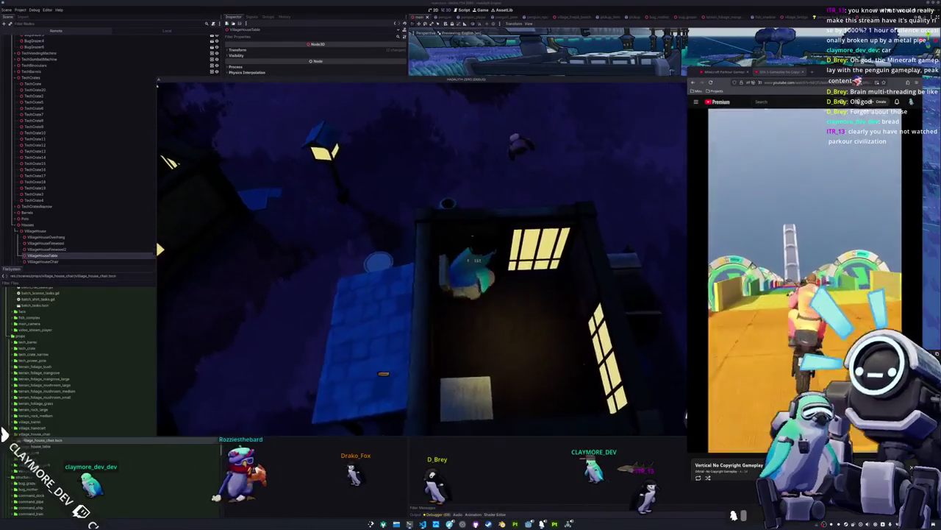
key("w")
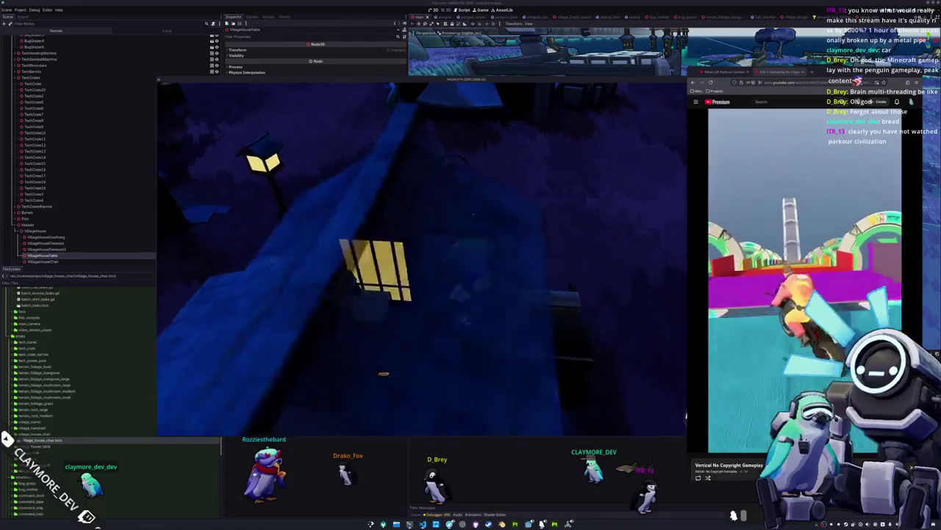
key("w")
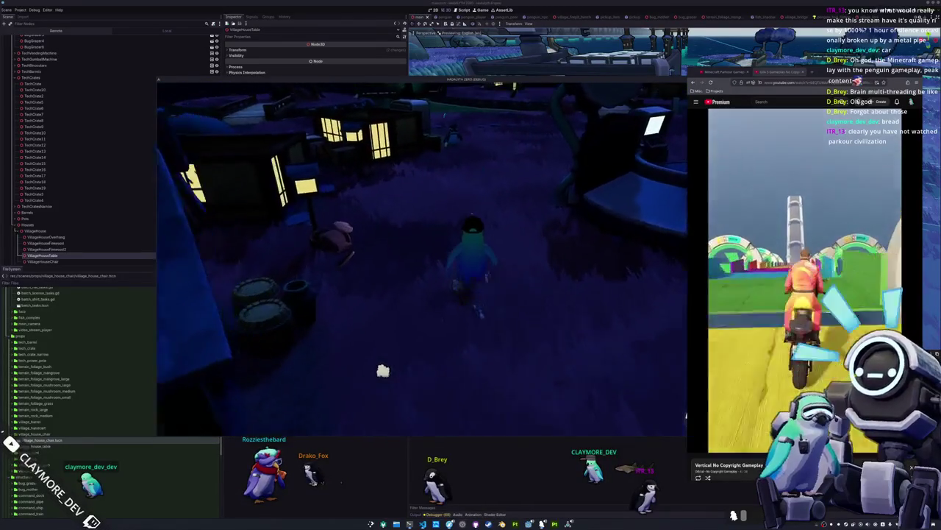
key("w")
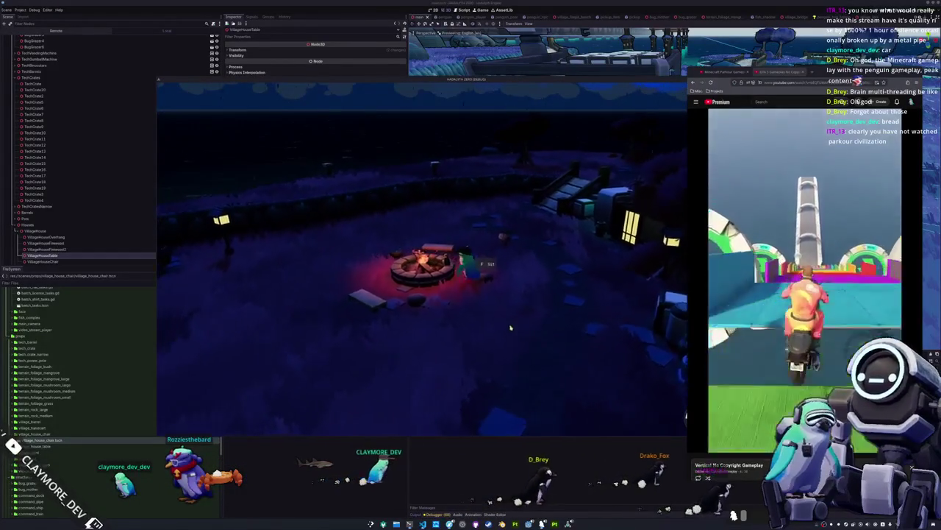
Stop the running game with F8 and orbit to an overhead view of the village.
key("F8")
mouse_move(515, 243)
left_mouse_down()
mouse_move(456, 217)
mouse_move(486, 237)
mouse_move(541, 233)
mouse_move(548, 249)
left_mouse_up()
Select VillageHouse, switch to a top-down orthographic view, and save the scene.
left_click(35, 231)
key("KP_1")
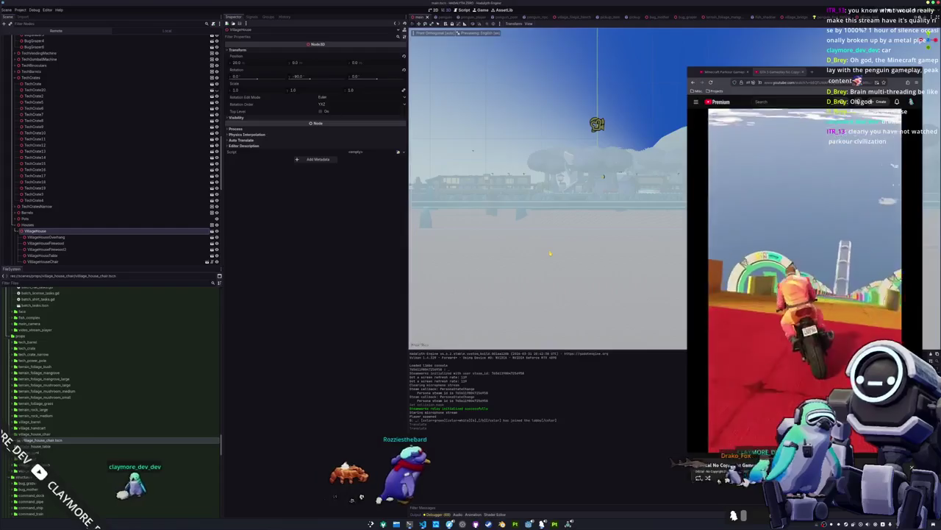
key("KP_7")
scroll(515, 257, "down", 2)
scroll(506, 270, "up", 3)
key("ctrl+s")
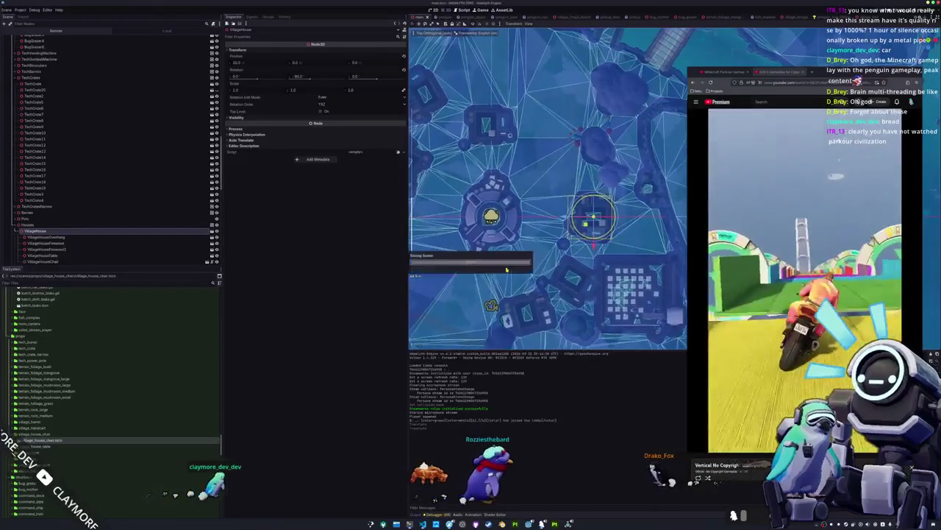
scroll(508, 267, "up", 1)
scroll(506, 259, "up", 1)
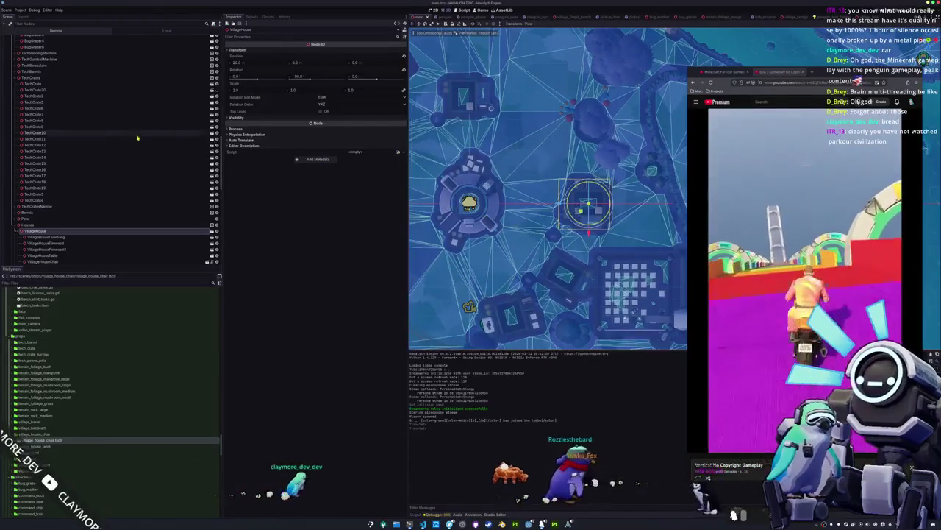
scroll(91, 234, "down", 3)
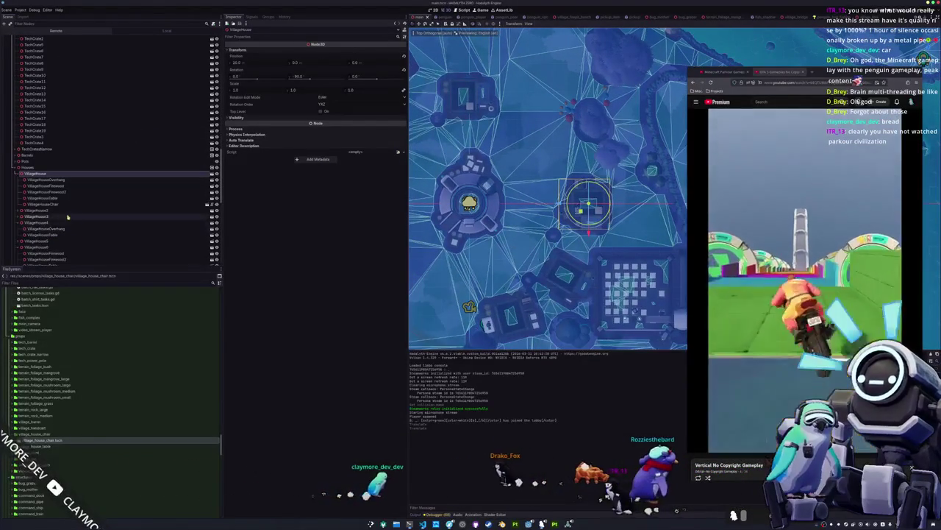
Add a village_house_chair.tscn instance under VillageHouse2 and frame it in the view.
left_click(33, 211)
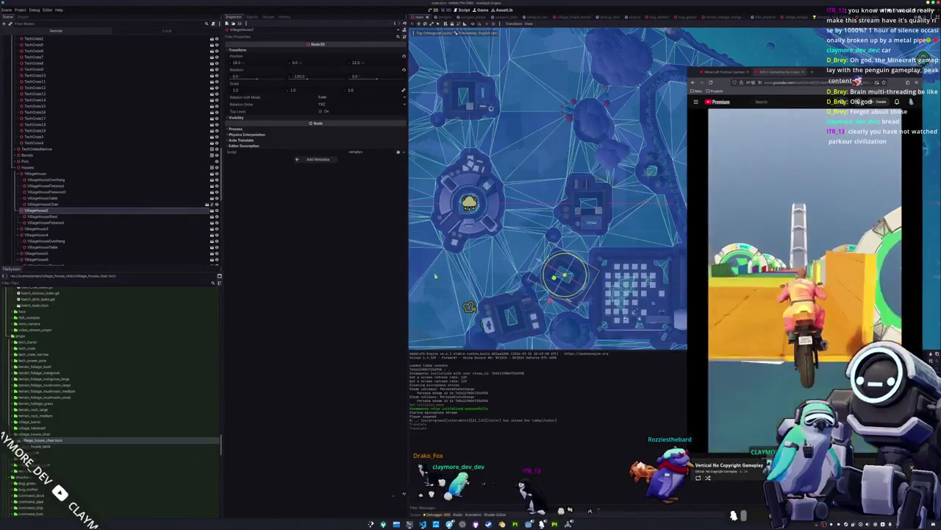
key("f")
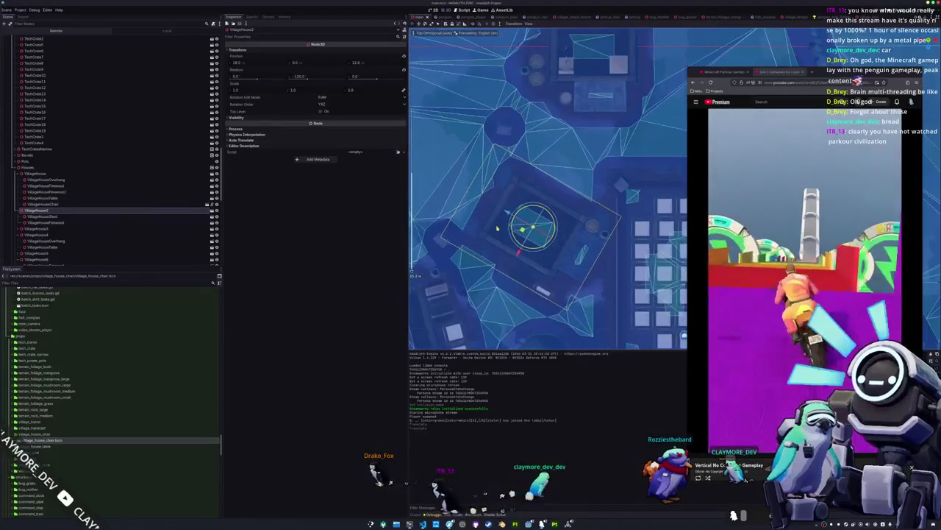
left_click_drag(42, 442, 41, 211)
key("f")
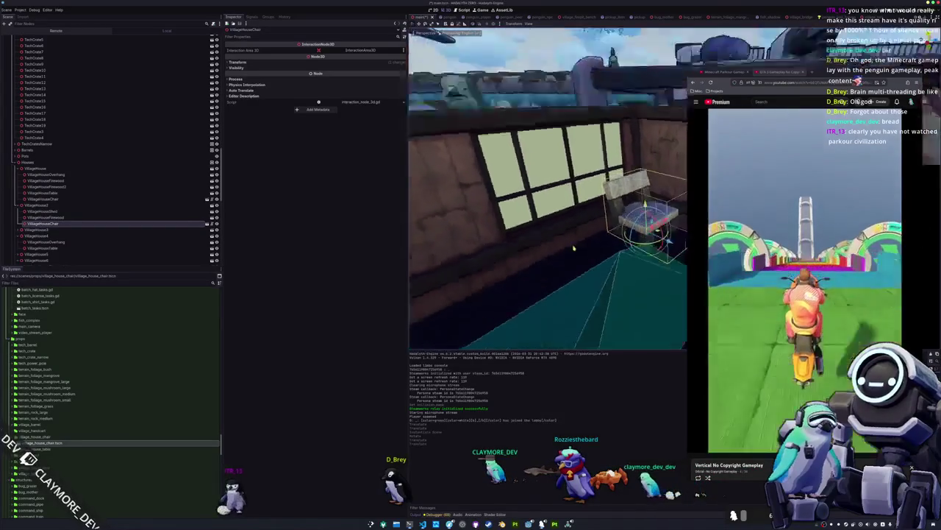
In top-down view, add a village_house_chair instance under VillageHouse5.
key("KP_7")
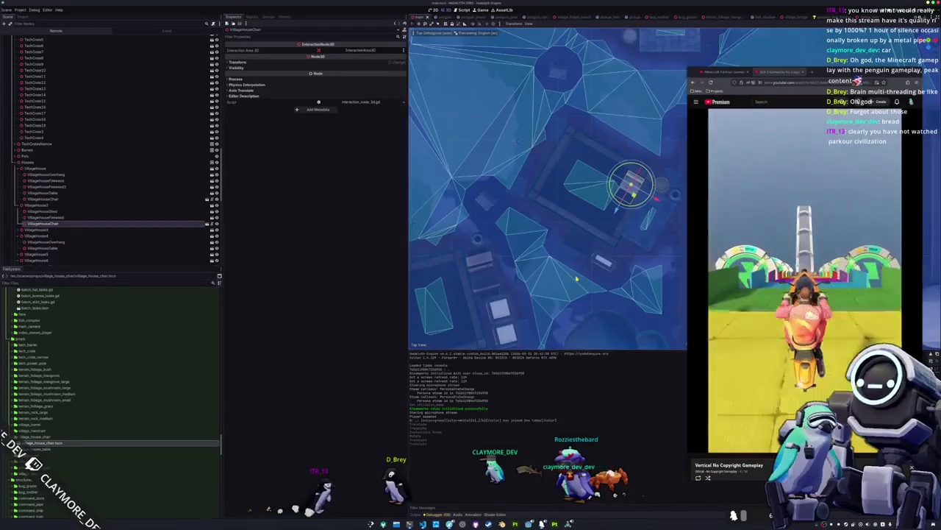
scroll(67, 234, "down", 2)
left_click(36, 209)
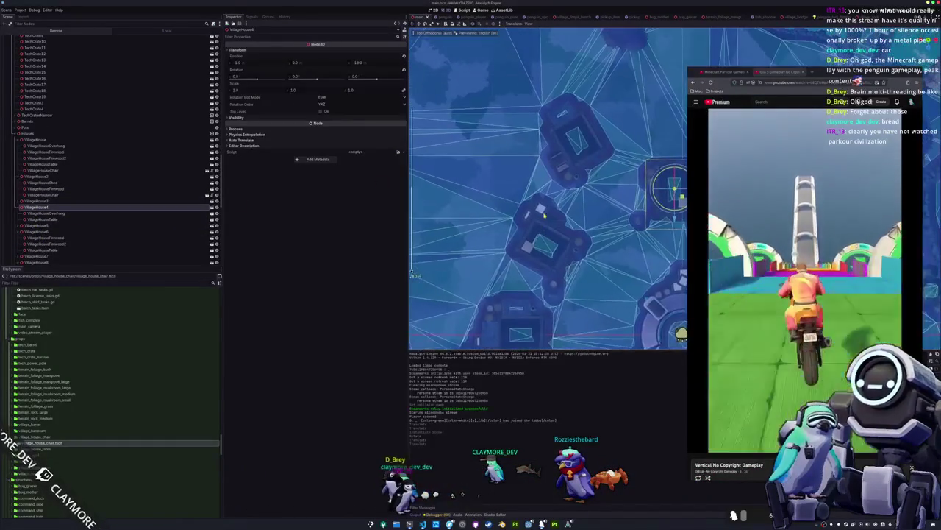
left_click(78, 225)
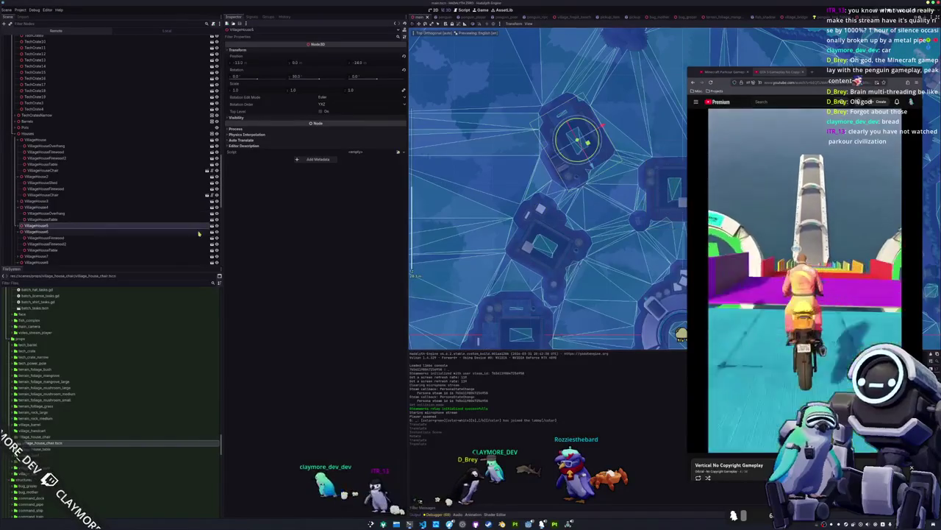
scroll(576, 216, "up", 2)
scroll(559, 225, "up", 2)
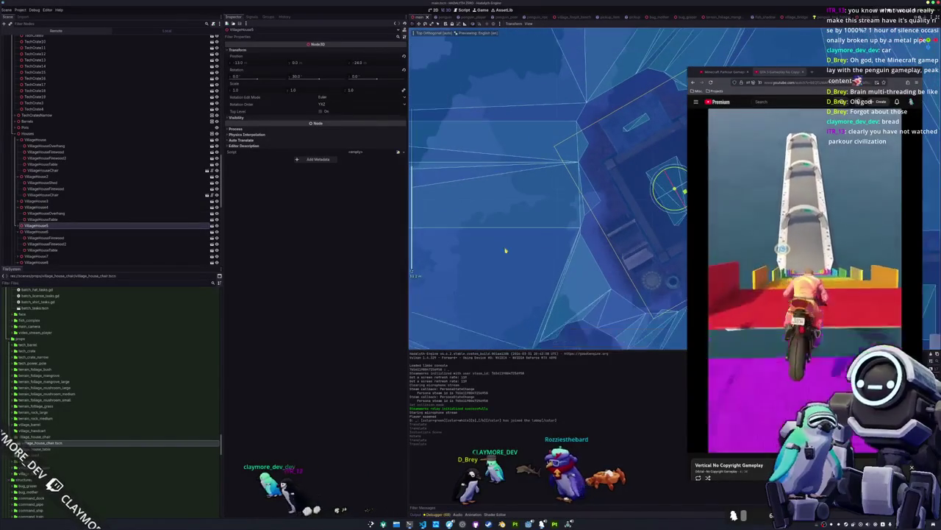
mouse_move(44, 443)
left_mouse_down()
mouse_move(125, 245)
mouse_move(57, 219)
left_mouse_up()
key("f")
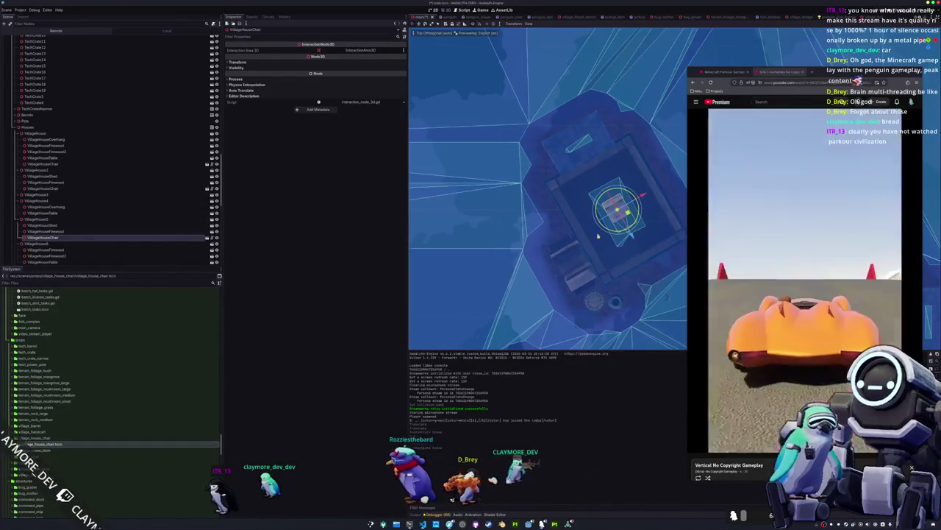
Rotate VillageHouse5's chair 45 degrees, check it in perspective, and save the scene.
mouse_move(599, 191)
left_mouse_down()
mouse_move(554, 202)
mouse_move(558, 220)
left_mouse_up()
scroll(559, 221, "up", 2)
key("f")
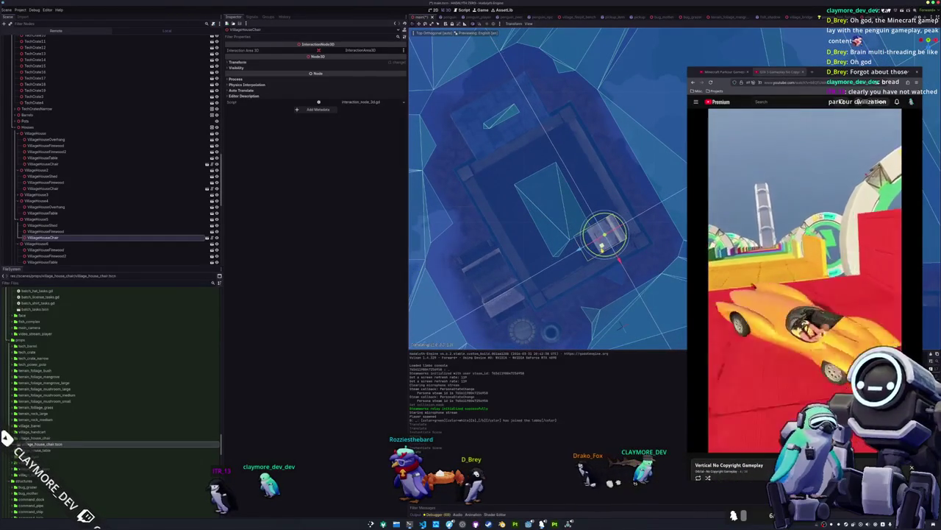
mouse_move(545, 260)
left_mouse_down()
mouse_move(572, 209)
mouse_move(414, 275)
left_mouse_up()
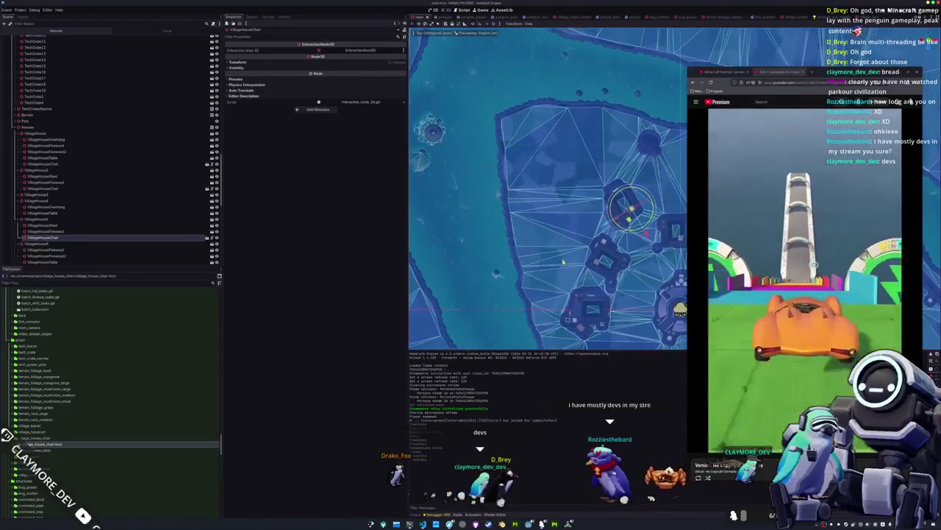
left_click_drag(685, 257, 739, 256)
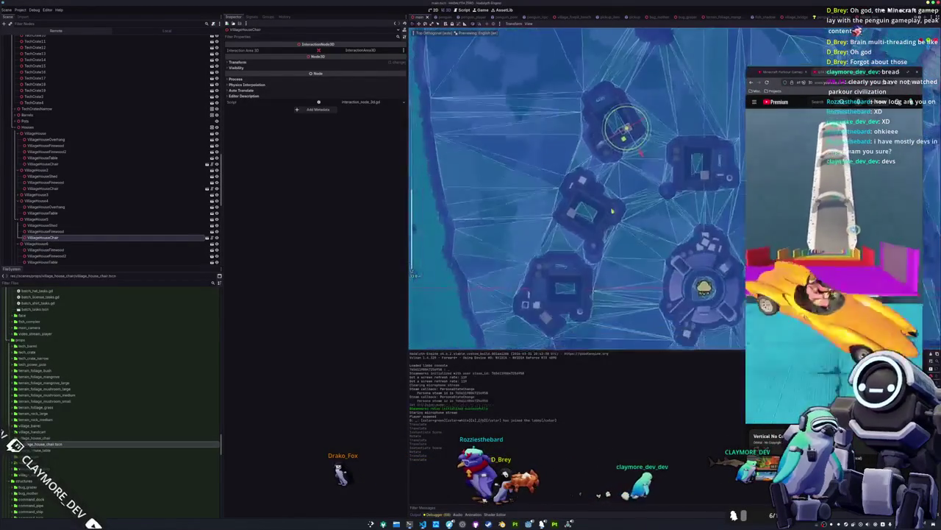
key("ctrl+s")
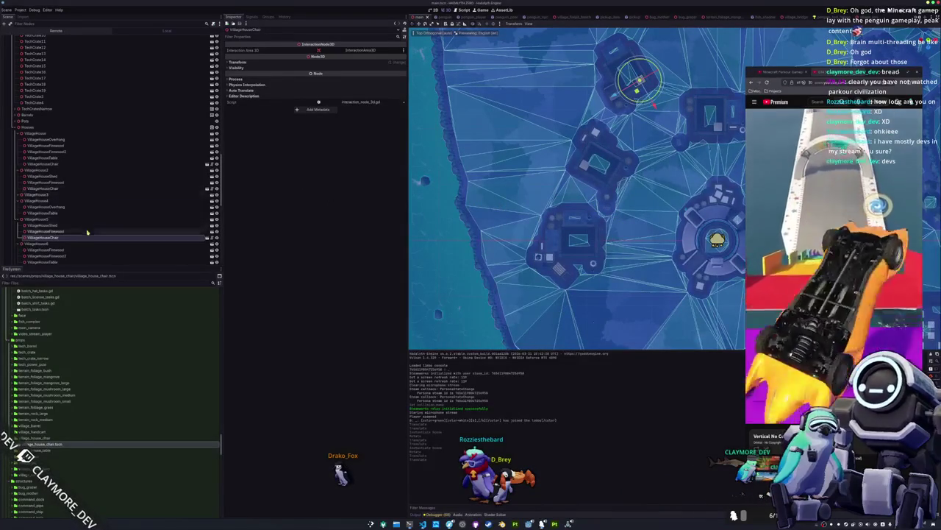
Add a chair instance under VillageHouse7 and rotate it about -16 degrees.
scroll(87, 233, "down", 2)
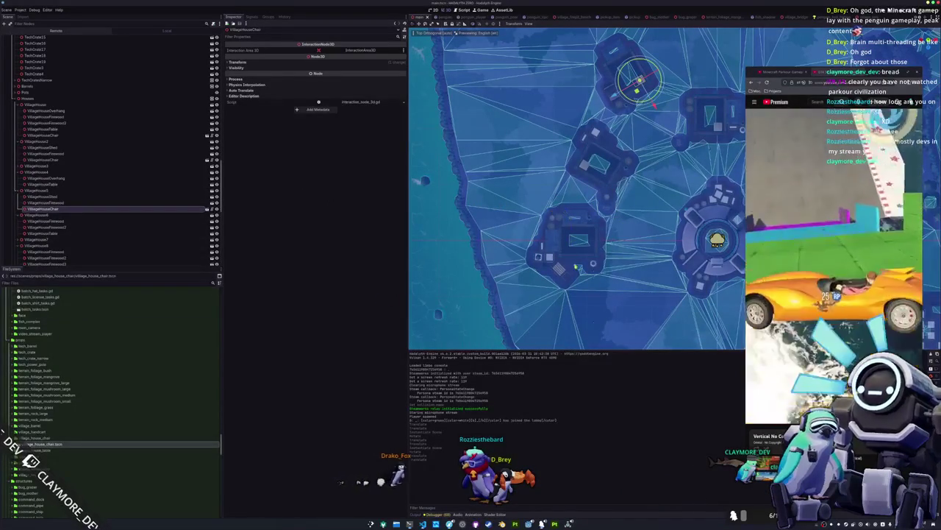
left_click(37, 240)
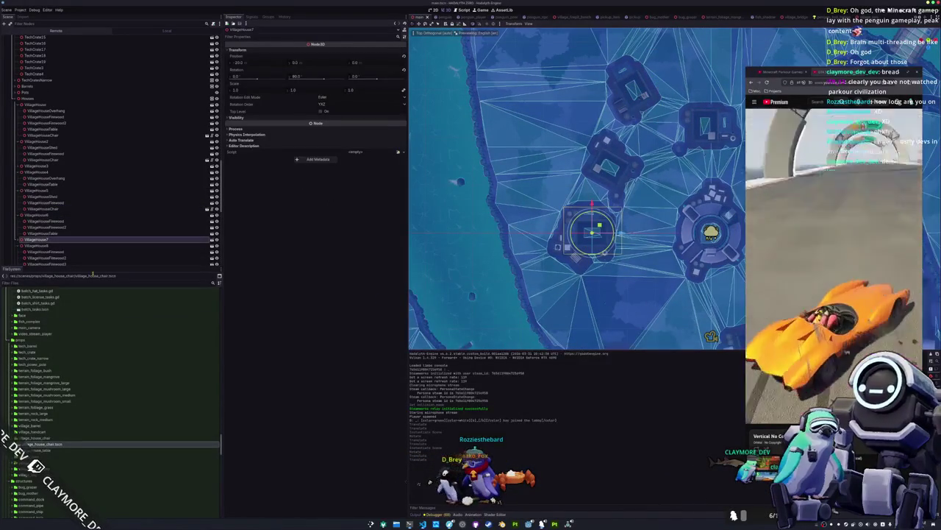
scroll(55, 231, "down", 2)
scroll(63, 208, "down", 2)
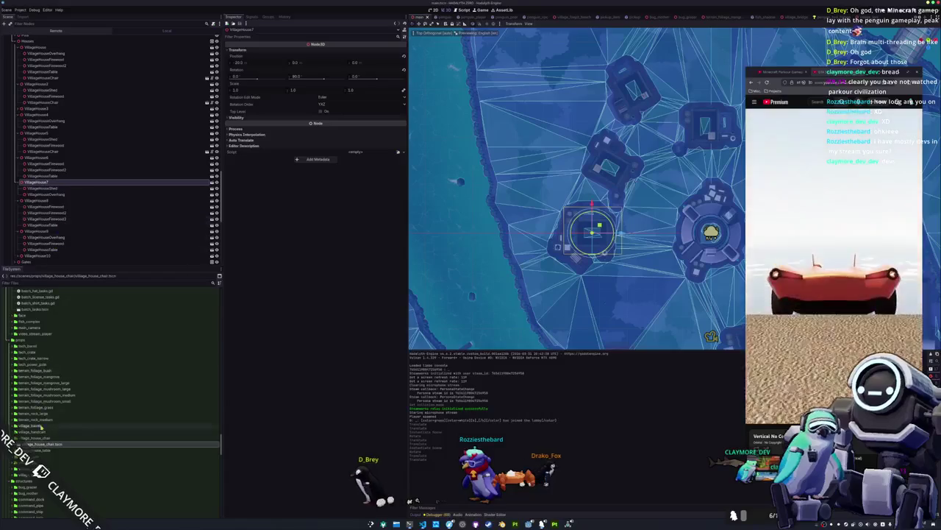
left_click_drag(35, 445, 54, 179)
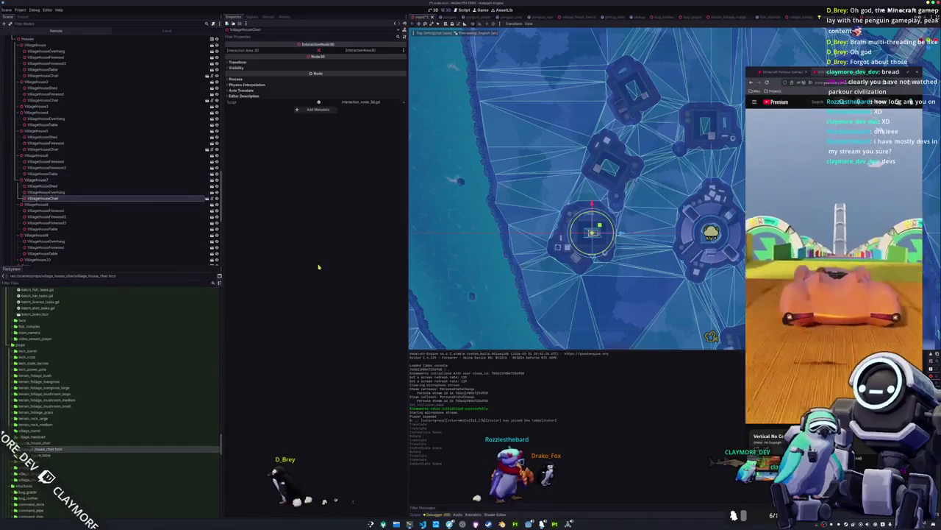
key("f")
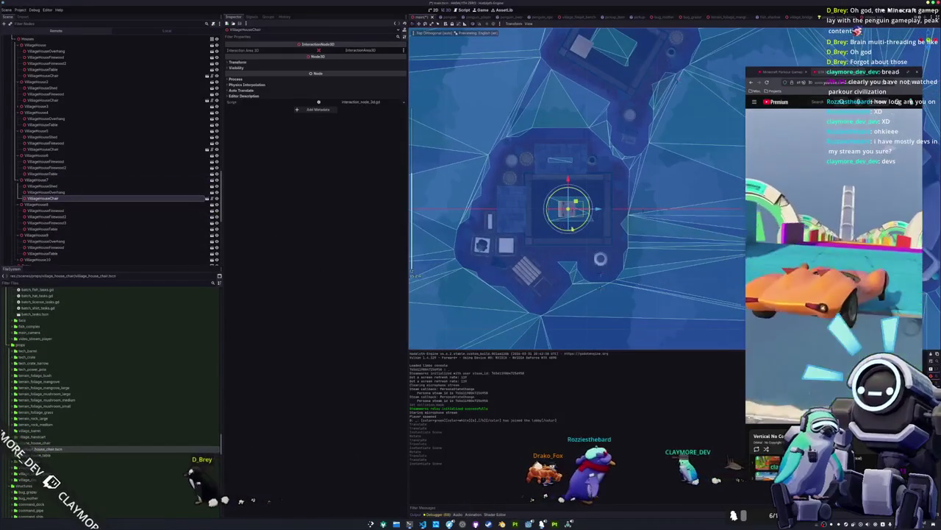
left_click_drag(551, 223, 525, 230)
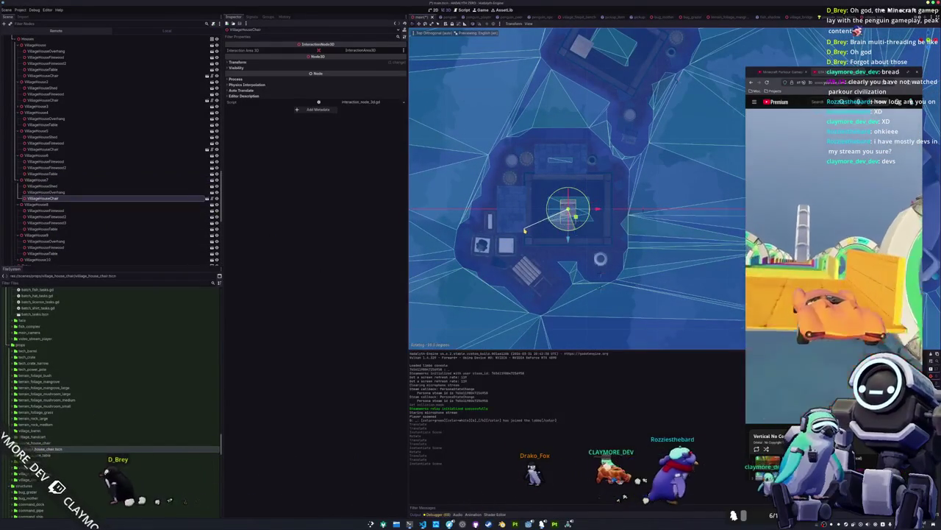
key("g")
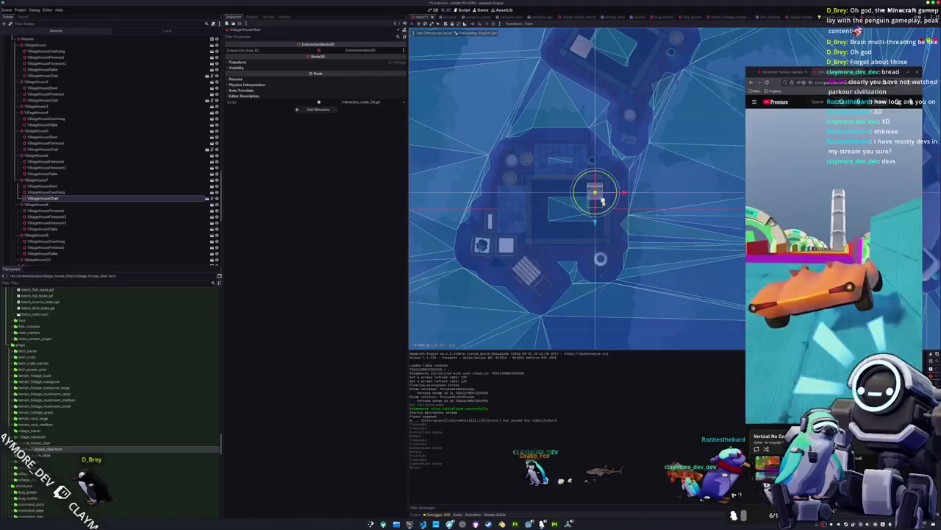
Move VillageHouse7's chair left into place inside the house, then select VillageHouse9.
mouse_move(617, 232)
left_mouse_down()
mouse_move(597, 250)
mouse_move(630, 211)
mouse_move(662, 238)
mouse_move(413, 273)
mouse_move(574, 210)
left_mouse_up()
key("KP_7")
left_click_drag(706, 192, 620, 189)
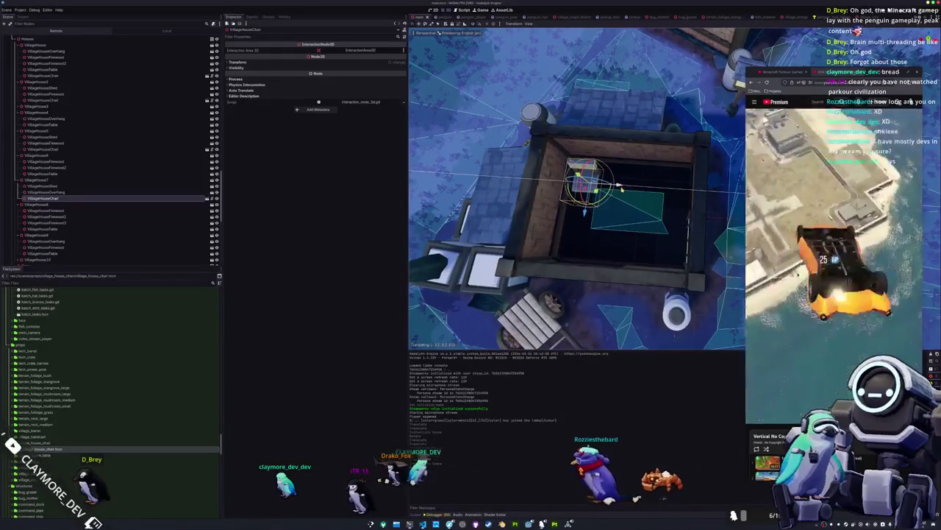
key("KP_7")
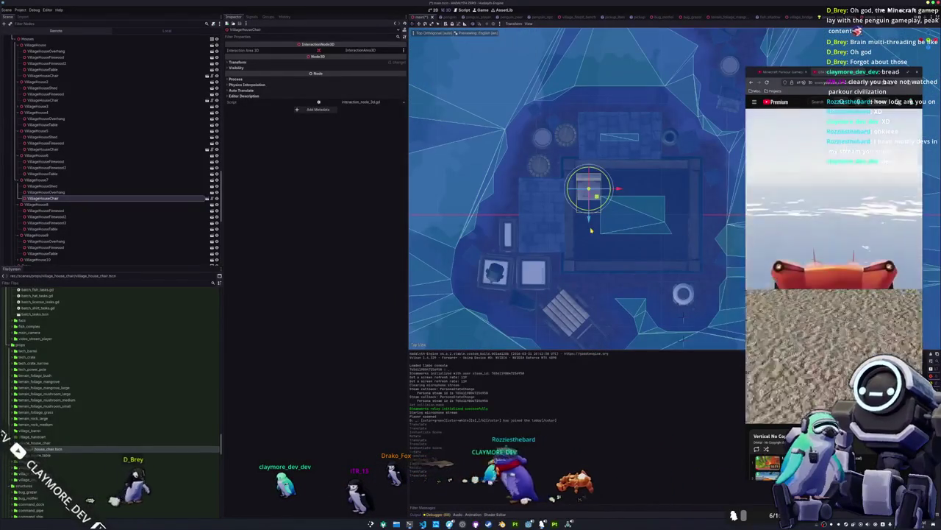
scroll(590, 230, "up", 5)
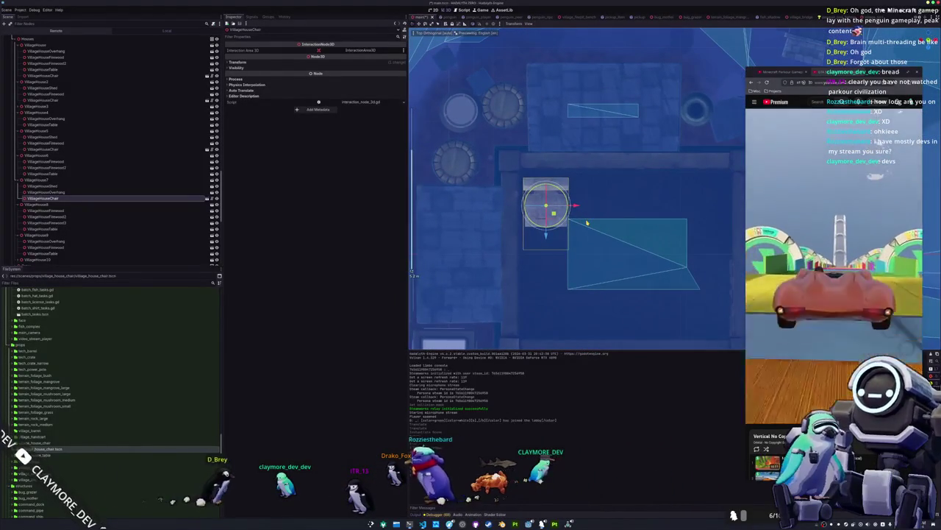
key("KP_5")
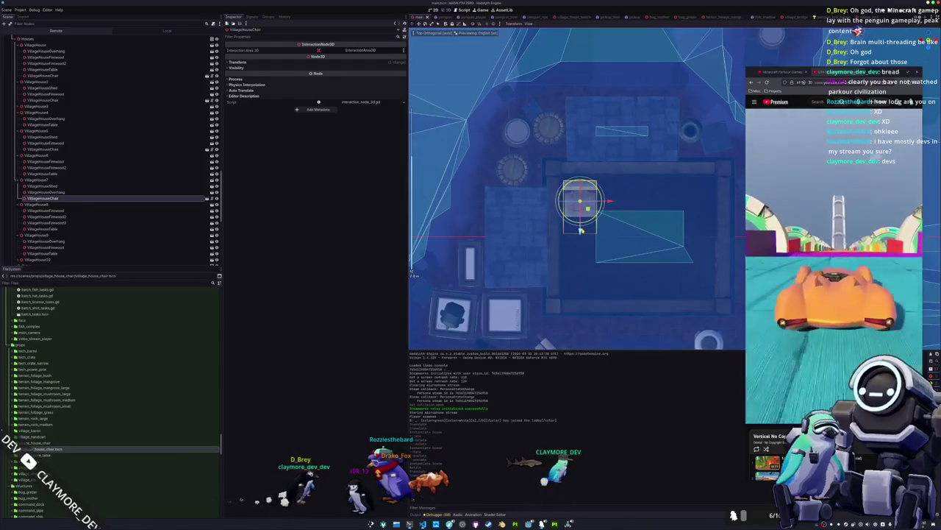
key("KP_7")
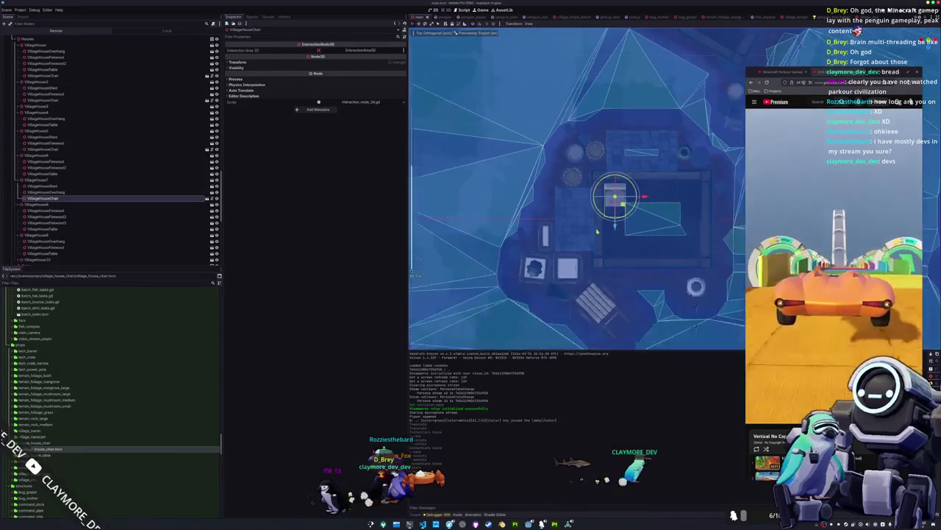
scroll(600, 221, "down", 6)
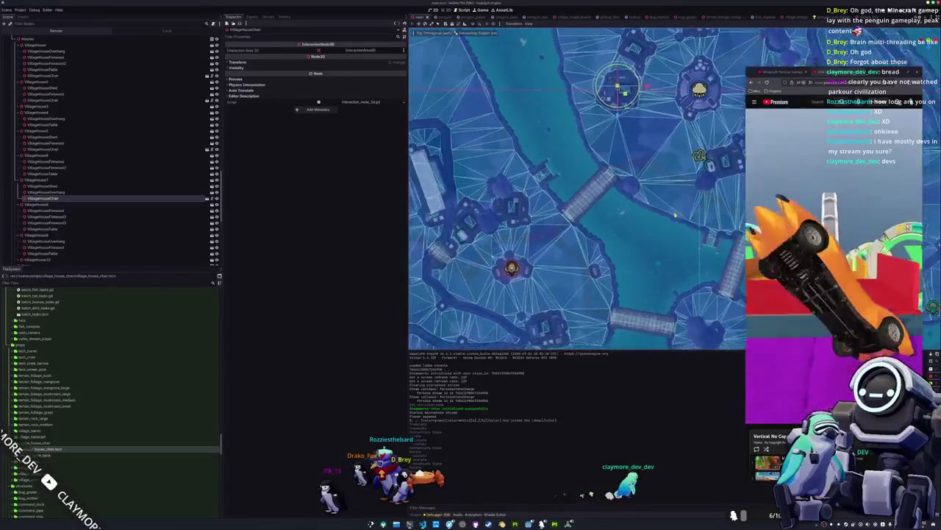
left_click(610, 259)
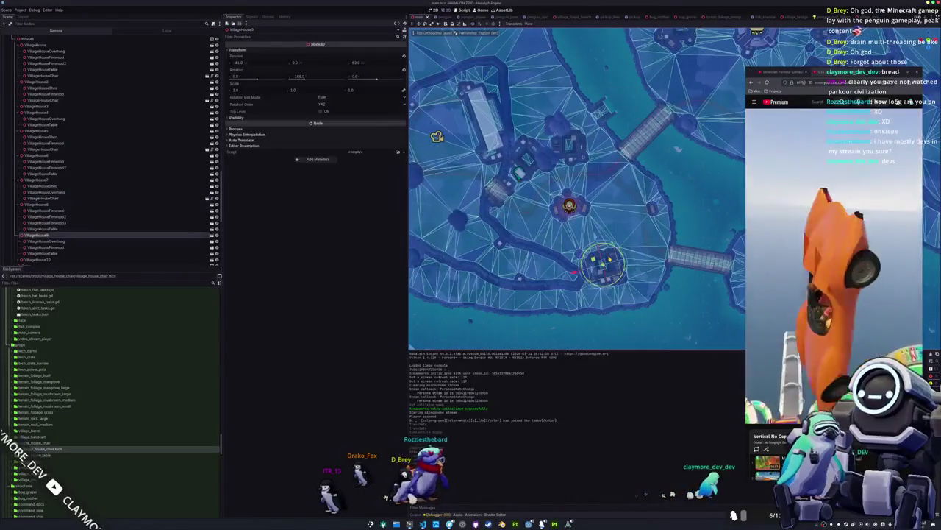
Add a chair instance under VillageHouse9 and move it beside the table under the window.
scroll(591, 267, "up", 3)
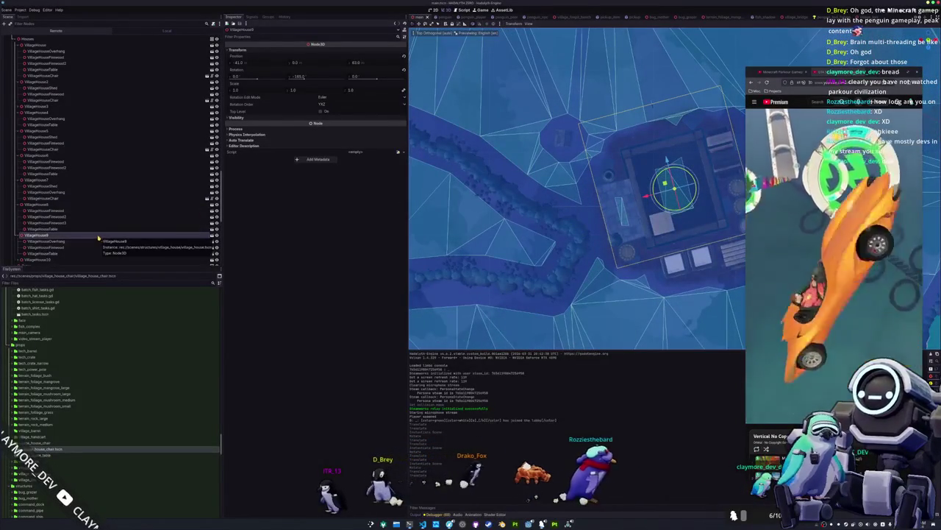
mouse_move(48, 448)
left_mouse_down()
mouse_move(118, 416)
mouse_move(53, 269)
mouse_move(51, 234)
left_mouse_up()
scroll(525, 210, "up", 5)
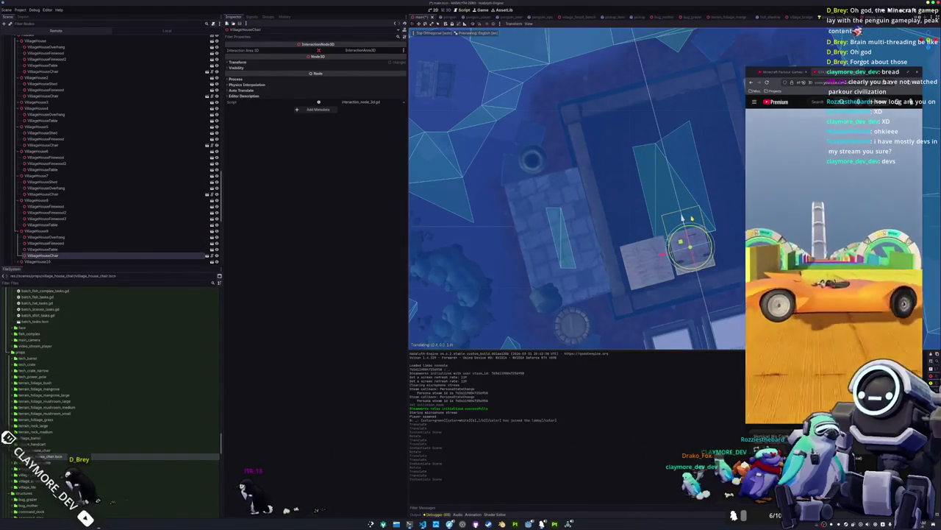
mouse_move(692, 220)
left_mouse_down()
mouse_move(595, 283)
mouse_move(715, 224)
mouse_move(675, 206)
mouse_move(675, 163)
left_mouse_up()
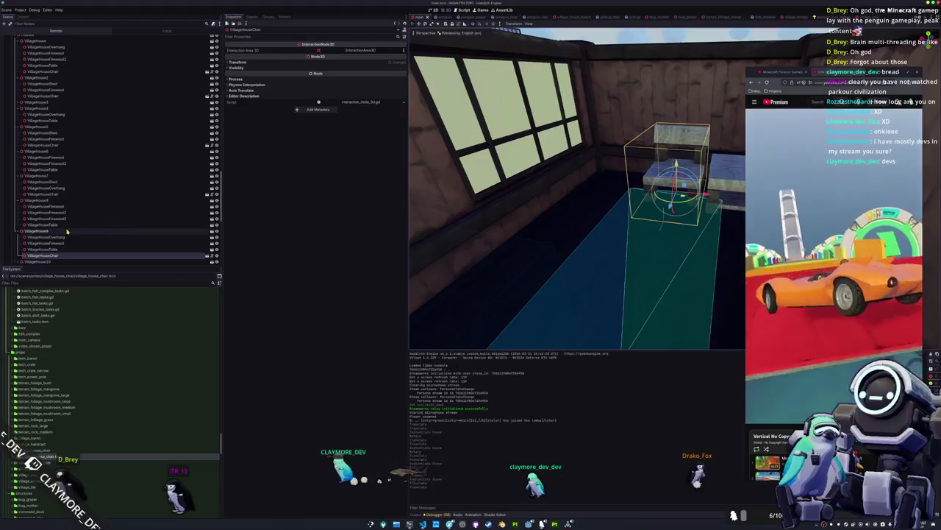
left_click(70, 219)
left_click(74, 194)
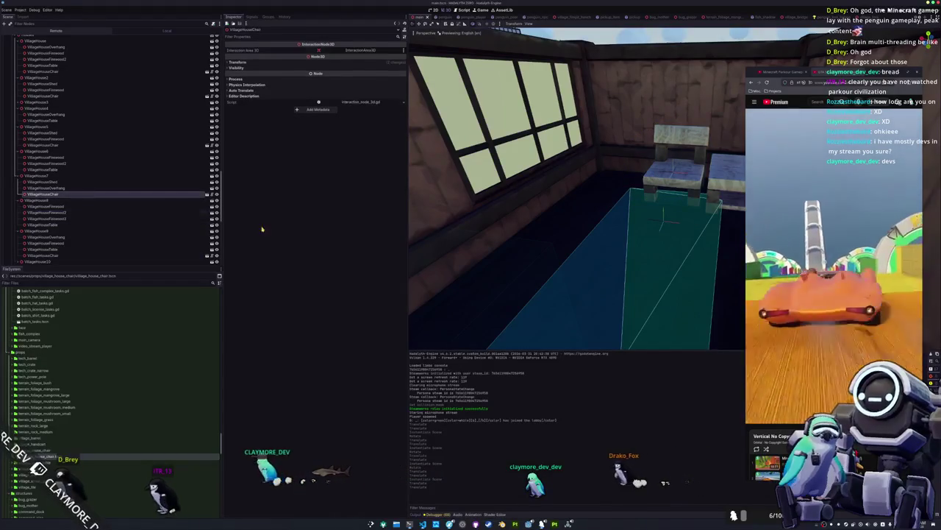
key("f")
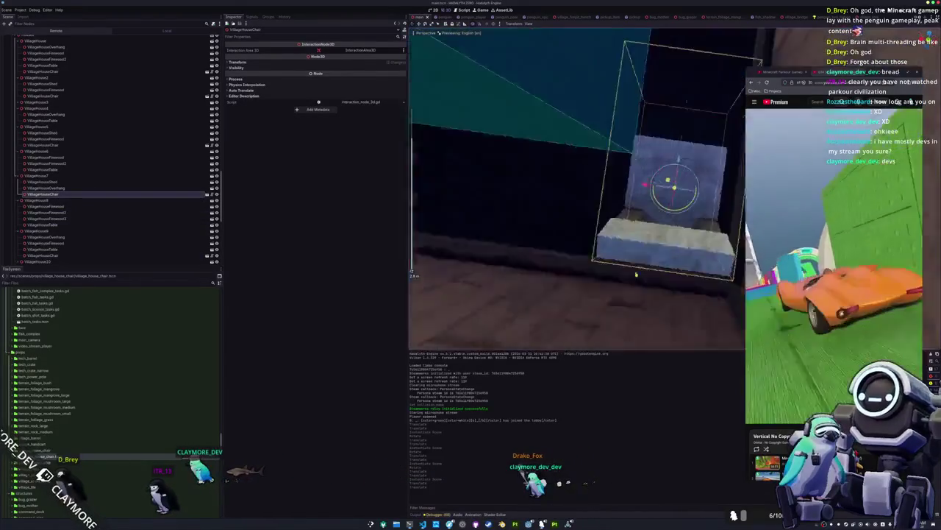
left_click_drag(636, 274, 603, 221)
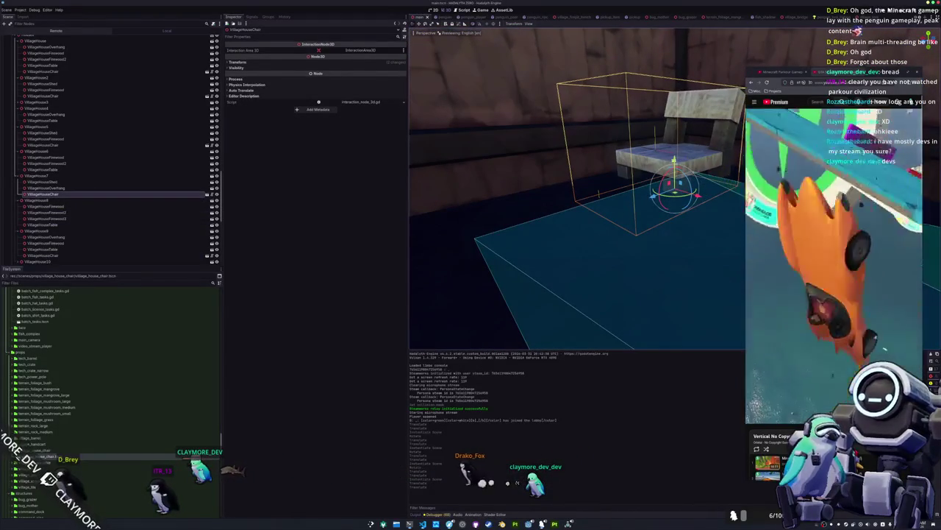
left_click_drag(674, 159, 678, 147)
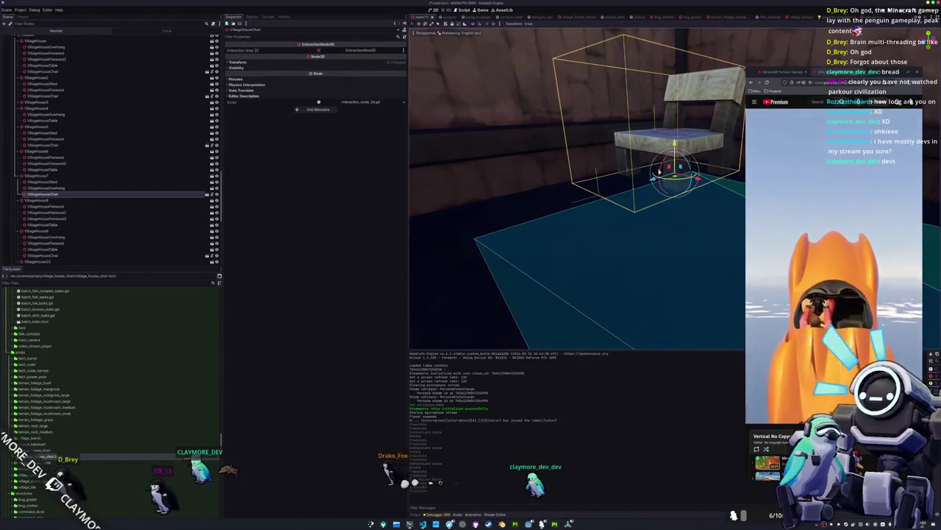
scroll(488, 228, "down", 3)
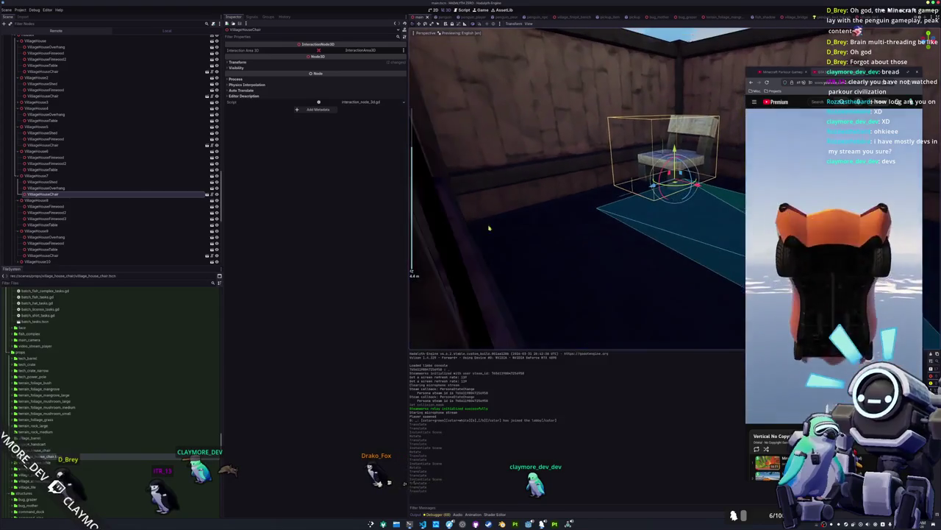
left_click(69, 155)
scroll(125, 180, "down", 3)
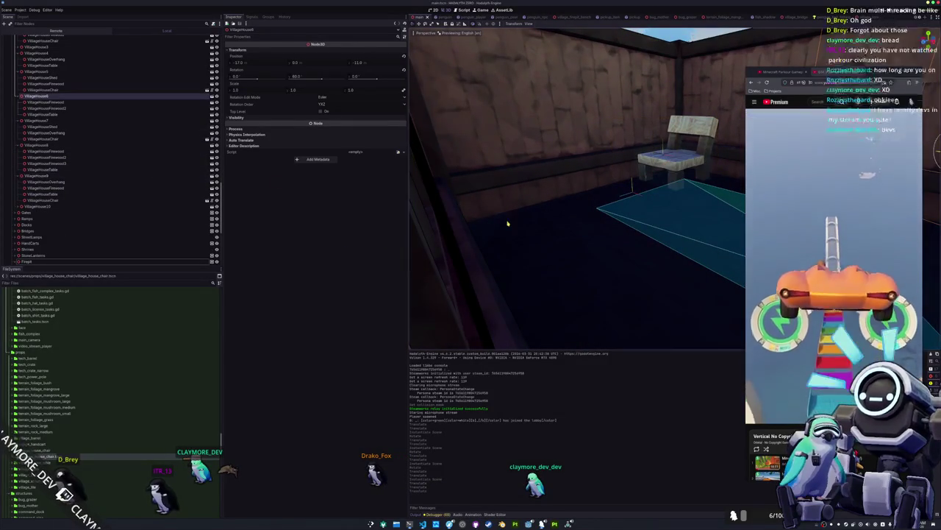
key("f")
scroll(521, 219, "down", 5)
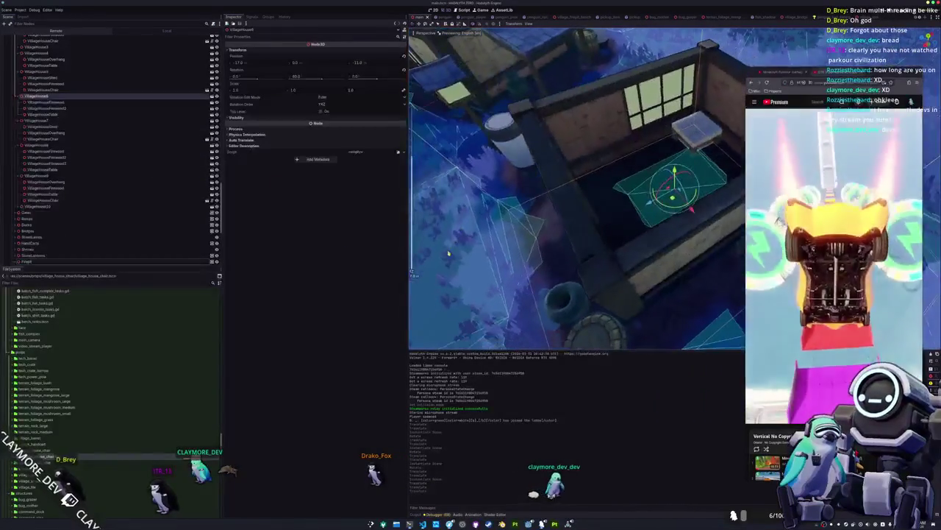
left_click(66, 72)
key("f")
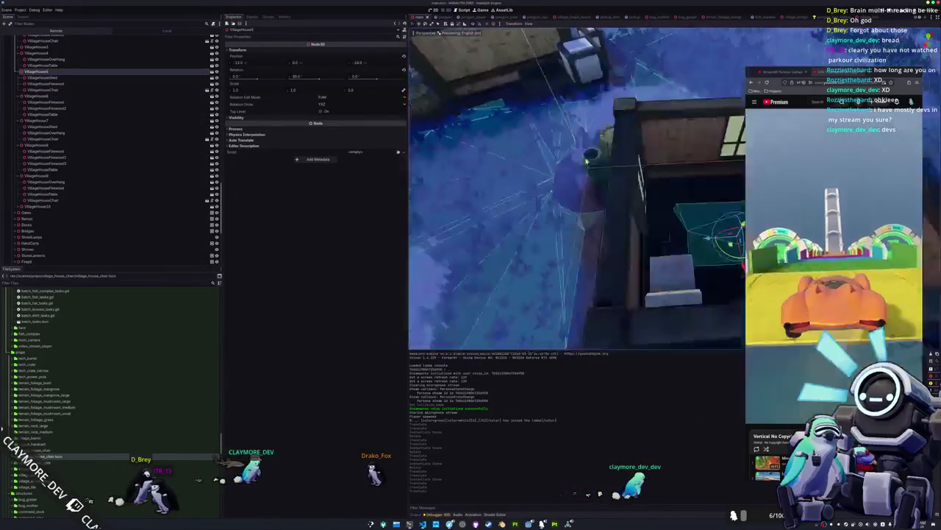
mouse_move(581, 167)
left_mouse_down()
mouse_move(498, 177)
mouse_move(463, 166)
left_mouse_up()
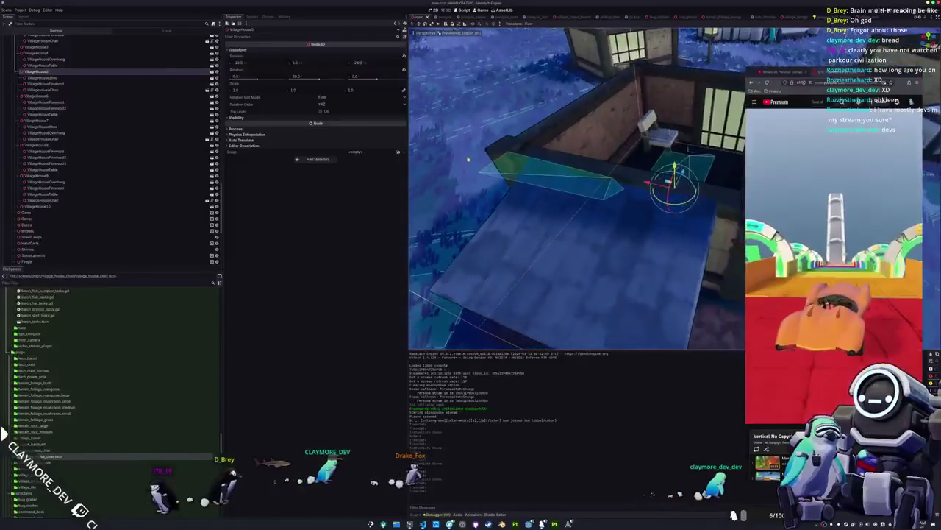
scroll(84, 92, "up", 3)
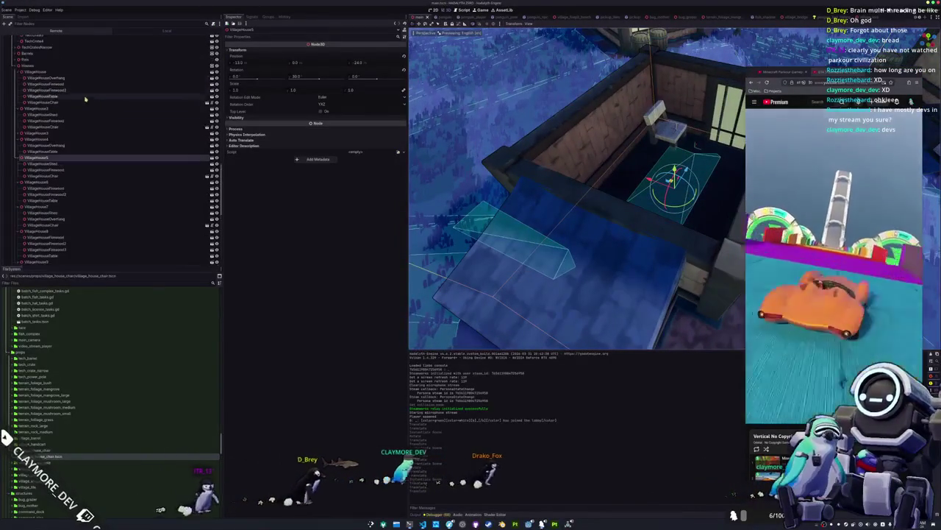
left_click(22, 132)
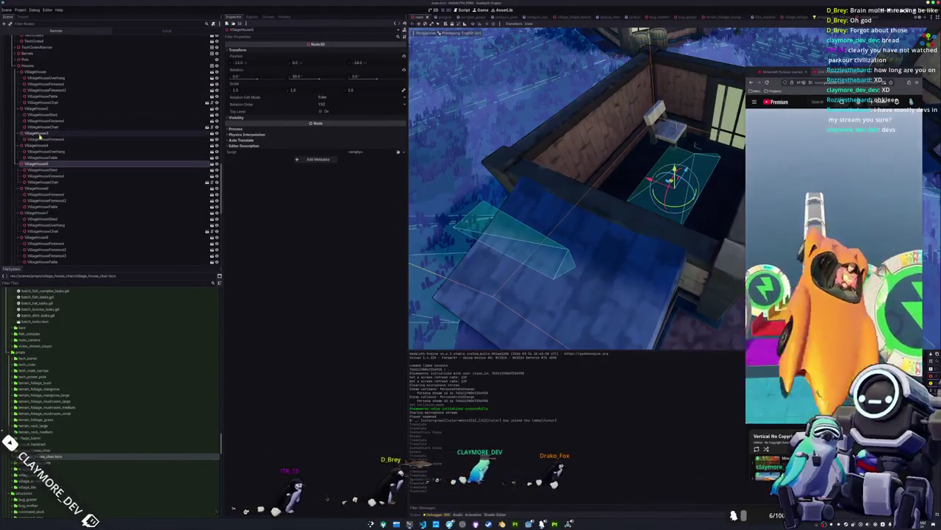
left_click(33, 138)
left_click(38, 145)
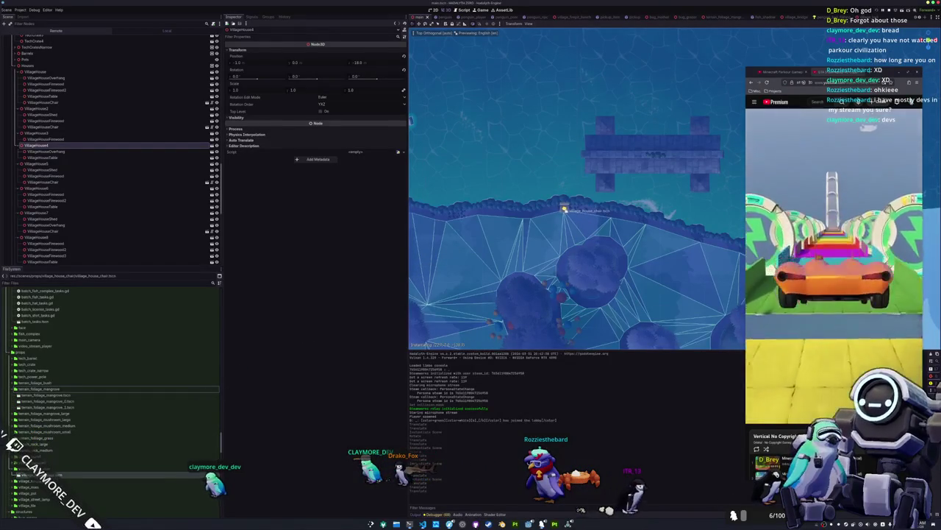
Select VillageHouse4's chair, check its spot by the dock, and save the scene.
left_click(564, 210)
scroll(571, 225, "up", 2)
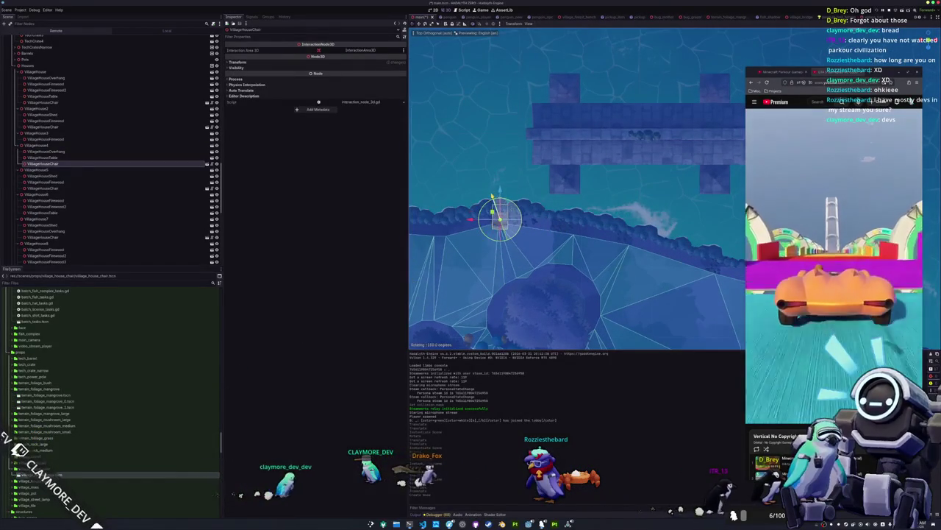
left_click_drag(500, 221, 577, 218)
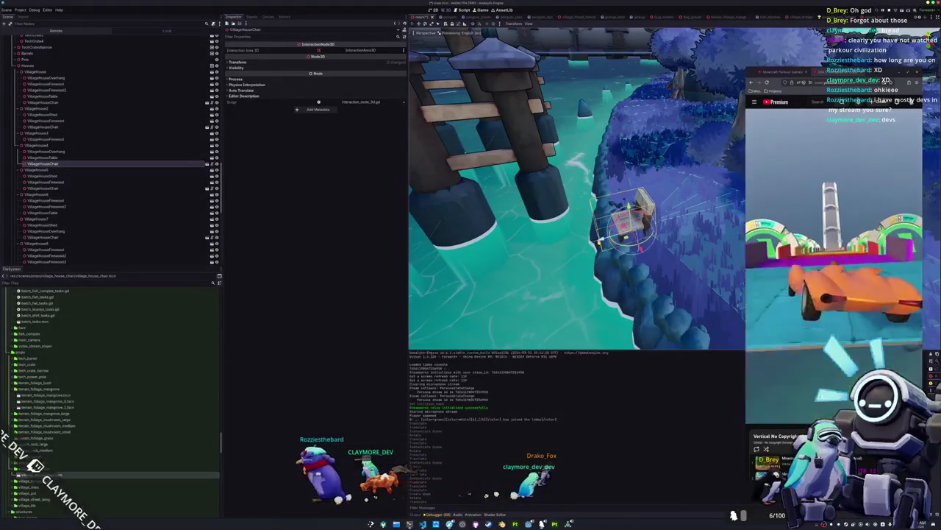
key("ctrl+s")
left_click_drag(559, 265, 574, 263)
key("ctrl+s")
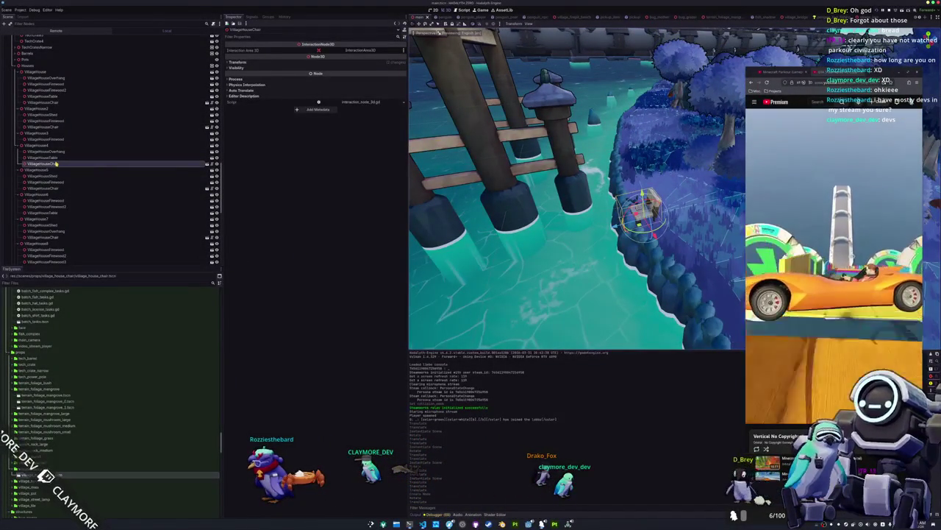
scroll(136, 153, "up", 5)
left_click_drag(157, 153, 118, 143)
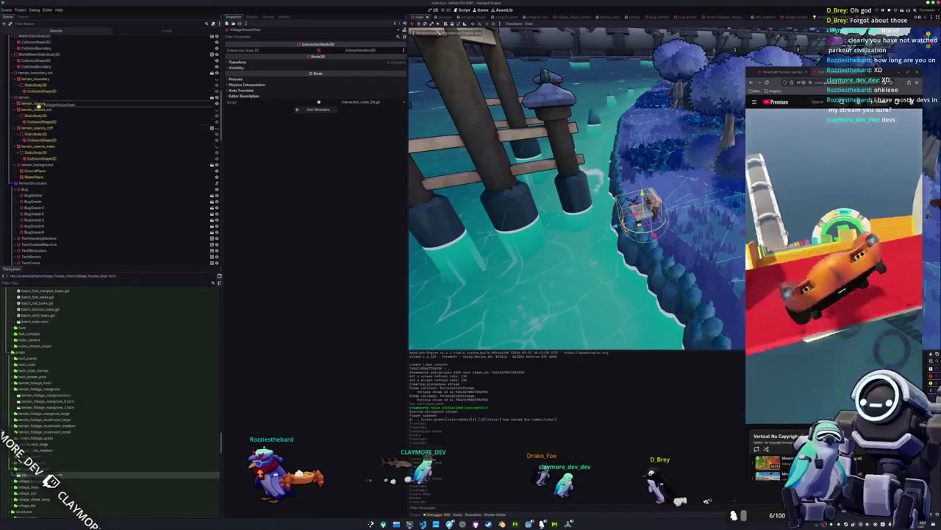
Move the VillageHouseChair node out of its house and select TerrainStructures.
left_click_drag(42, 187, 42, 186)
left_click(42, 184)
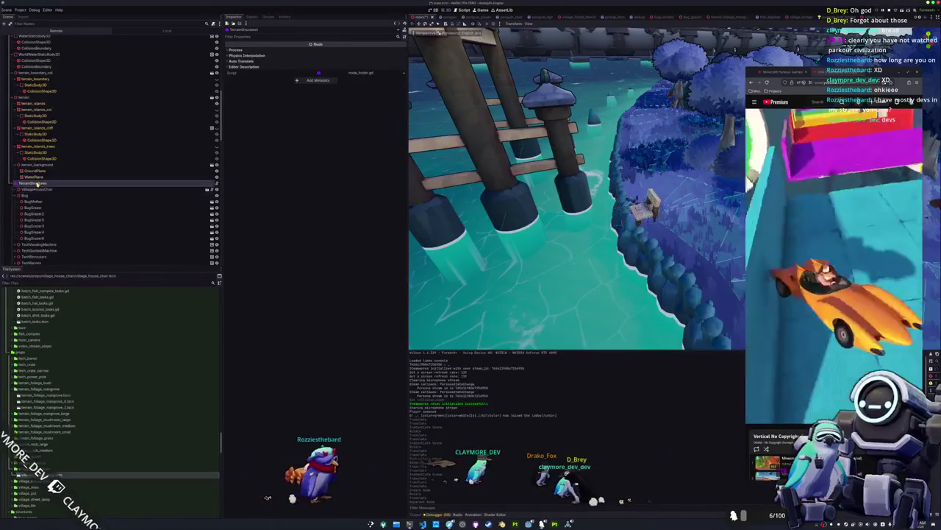
right_click(42, 185)
left_click(73, 199)
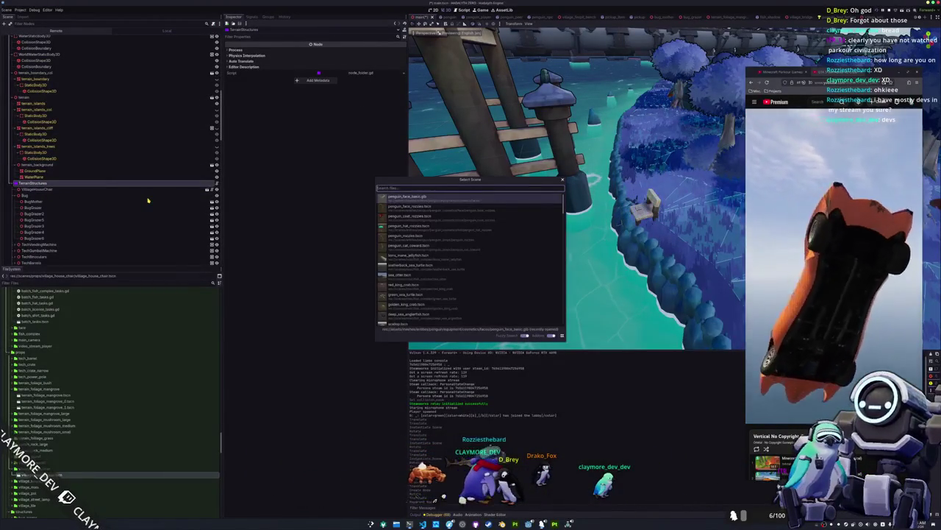
key("Escape")
Add a Node3D child named Chairs under TerrainStructures and position it among the terrain nodes.
right_click(79, 185)
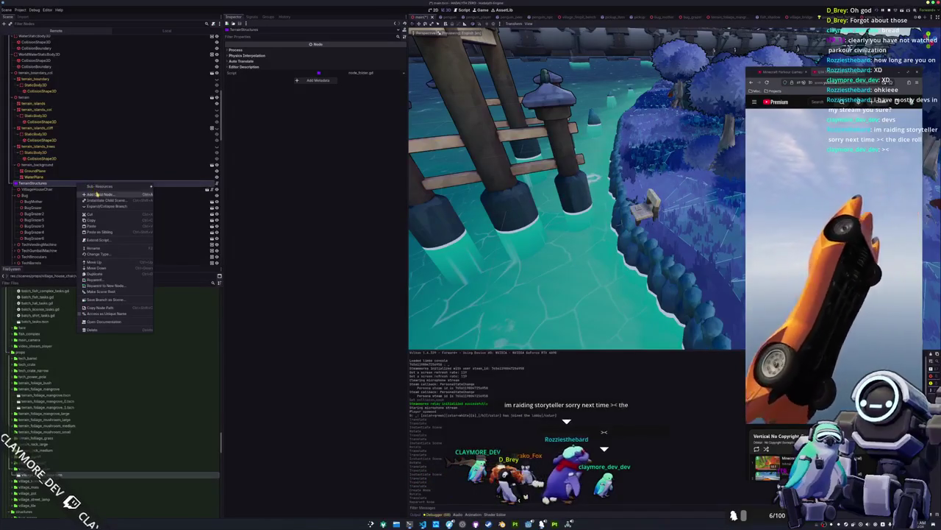
left_click(97, 193)
key("Up")
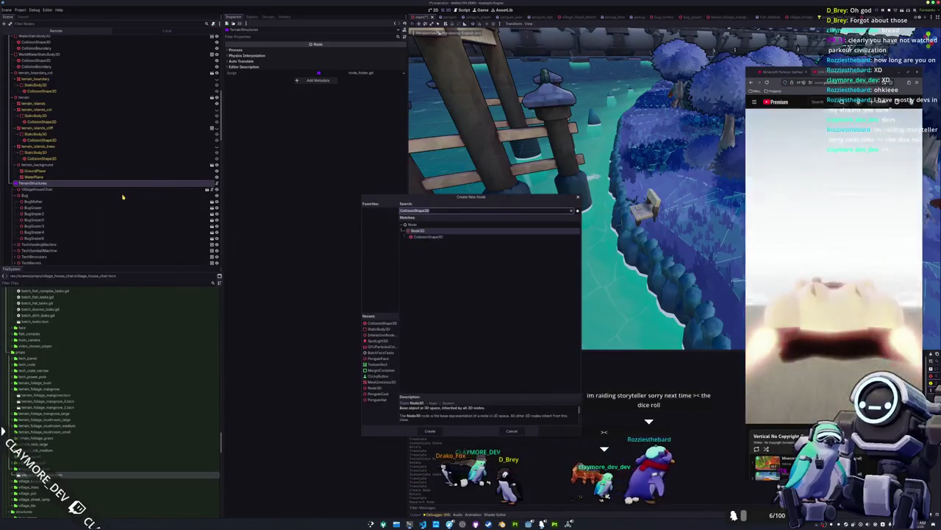
key("Return")
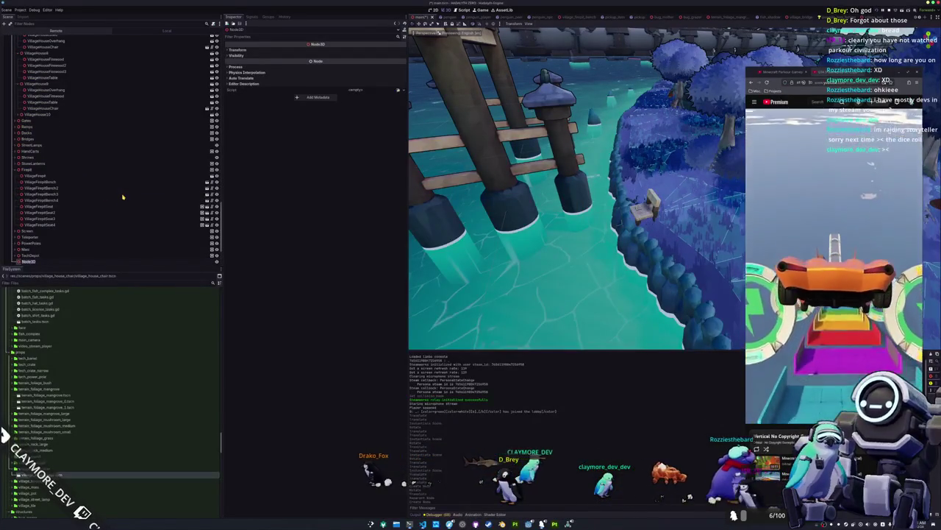
type("Chairs")
key("Return")
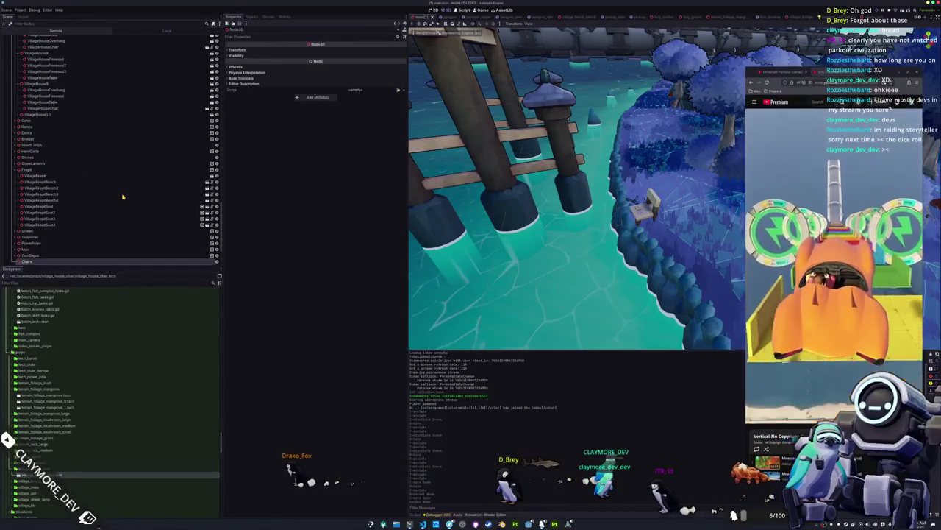
mouse_move(27, 263)
left_mouse_down()
mouse_move(63, 143)
mouse_move(37, 44)
mouse_move(29, 250)
left_mouse_up()
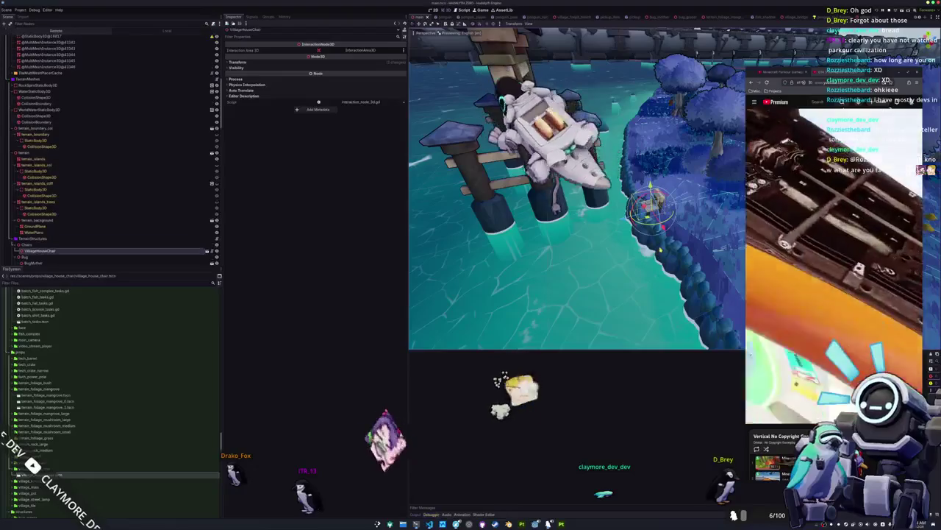
key("F5")
left_click_drag(420, 82, 672, 119)
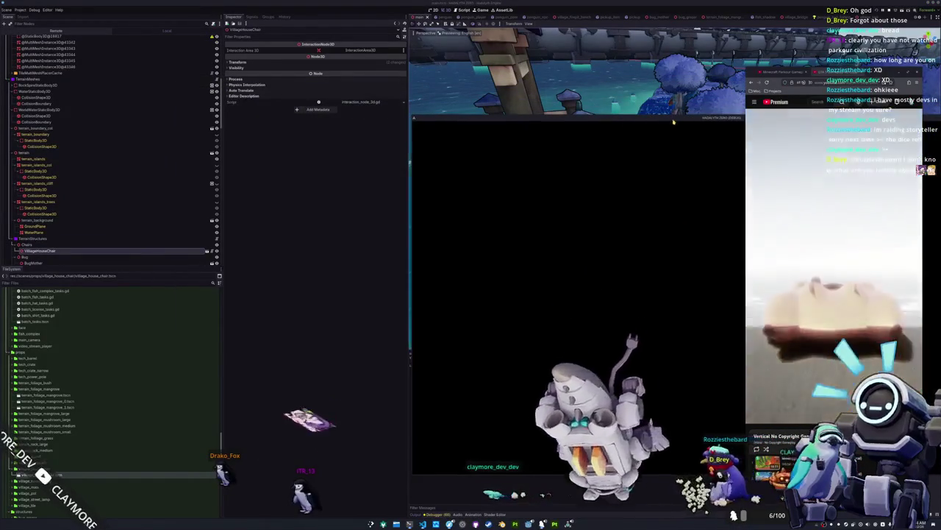
mouse_move(578, 120)
left_mouse_down()
mouse_move(455, 114)
mouse_move(259, 126)
mouse_move(283, 110)
mouse_move(286, 75)
left_mouse_up()
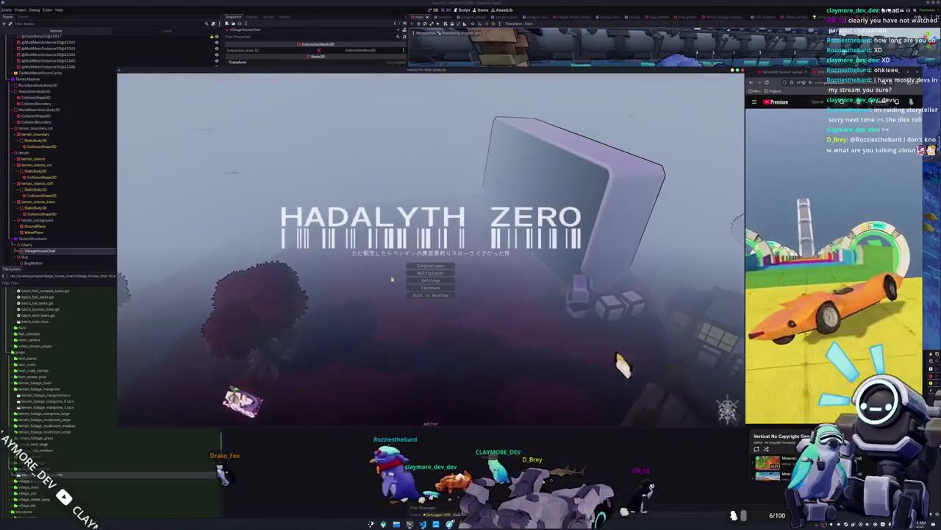
left_click(423, 295)
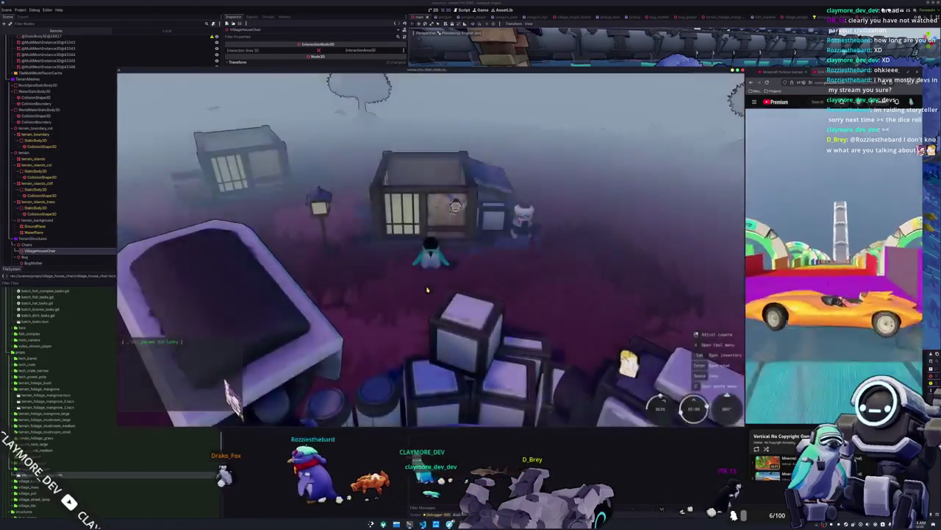
key("w")
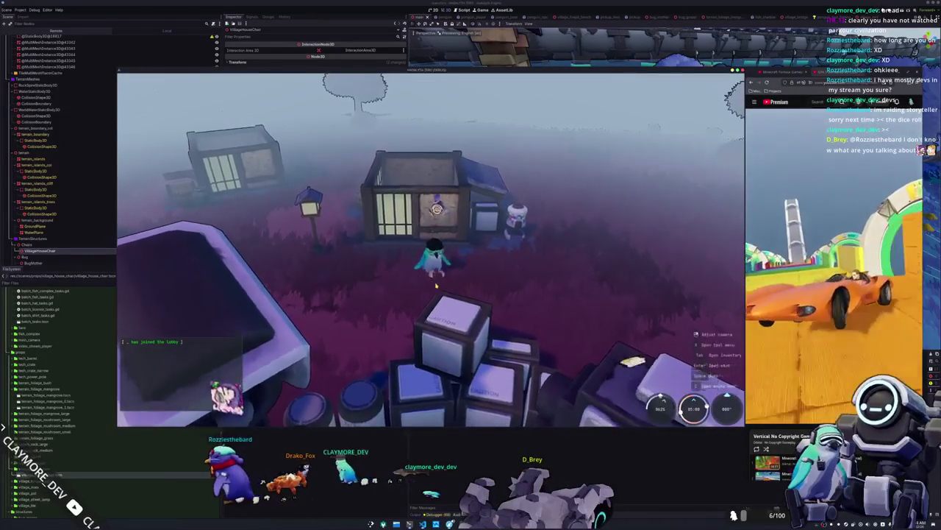
key("w")
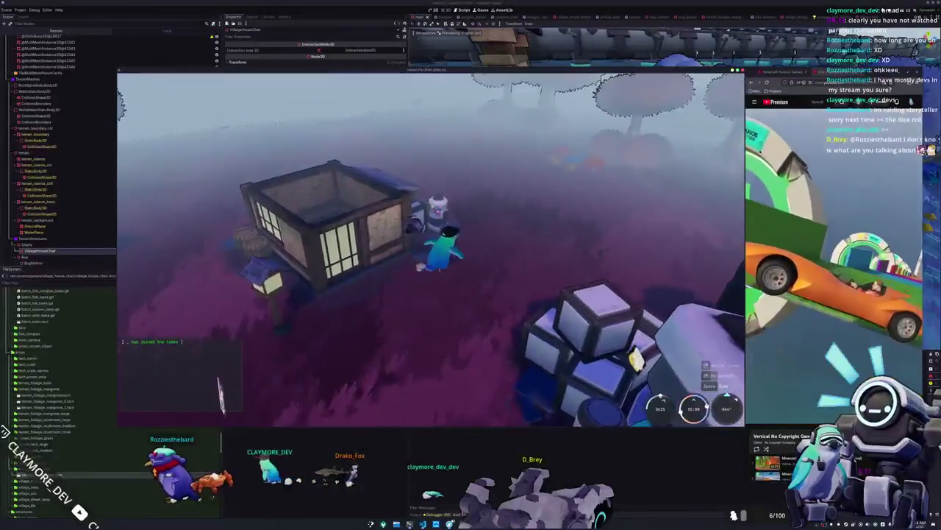
key("F8")
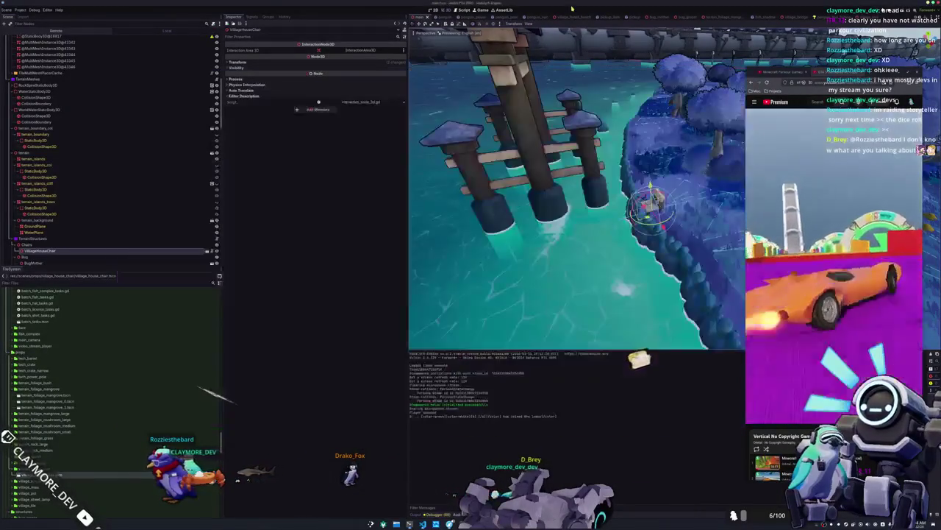
Open village_house.tscn, make its roof visible again, save, and run the game.
key("alt+shift+o")
type("village_house")
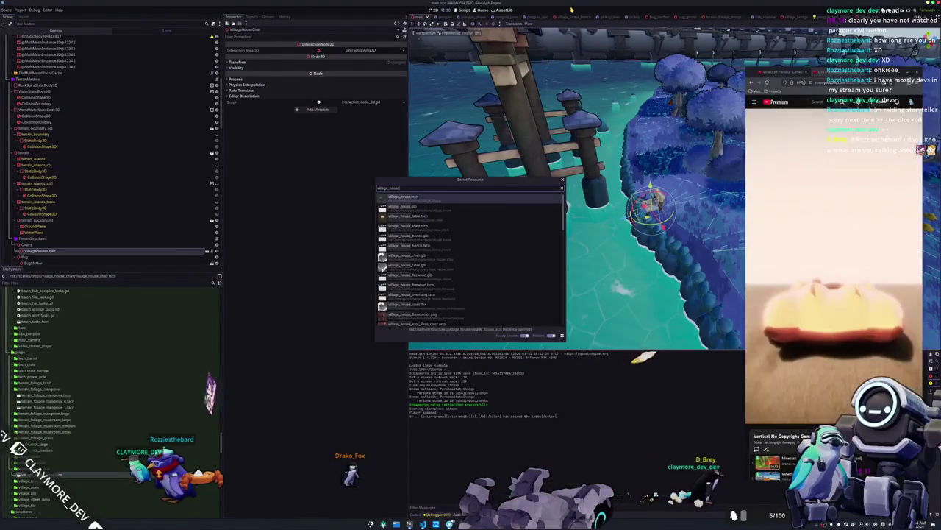
key("Return")
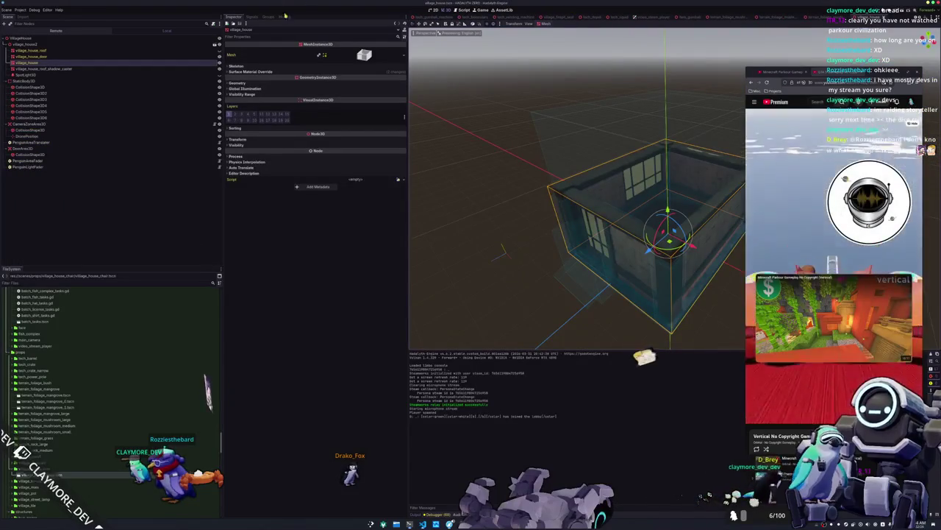
left_click(217, 52)
key("ctrl+s")
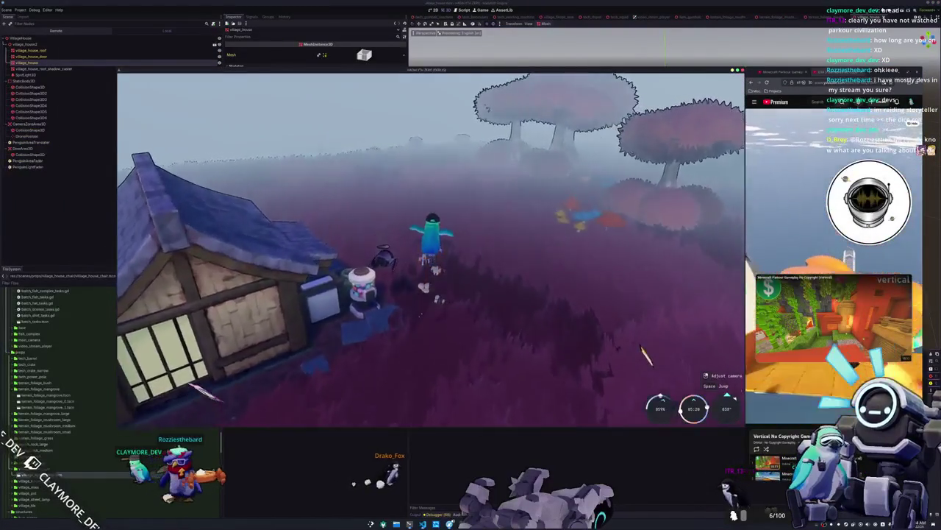
key("w")
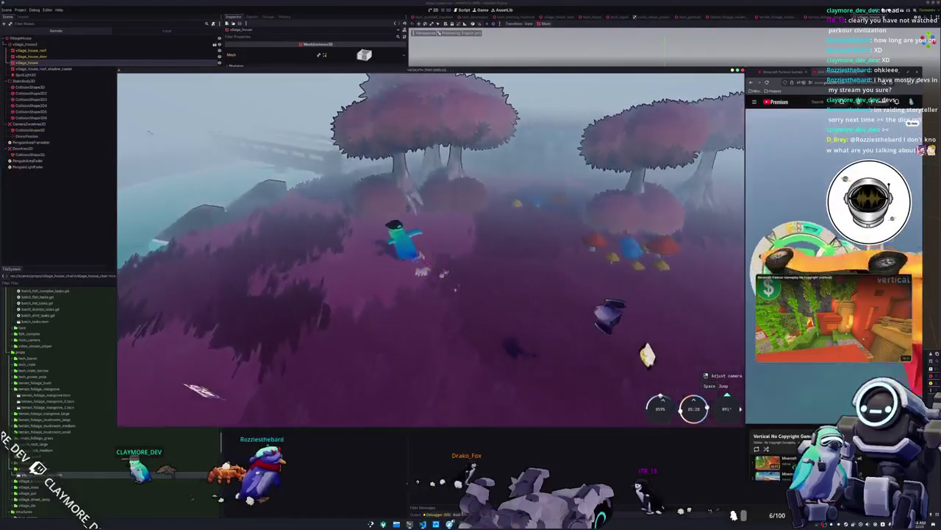
key("a")
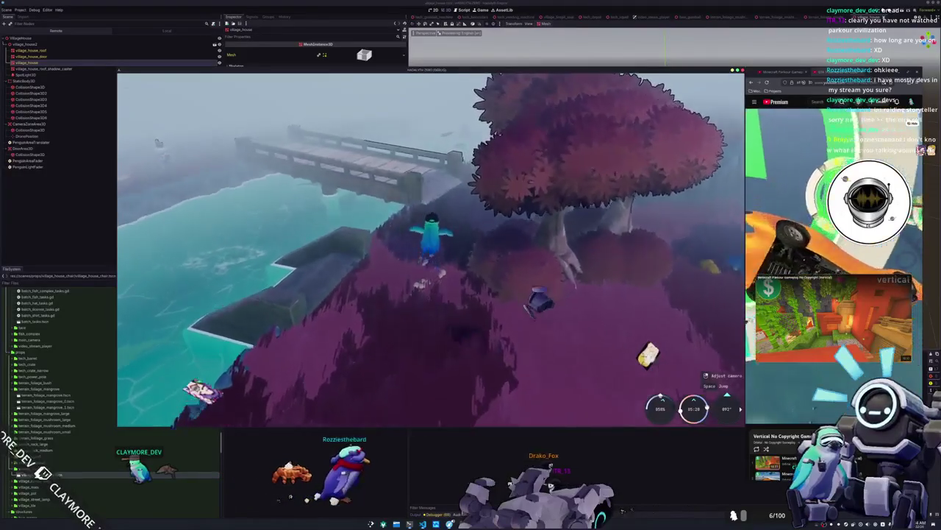
key("w")
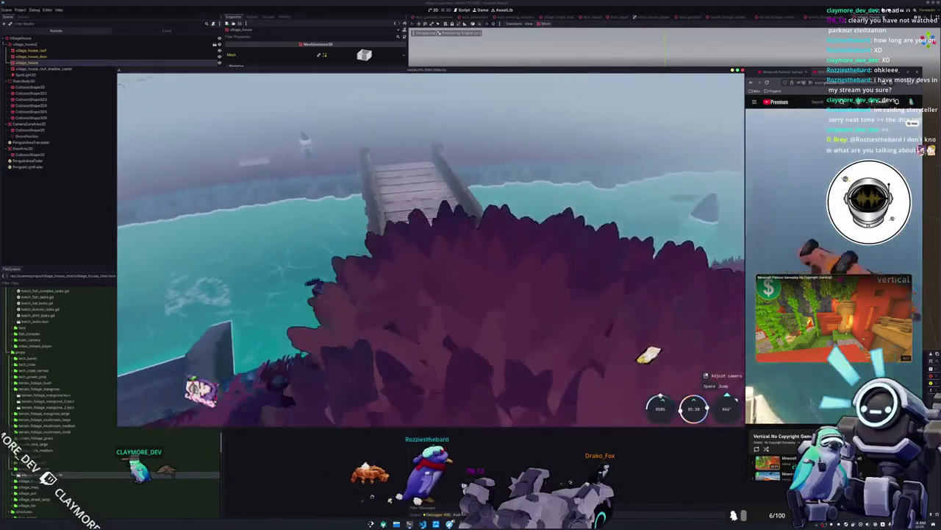
key("w")
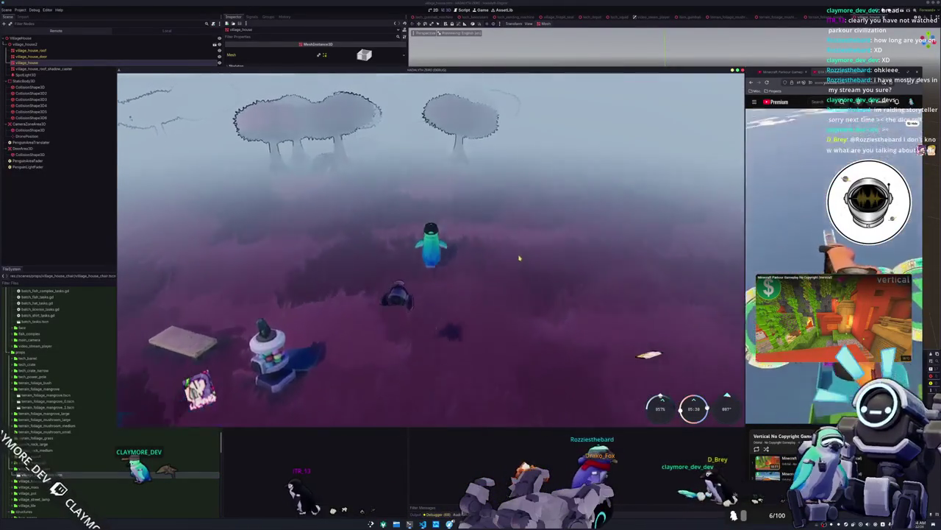
key("w")
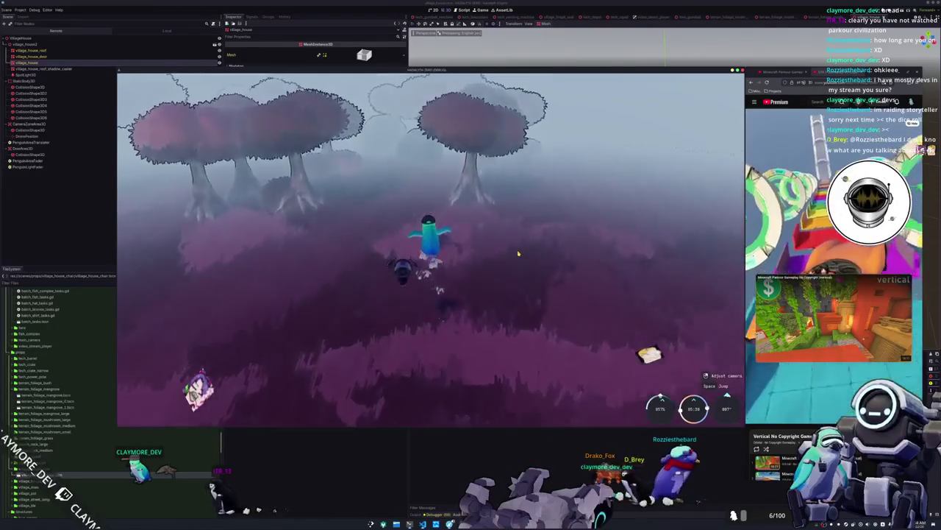
key("w")
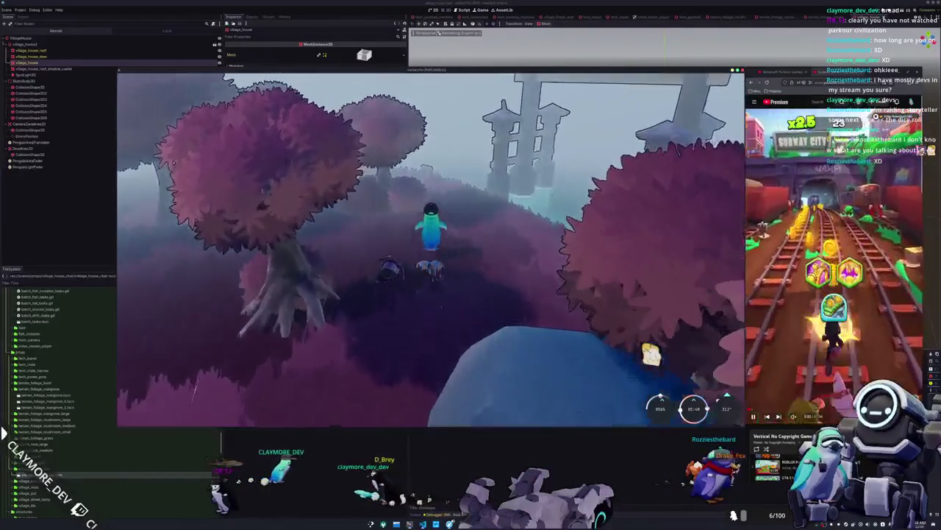
key("w")
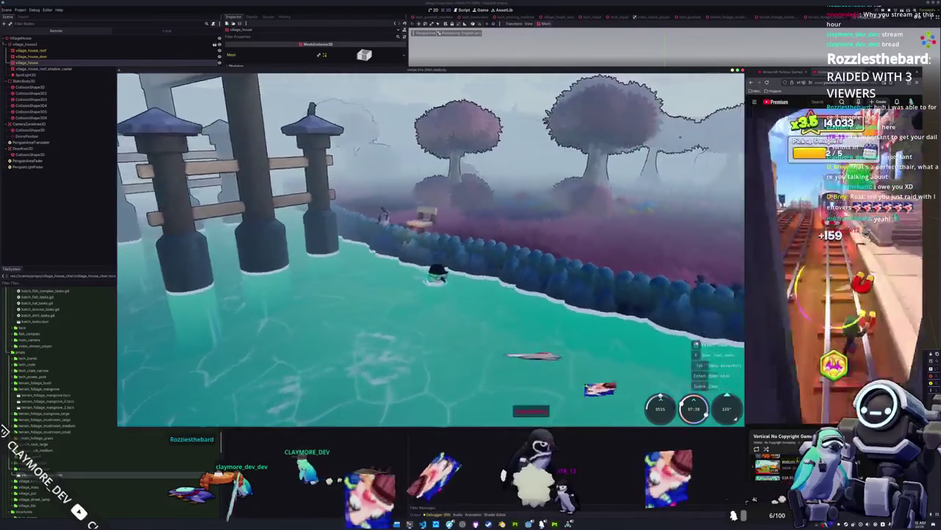
left_click(436, 253)
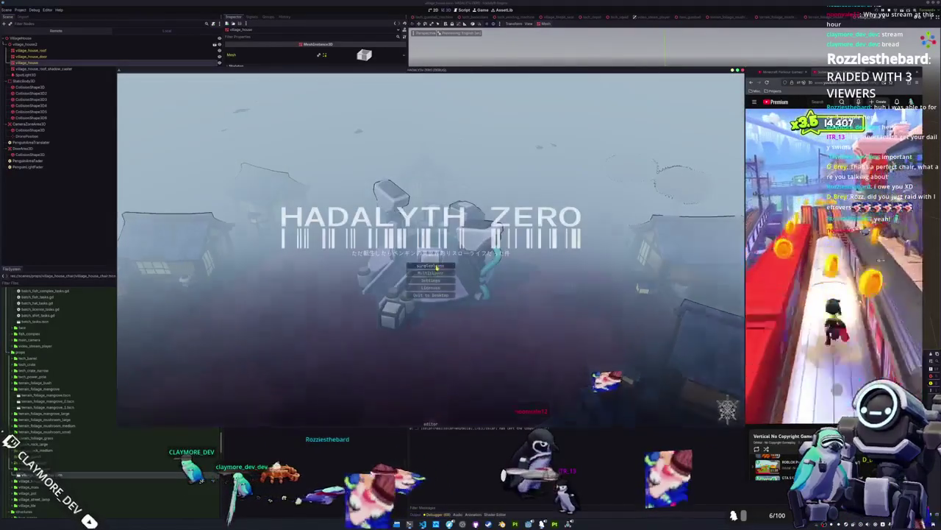
Start Singleplayer to reload the village world, then stop the game with F8.
left_click(437, 266)
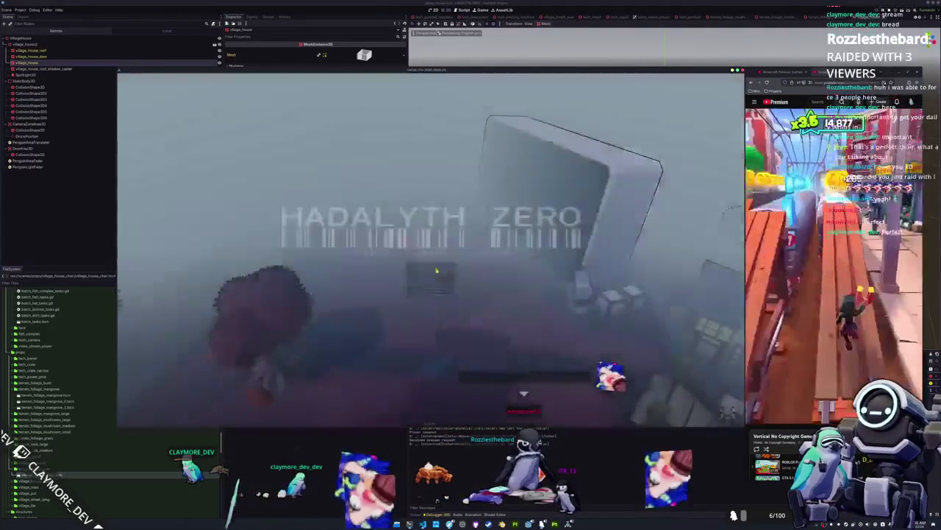
left_click(436, 271)
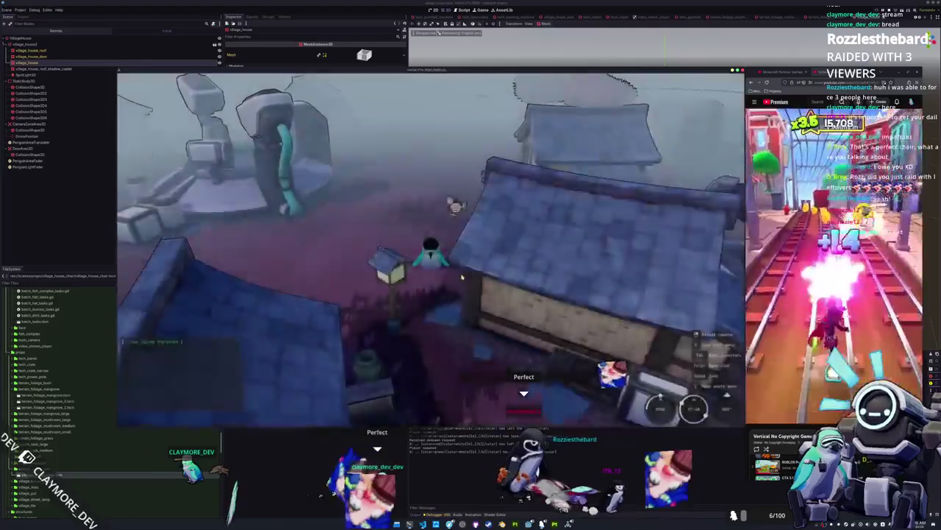
key("F8")
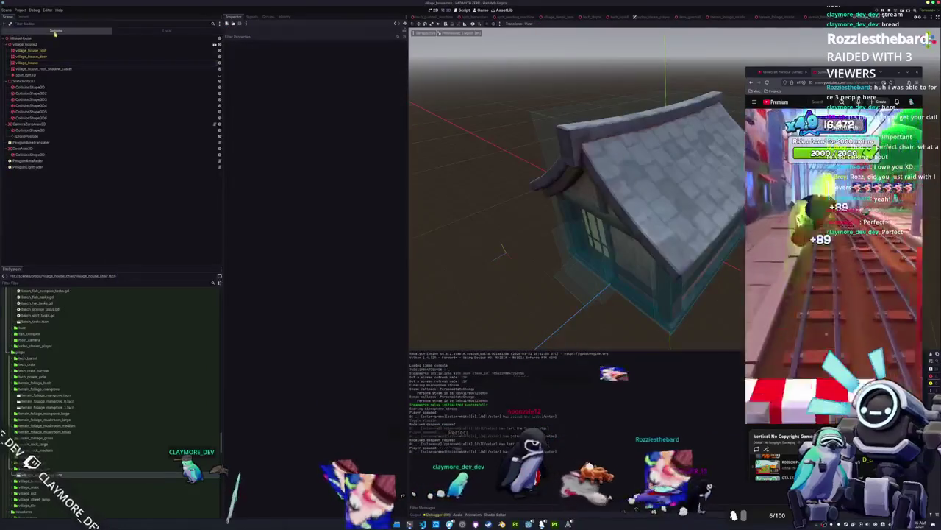
Rerun the village game and expand Main and TerrainStructures in the live Remote scene tree.
key("F5")
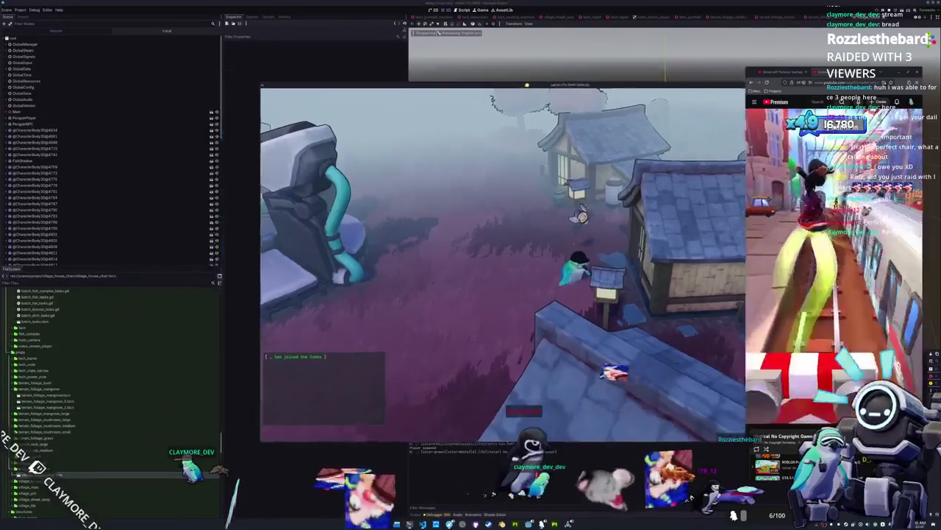
left_click_drag(526, 85, 684, 102)
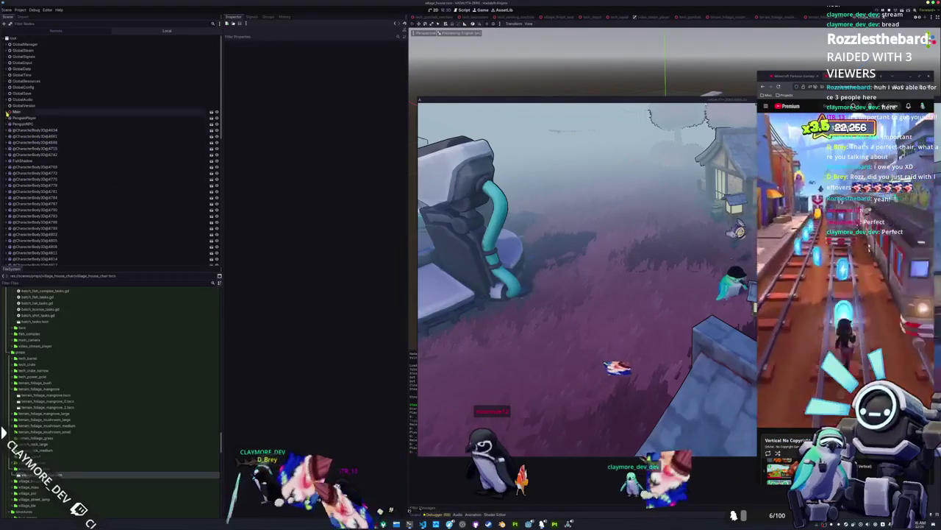
left_click(6, 112)
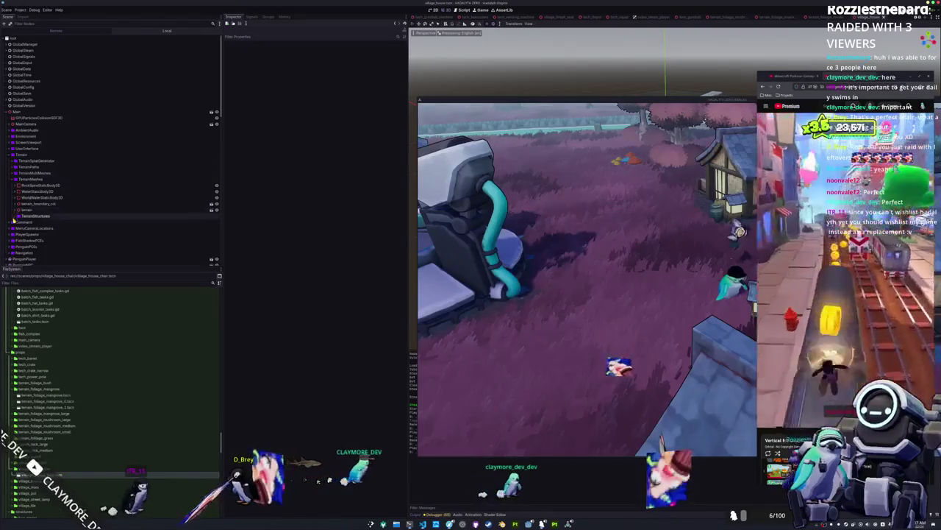
left_click(12, 216)
scroll(14, 216, "down", 3)
Open the Chairs VillageHouseChair's Database Entry and select its Unique Identifier value.
left_click(18, 165)
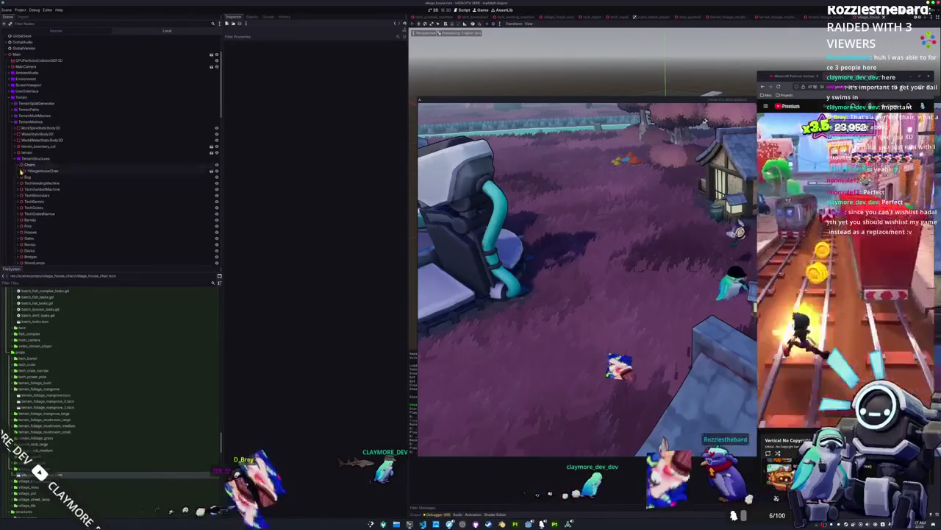
left_click(33, 171)
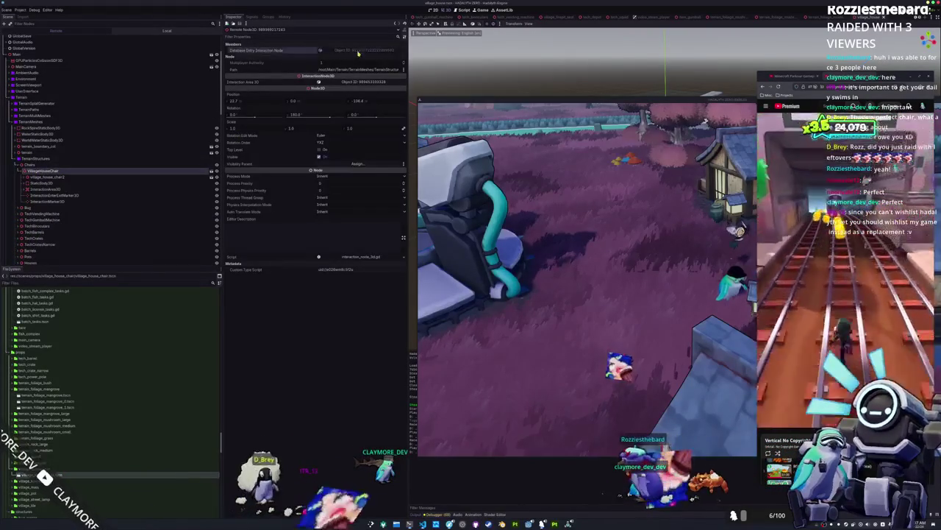
left_click(319, 50)
double_click(339, 70)
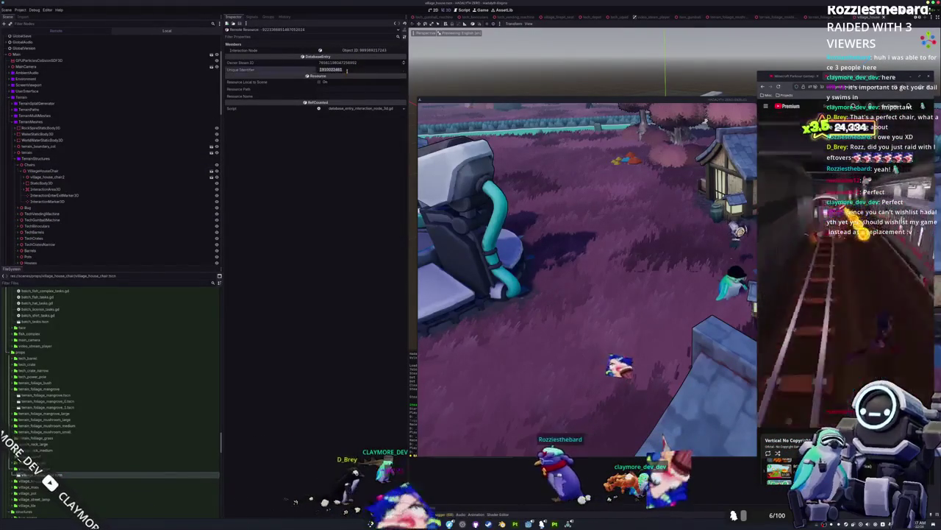
Copy the chair's identifier and open the chair ID text file with nano in a terminal.
key("super")
key("ctrl+alt+t")
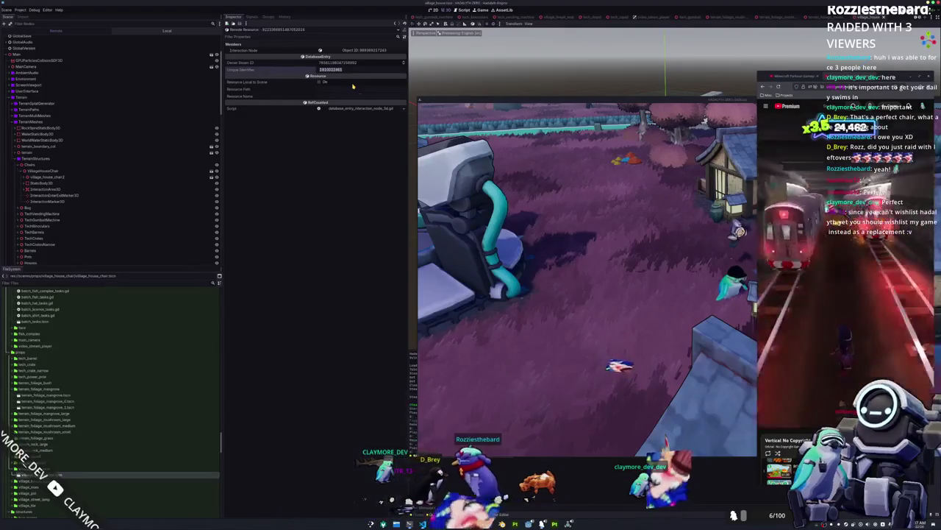
key("Return")
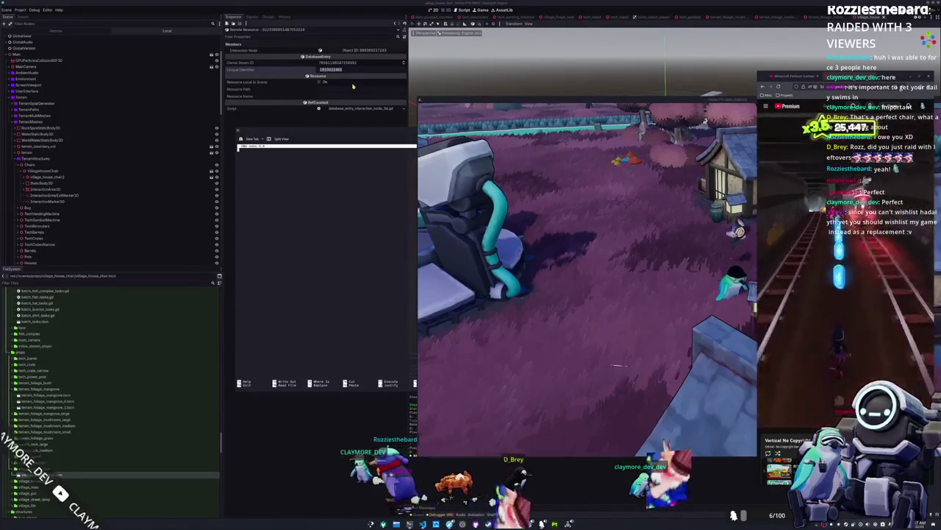
Paste the chair's identifier into the nano file and save it.
key("ctrl+shift+v")
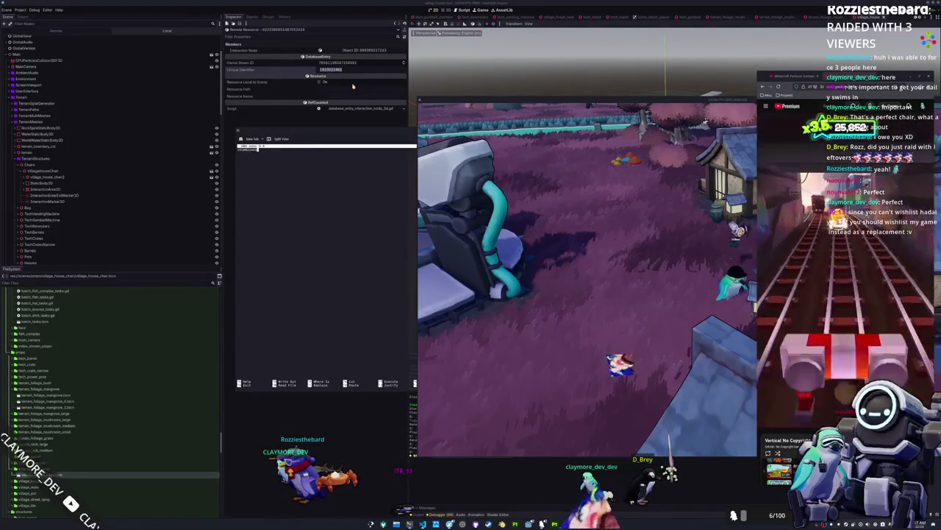
key("ctrl+x")
key("y")
key("Return")
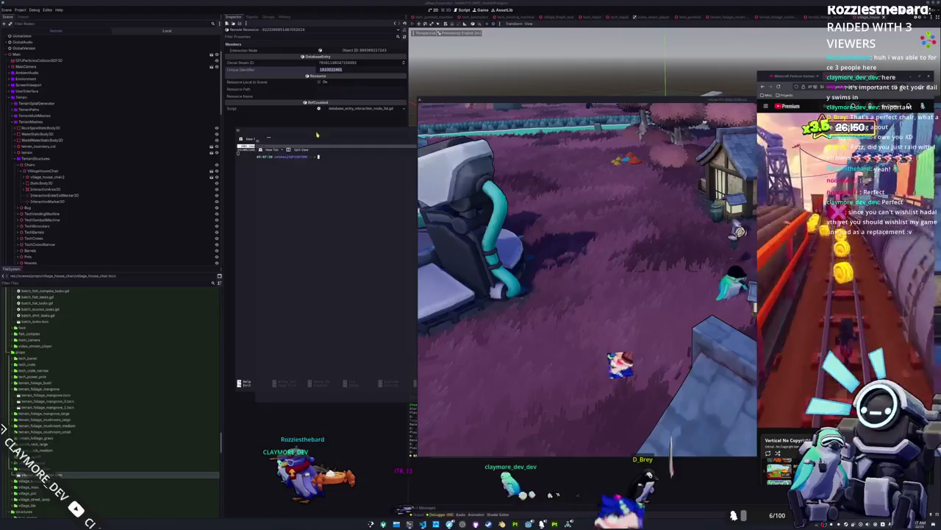
mouse_move(316, 142)
left_mouse_down()
mouse_move(208, 208)
mouse_move(314, 146)
mouse_move(375, 219)
left_mouse_up()
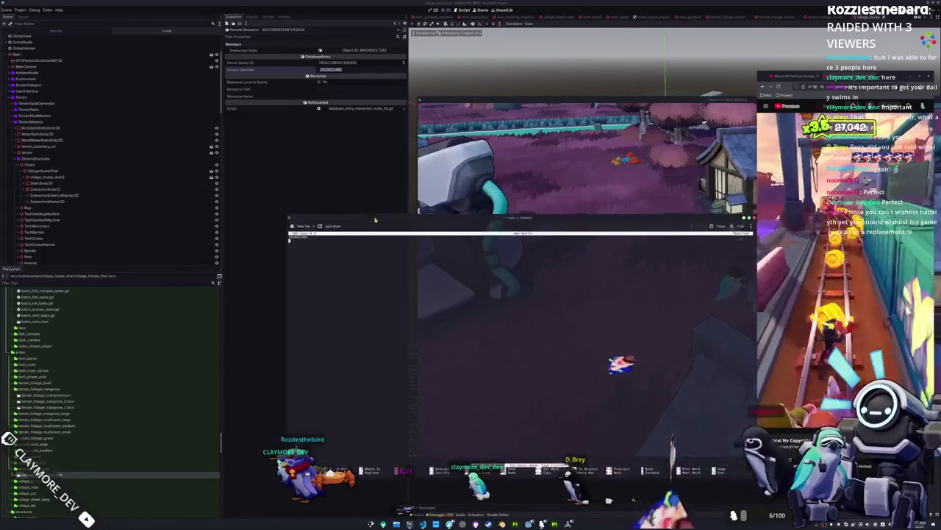
scroll(36, 180, "down", 5)
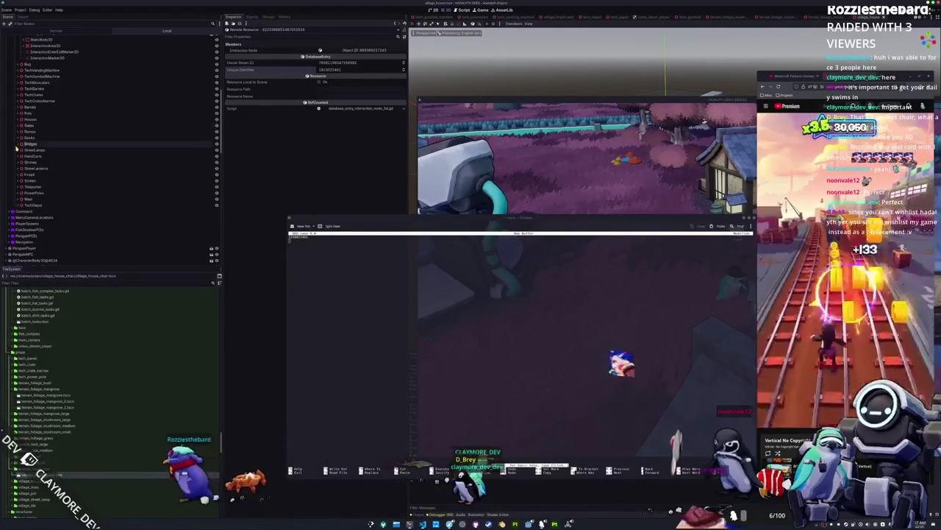
scroll(21, 176, "up", 3)
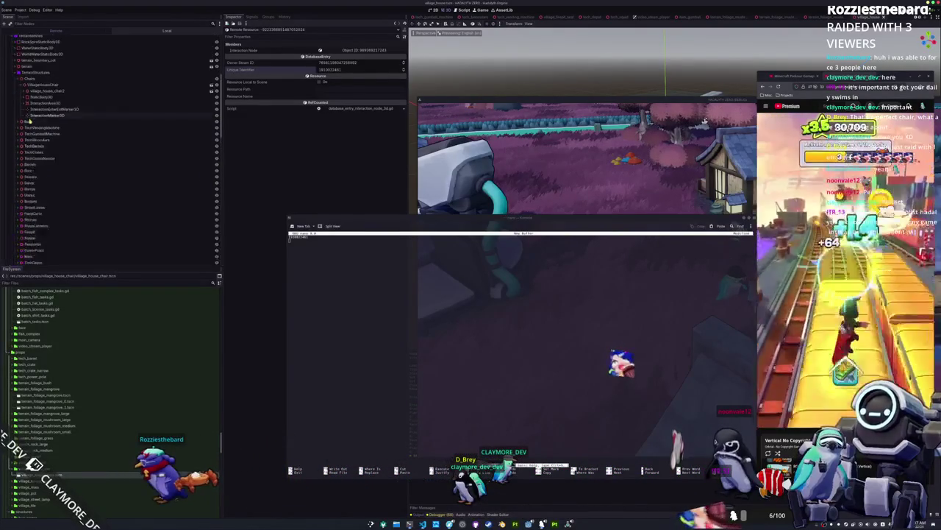
Expand Houses and view the first village house chair's Database Entry identifier.
left_click(17, 177)
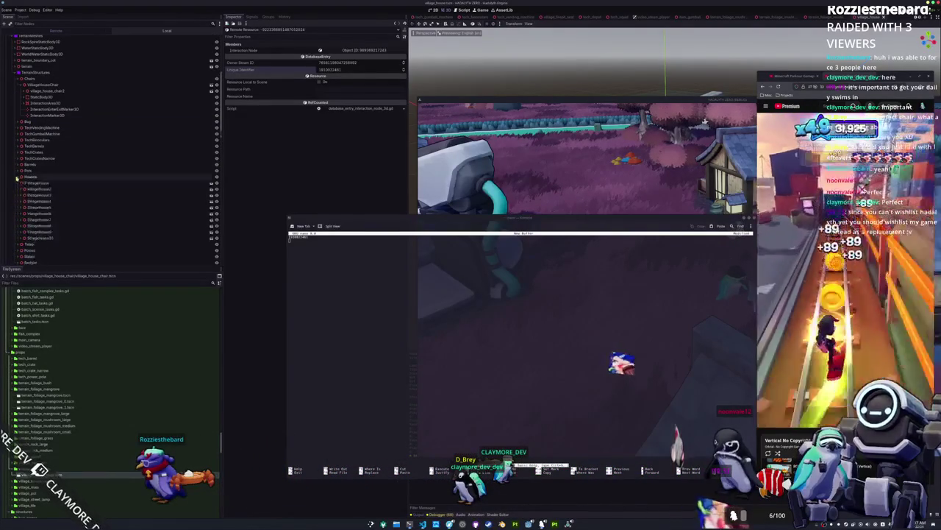
scroll(30, 189, "down", 2)
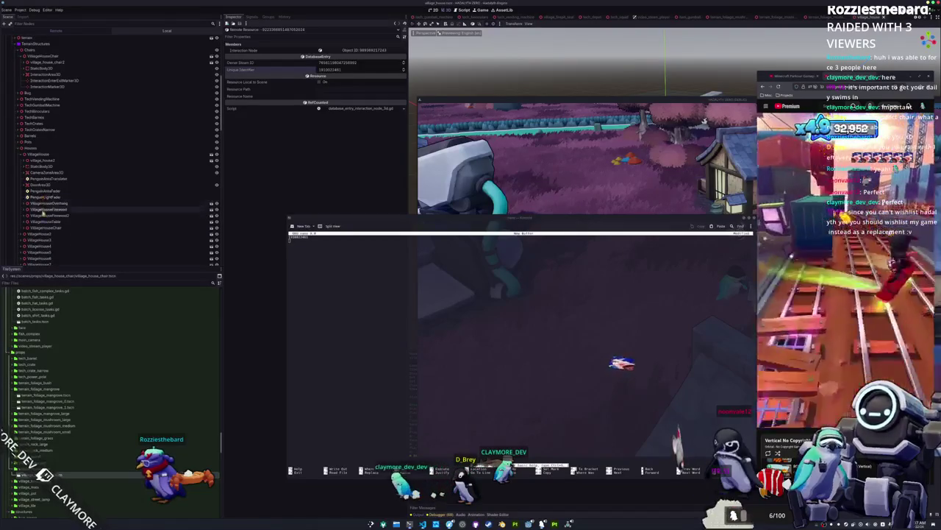
left_click(42, 229)
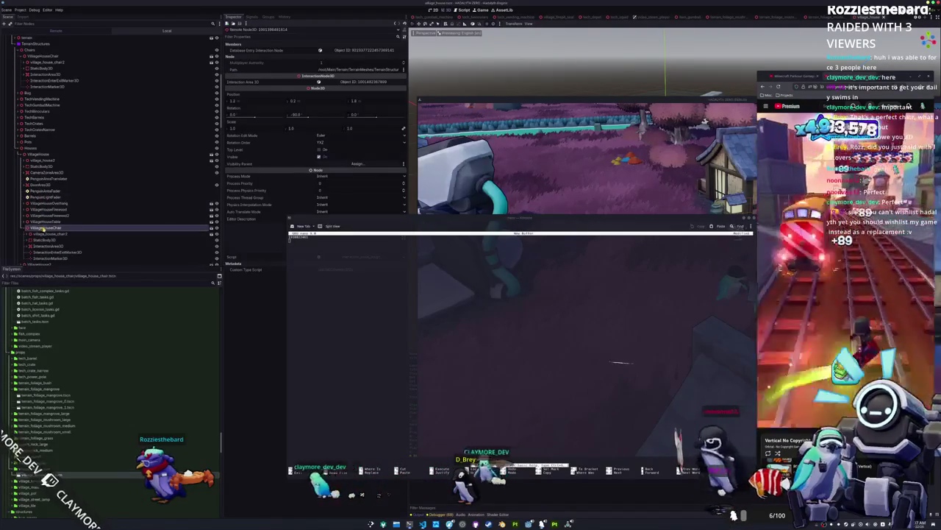
left_click(352, 55)
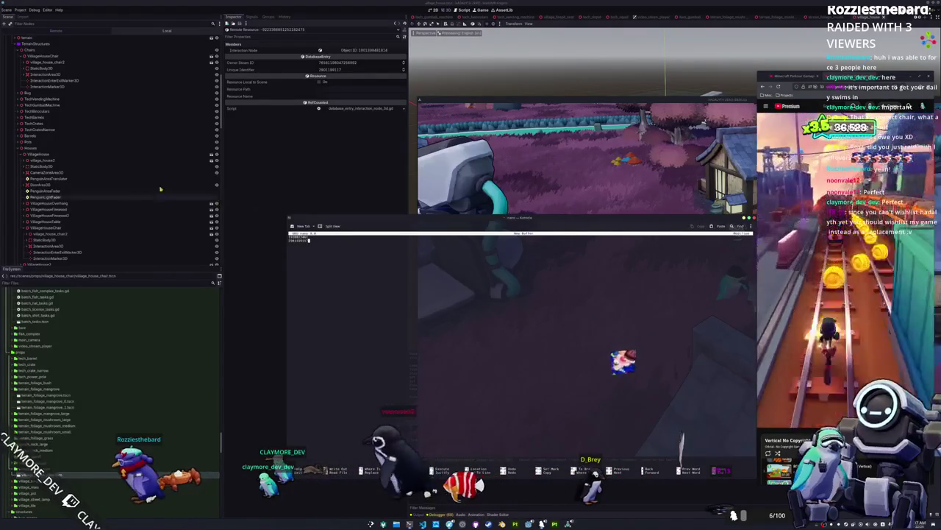
scroll(16, 214, "down", 3)
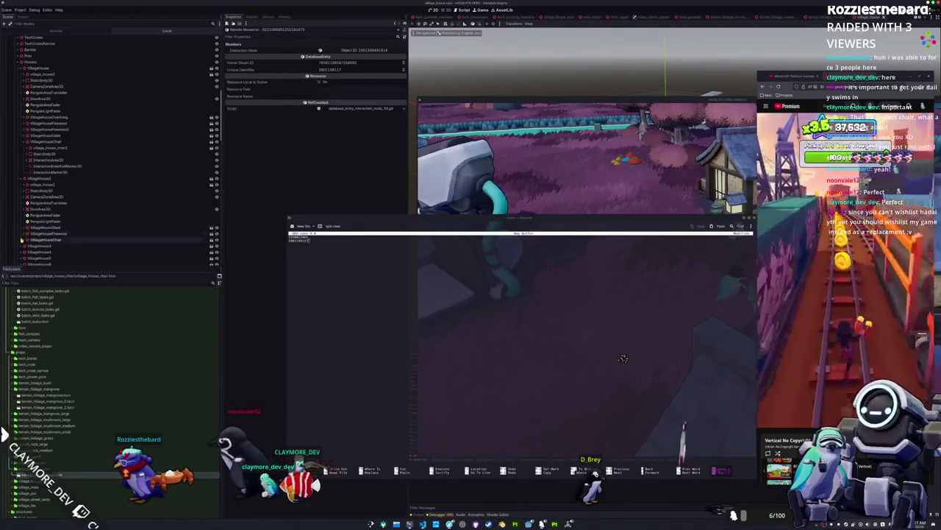
scroll(33, 245, "down", 1)
View the Database Entry identifier of VillageHouse2's chair.
left_click(50, 212)
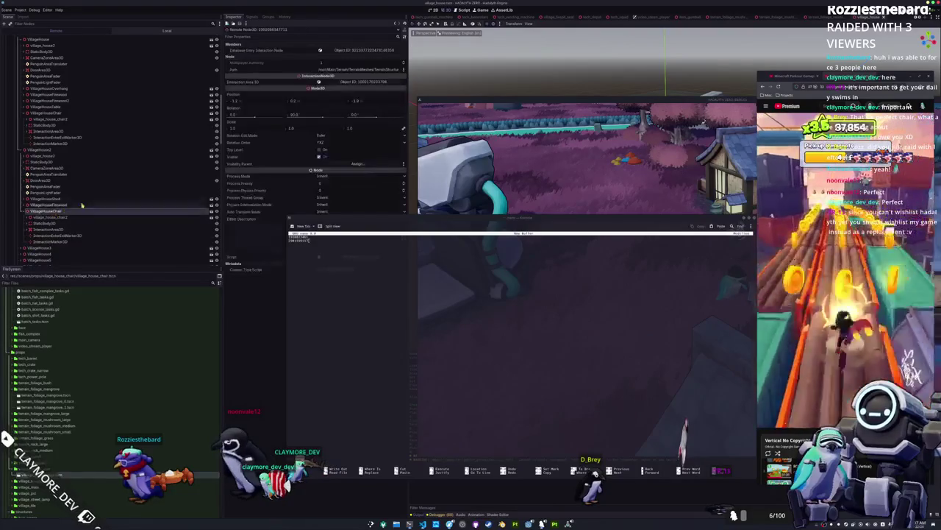
left_click(362, 52)
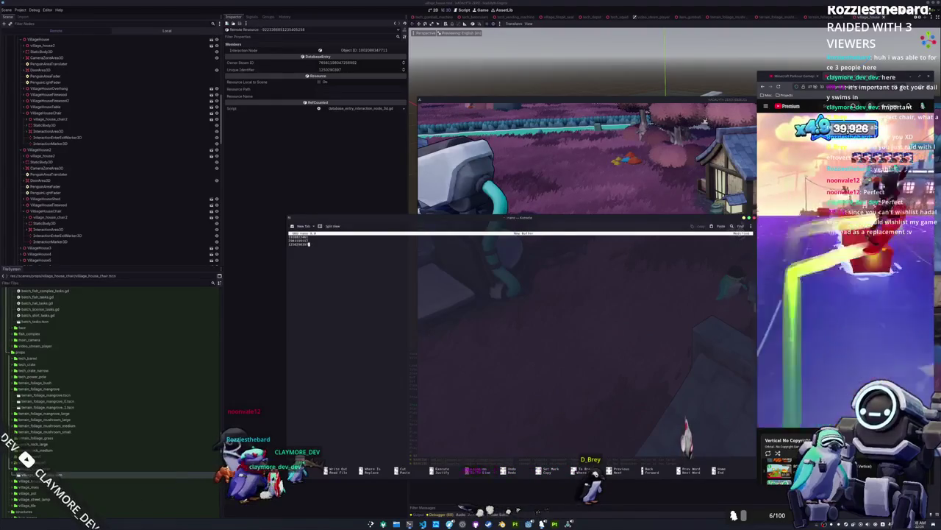
scroll(90, 214, "down", 2)
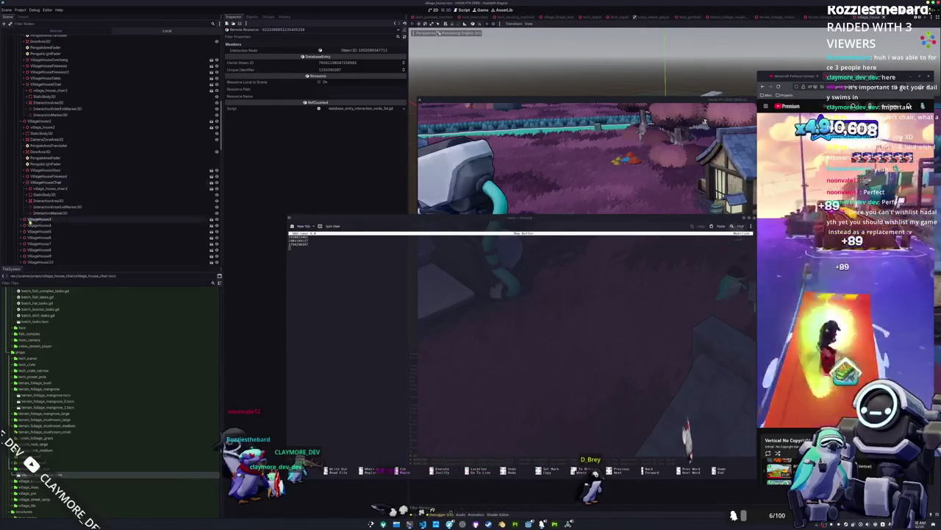
scroll(21, 220, "down", 2)
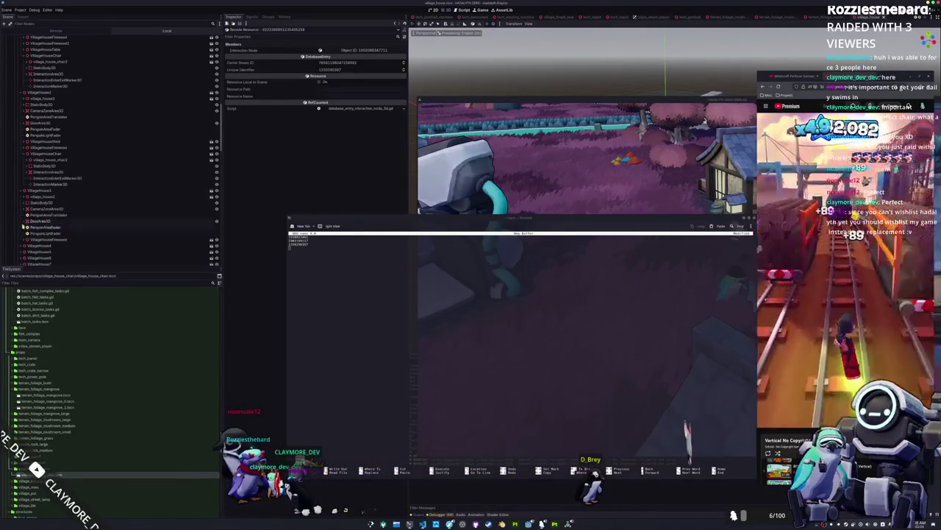